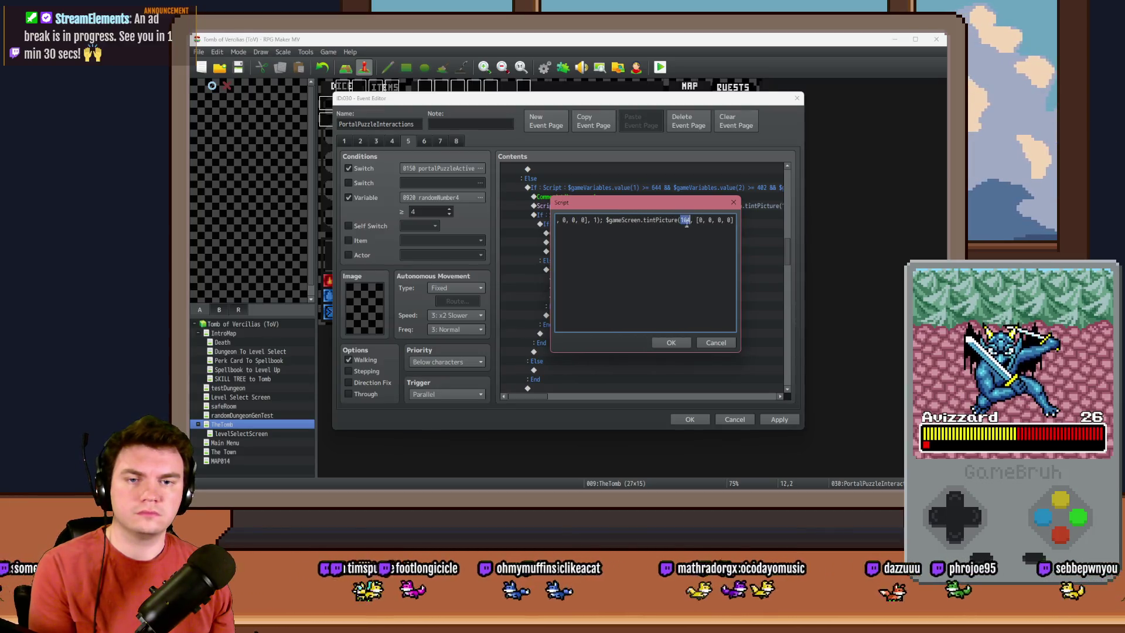
Step: Change picture 104's tint value to 25 and set puzzlePiece18 to 4
text(25)
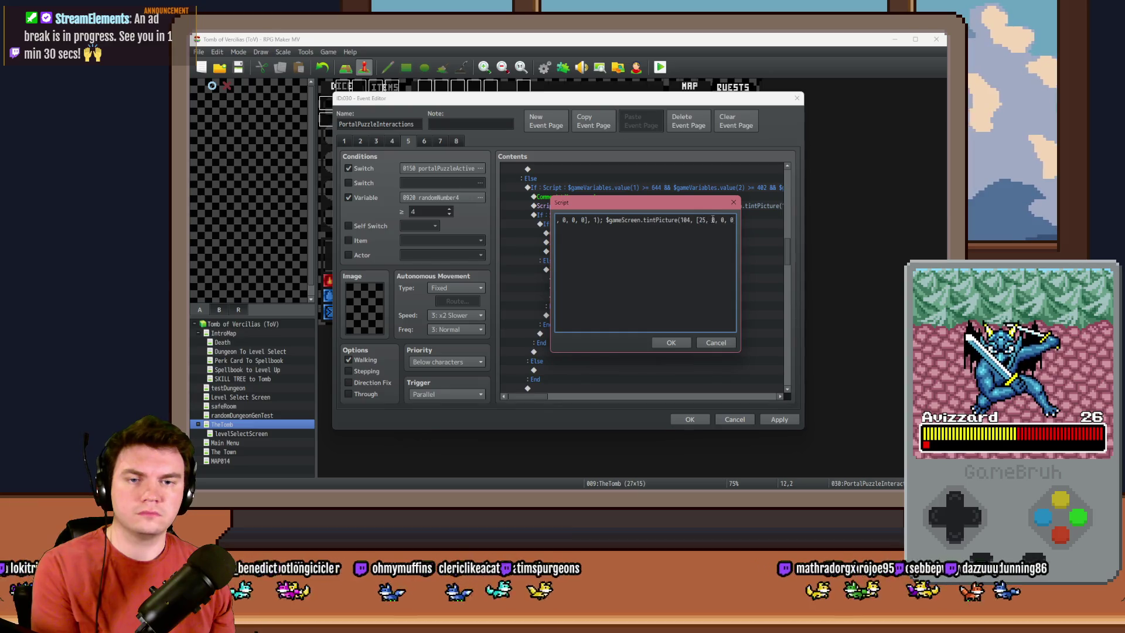
click(670, 342)
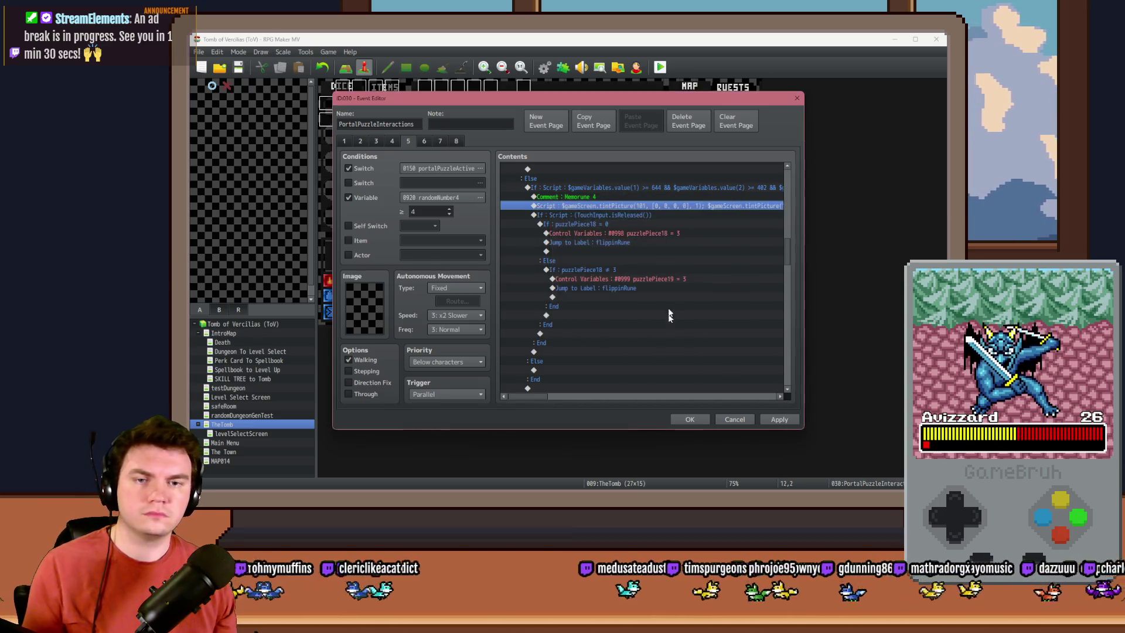
click(627, 214)
double_click(631, 223)
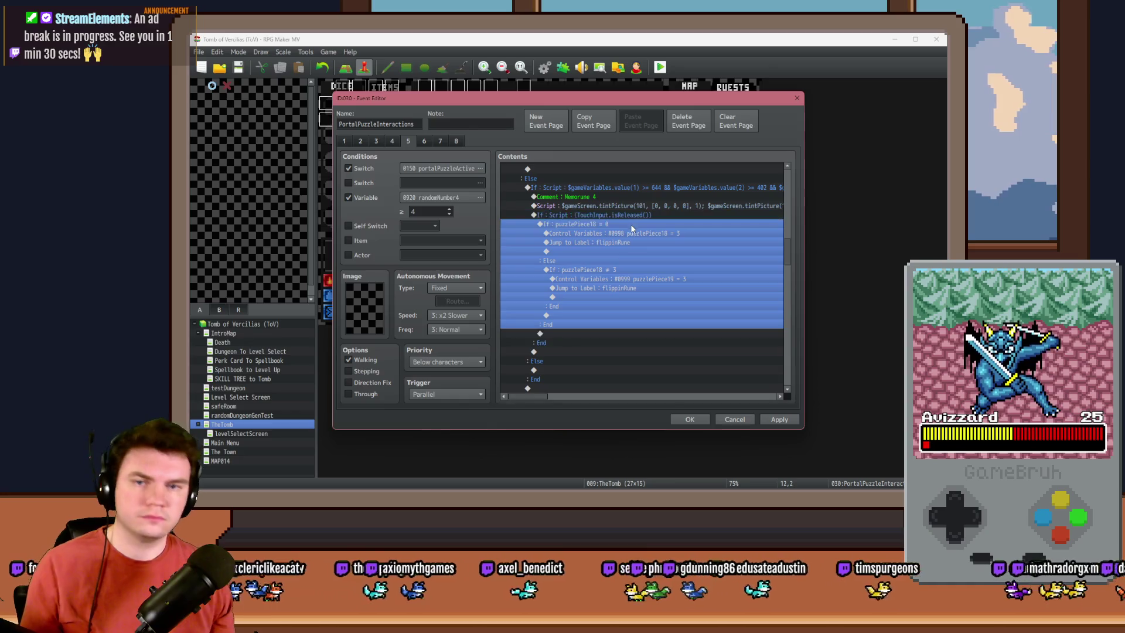
key(Escape)
double_click(677, 292)
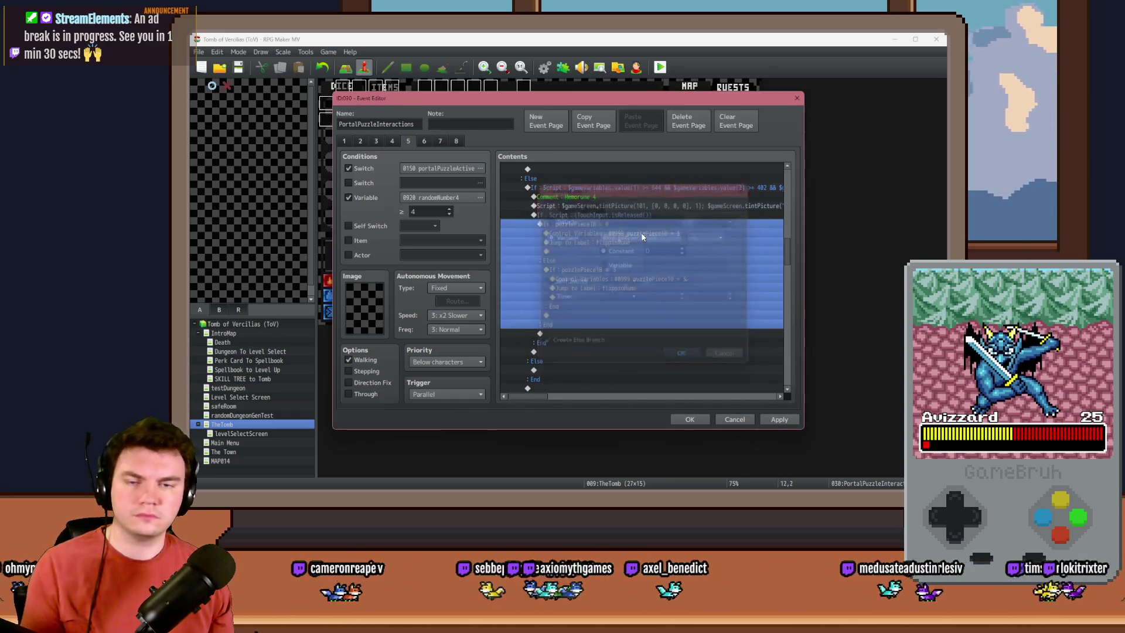
click(676, 364)
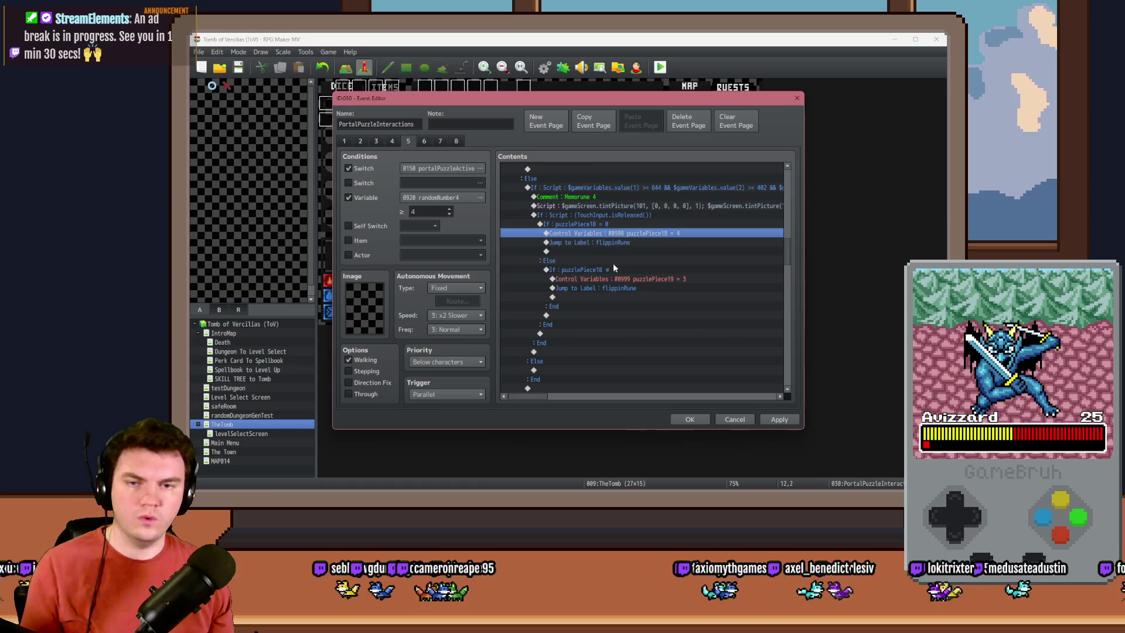
Step: Make the condition check puzzlePiece18 ≠ 4 and set puzzlePiece19 to 4
double_click(619, 269)
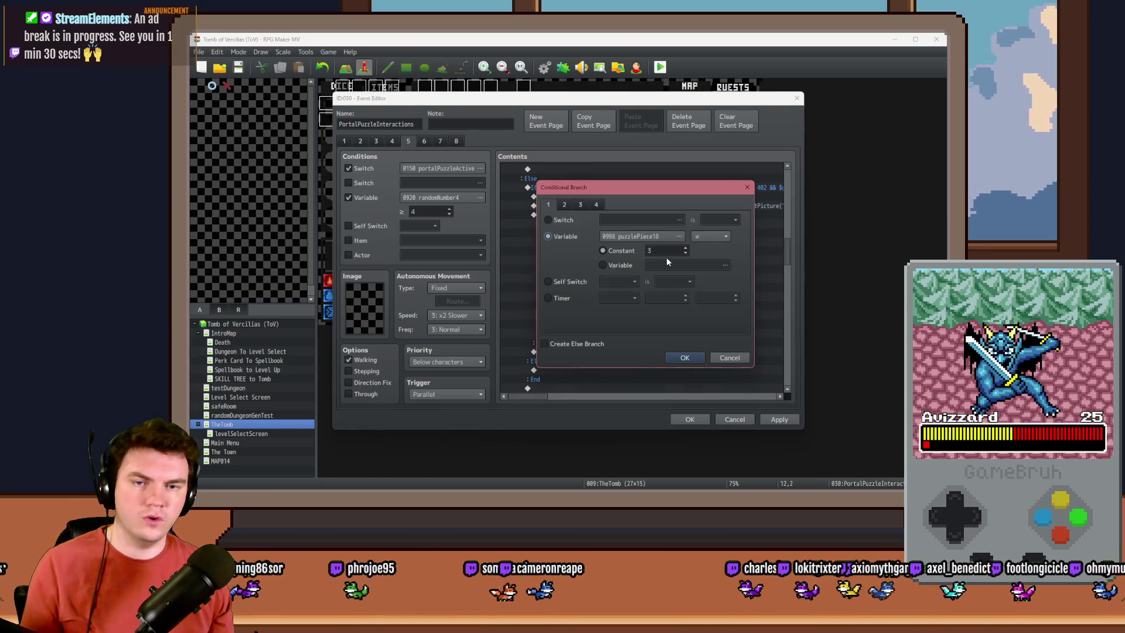
click(682, 356)
double_click(679, 276)
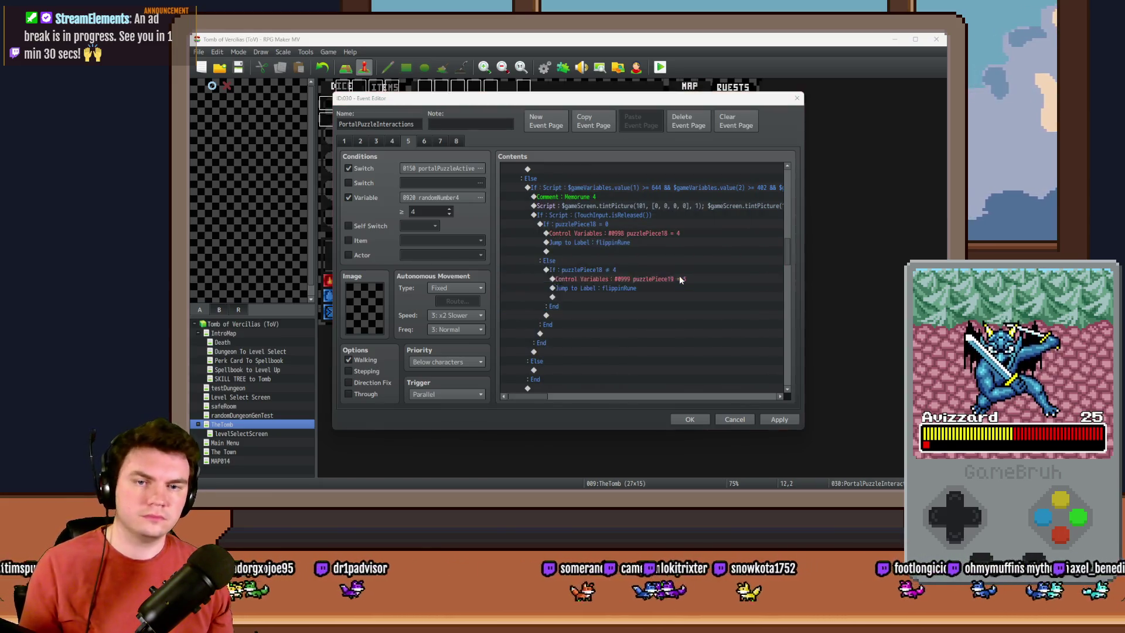
click(675, 364)
Step: Delete the duplicate If : Script branch below the touch-area branch
scroll(603, 282, up, 2)
click(612, 234)
key(Down)
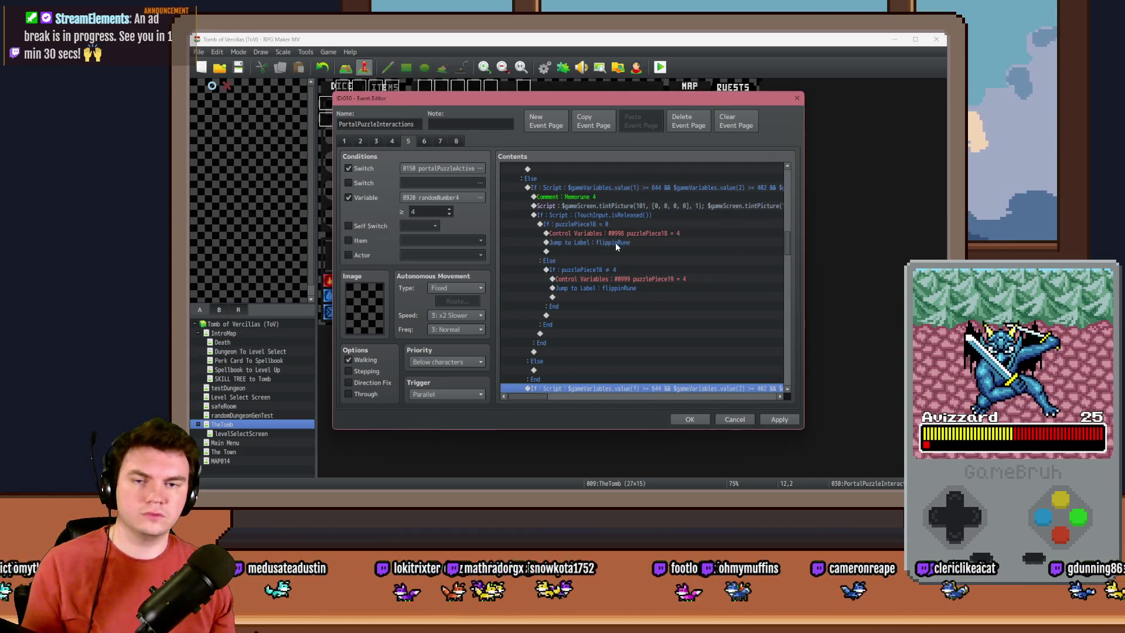
key(Delete)
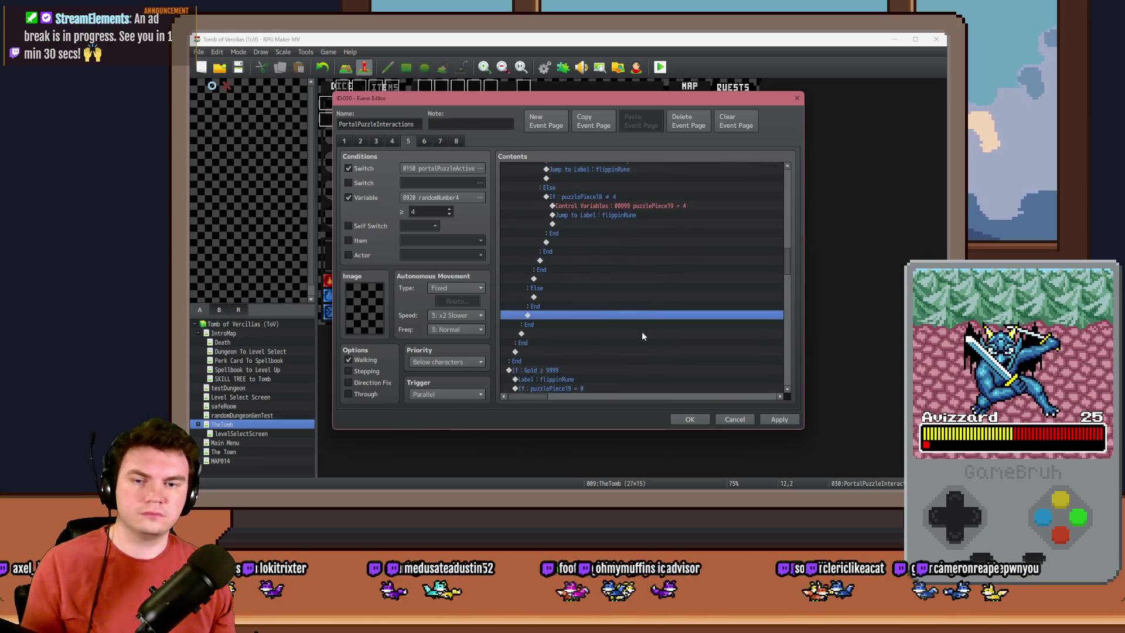
double_click(610, 189)
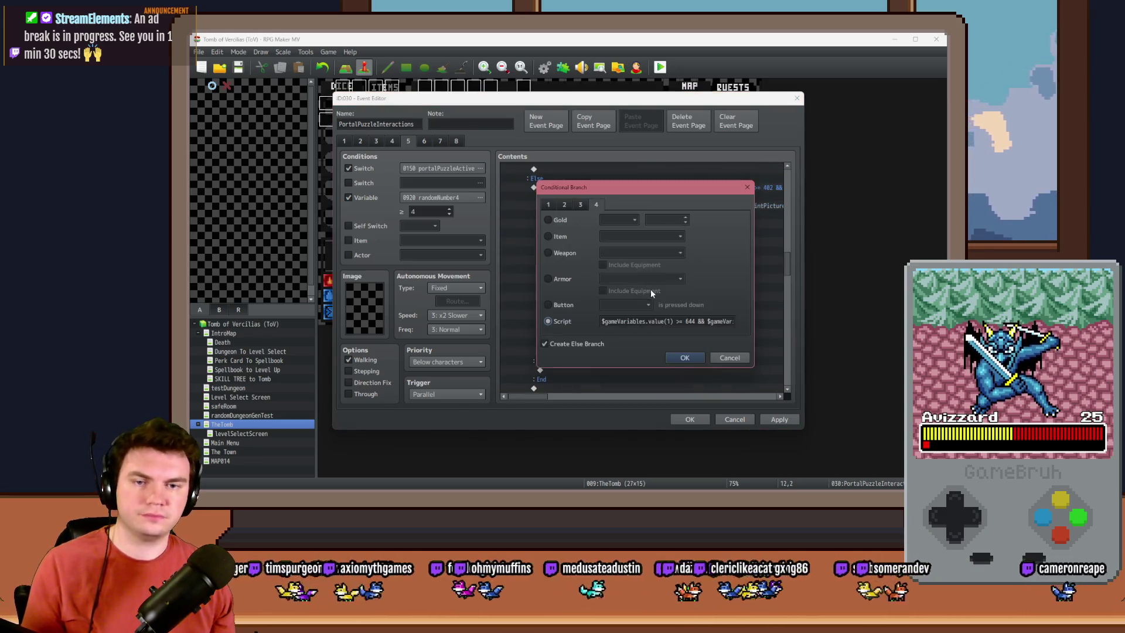
Step: Measure the next rune in Photoshop and change the condition's lower bound from 644 to 724
key(alt+Tab)
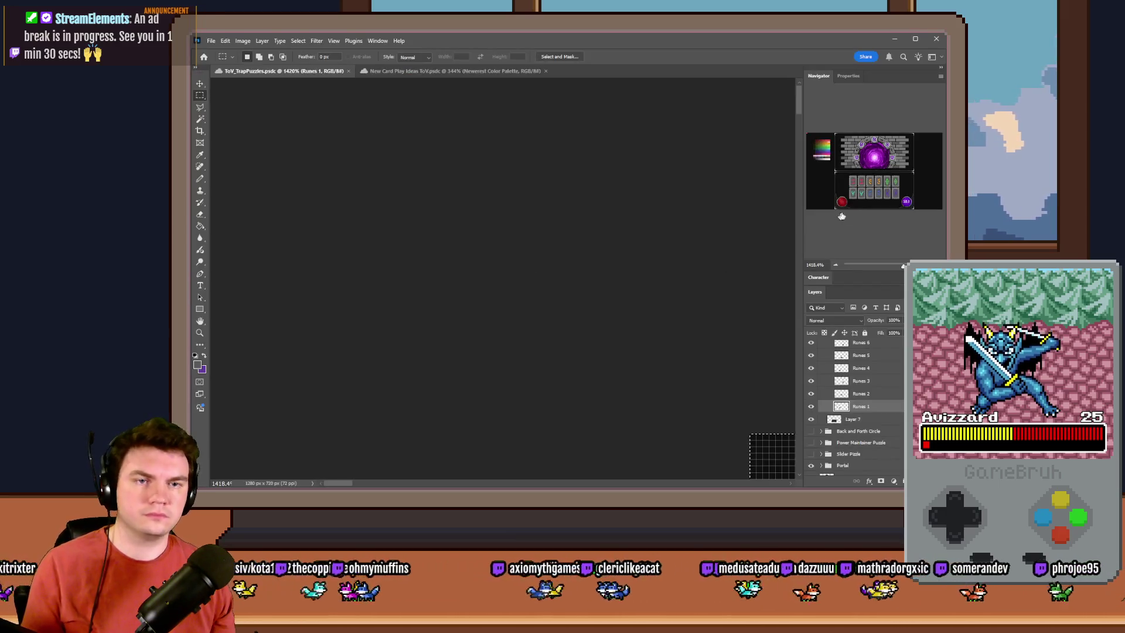
drag(877, 173, 885, 175)
scroll(668, 244, down, 3)
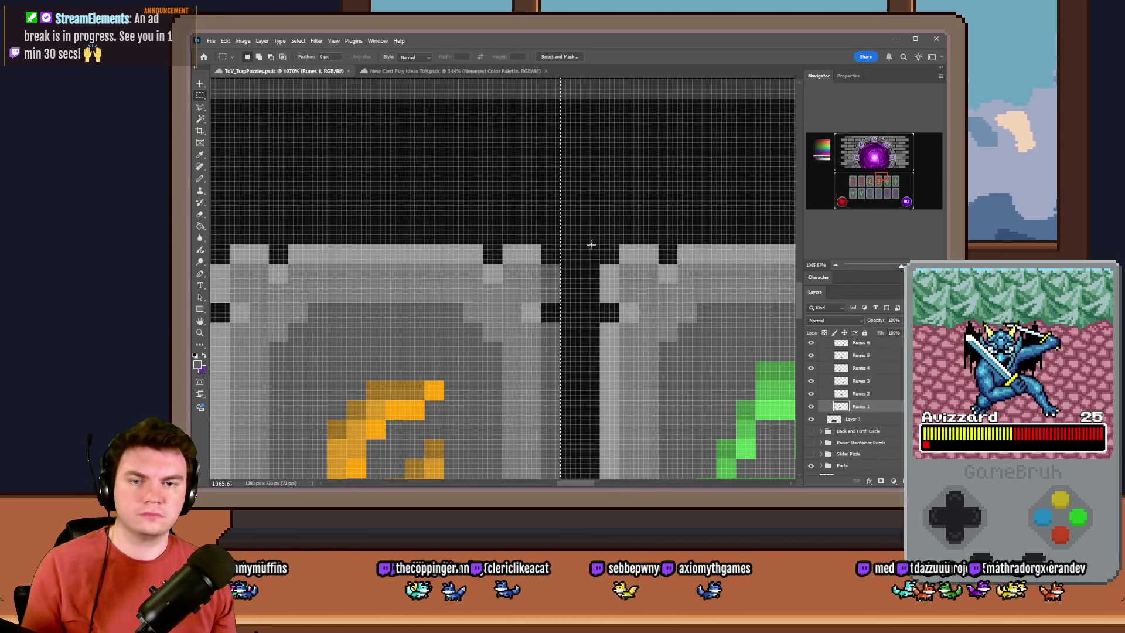
mouse_move(599, 243)
mouse_down()
mouse_move(575, 237)
mouse_move(680, 293)
mouse_move(211, 46)
mouse_move(576, 202)
mouse_up()
key(alt+Tab)
double_click(691, 321)
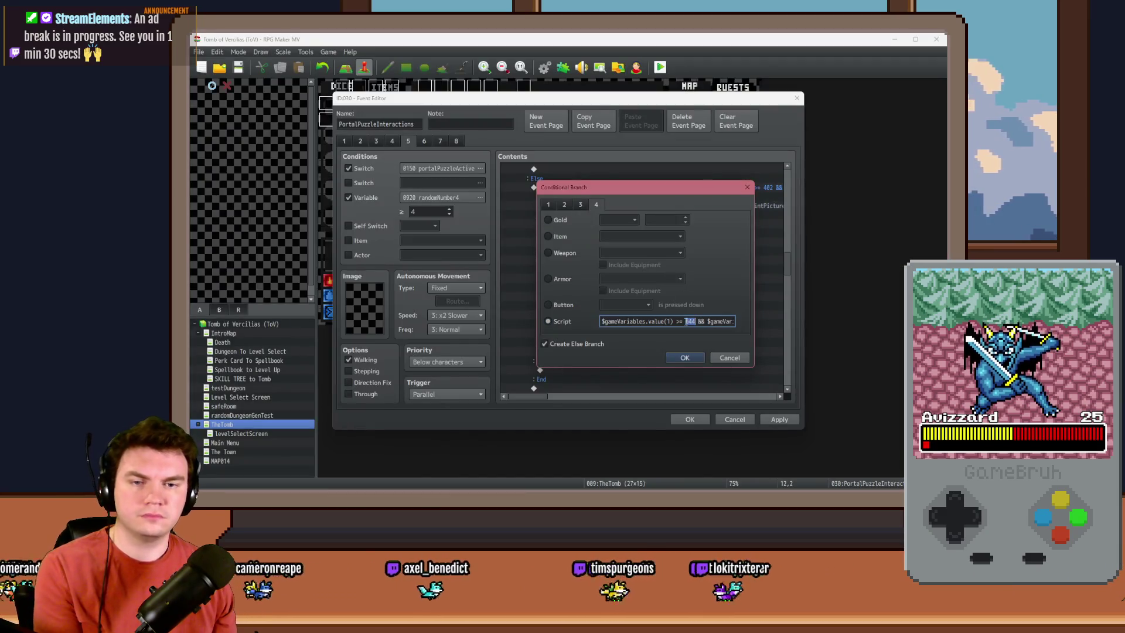
text(716 &&)
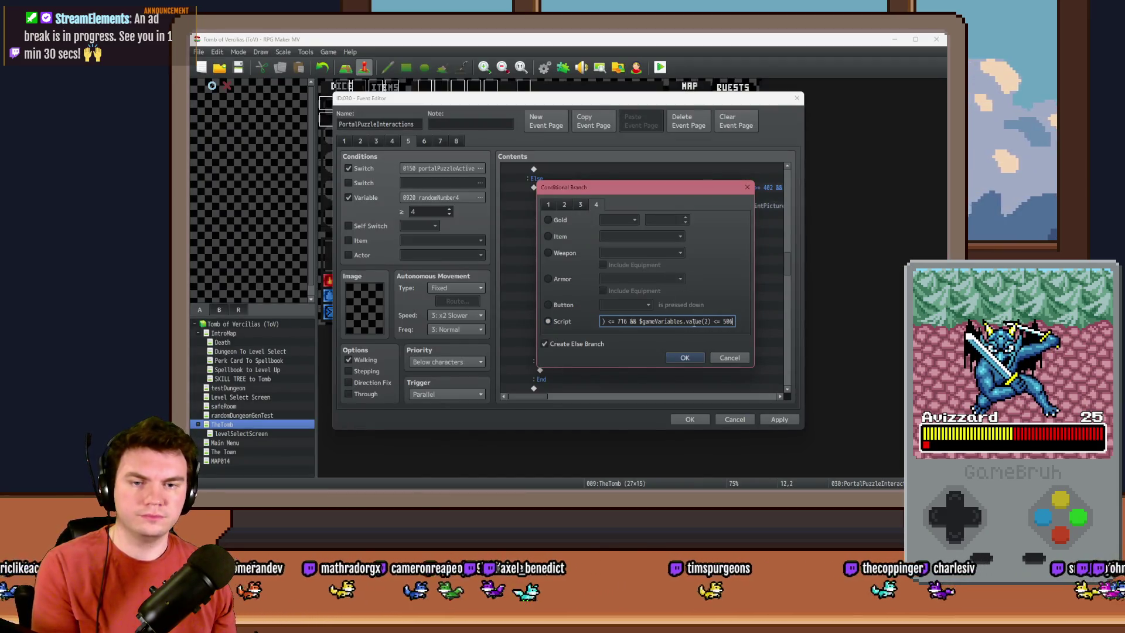
Step: Measure the rune's far corner, set the upper bound to 796, and relabel the comment Memorune 5
key(alt+Tab)
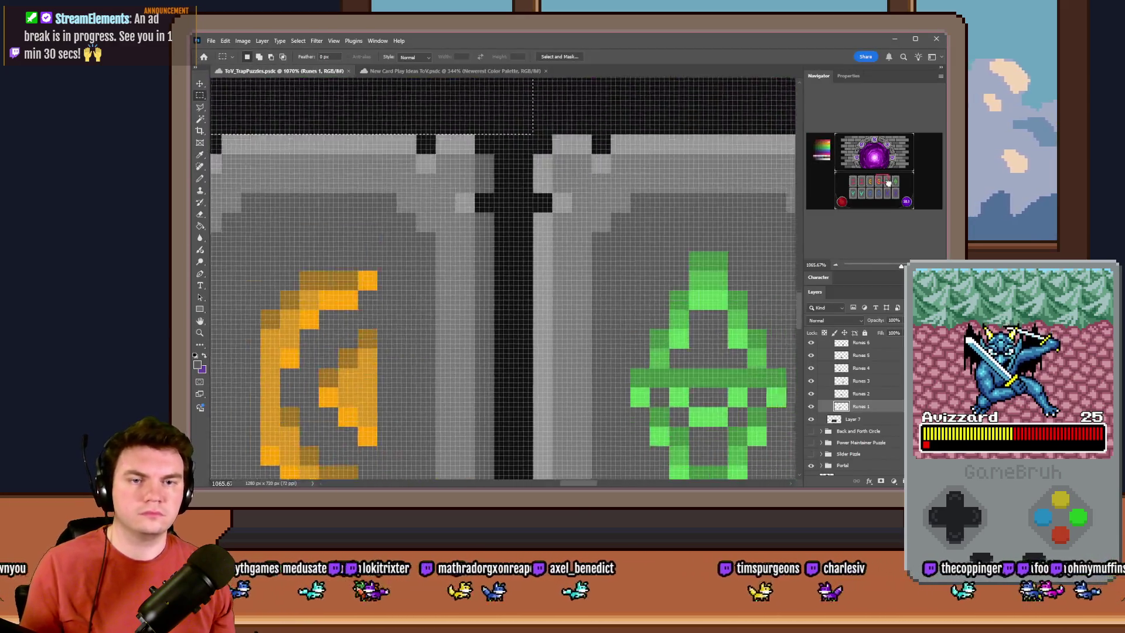
drag(888, 182, 848, 237)
mouse_move(730, 391)
mouse_down()
mouse_move(729, 377)
mouse_move(211, 47)
mouse_move(621, 241)
mouse_up()
key(alt+Tab)
text(796)
click(684, 358)
double_click(614, 197)
key(Return)
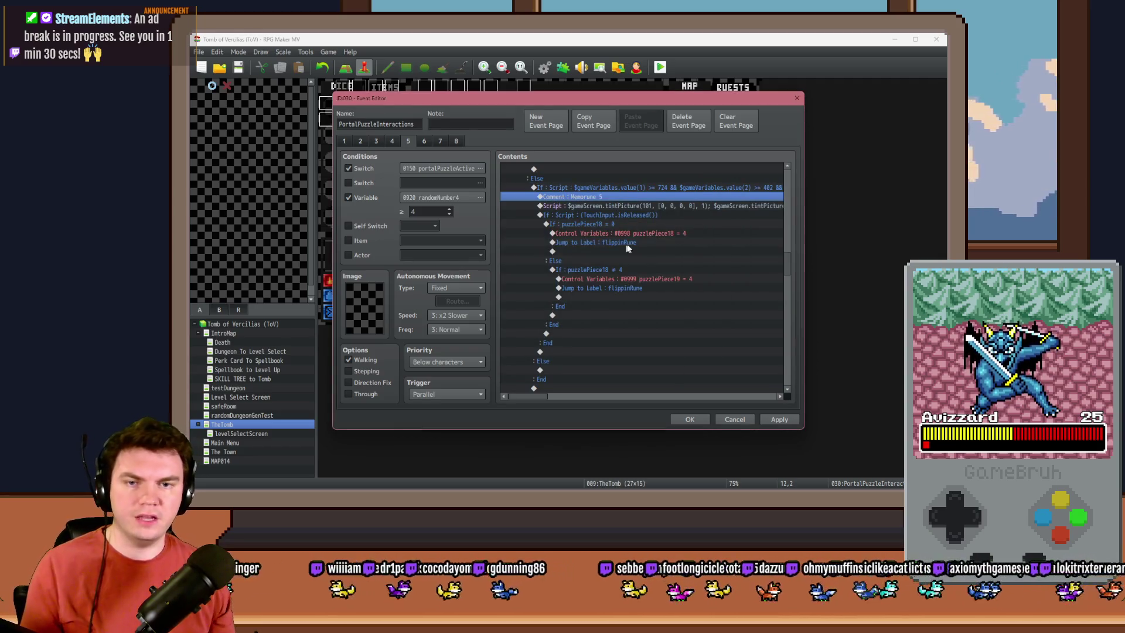
Step: Edit the tint script so picture 104 gets 0 values and picture 105 gets 25
double_click(672, 205)
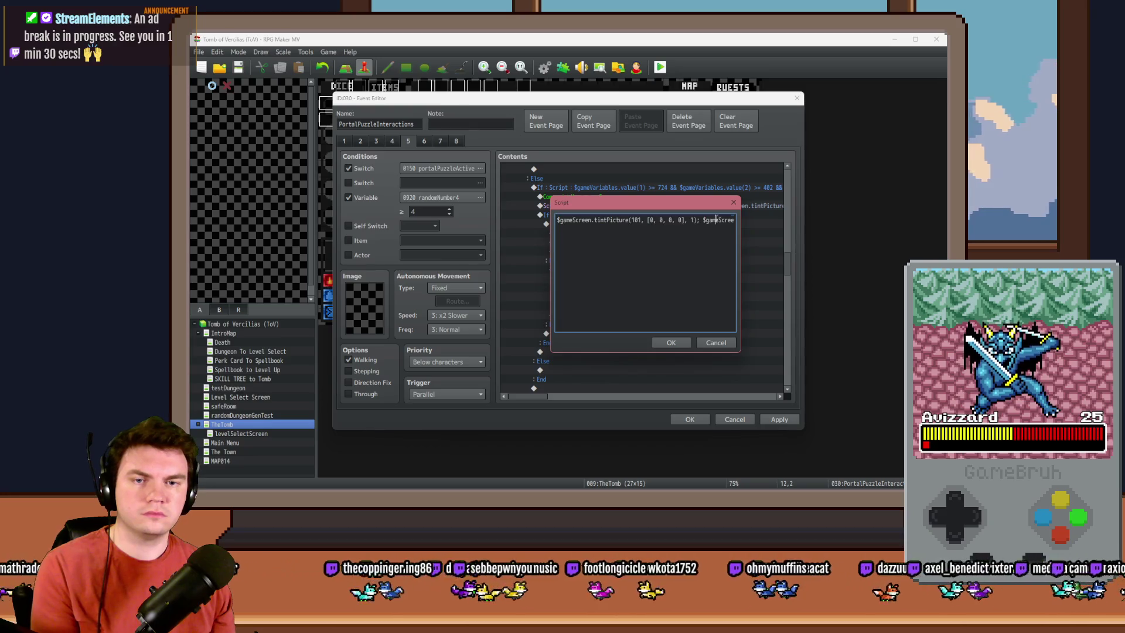
mouse_move(624, 220)
mouse_down()
mouse_move(742, 226)
mouse_move(552, 220)
mouse_up()
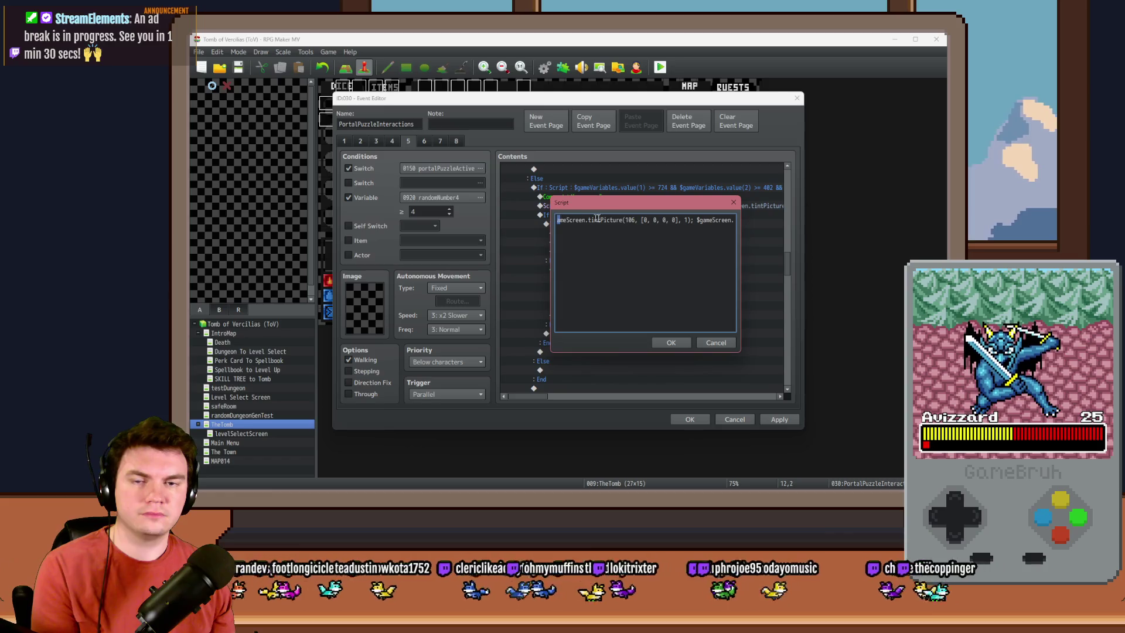
key(Left)
key(Left)
key(Left)
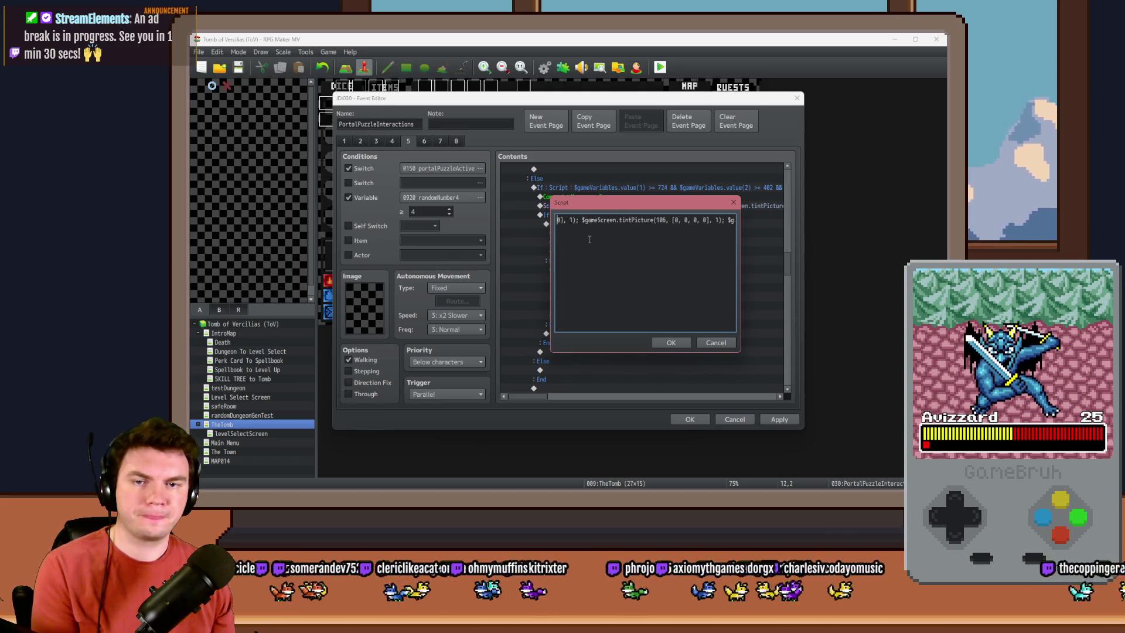
key(Left)
key(Left)
key(Left)
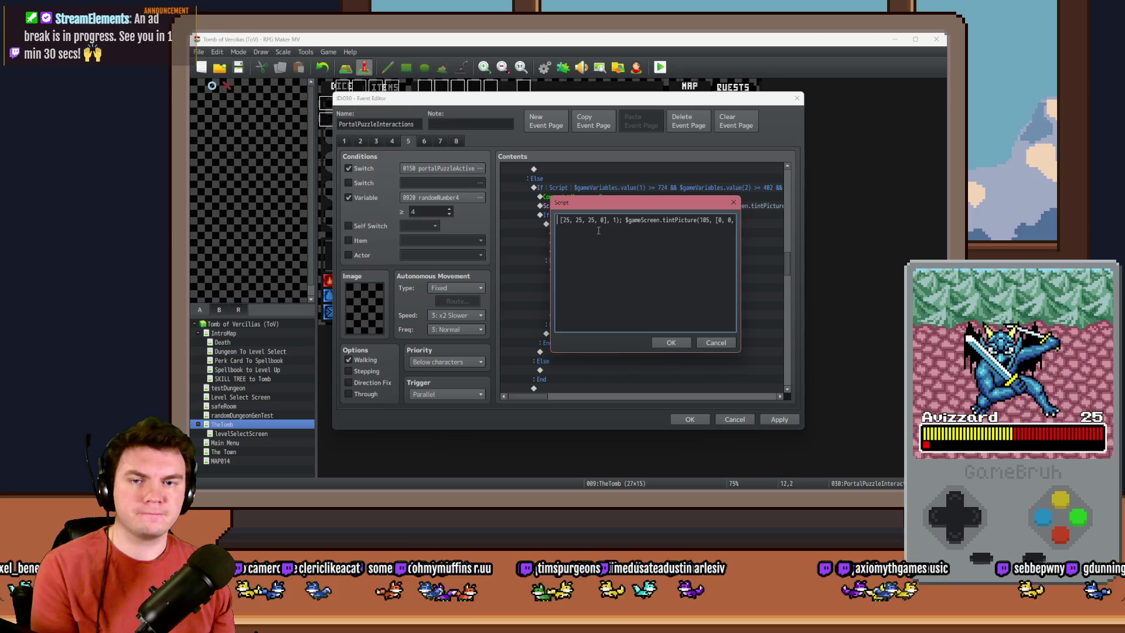
text(04,)
double_click(603, 220)
text(0, )
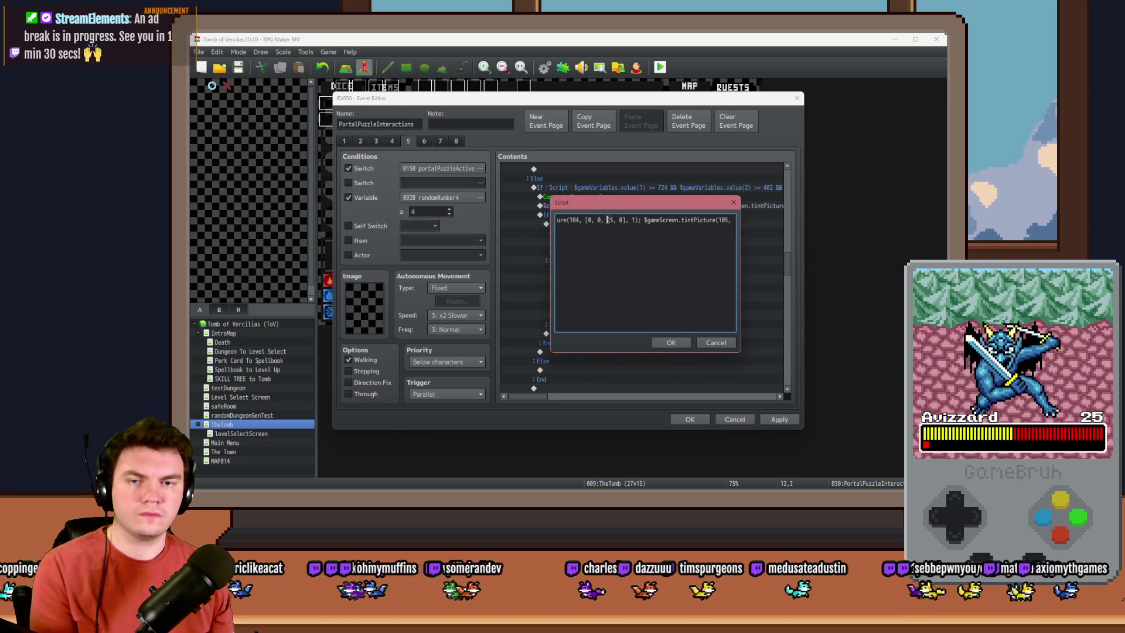
text(0)
drag(726, 220, 735, 220)
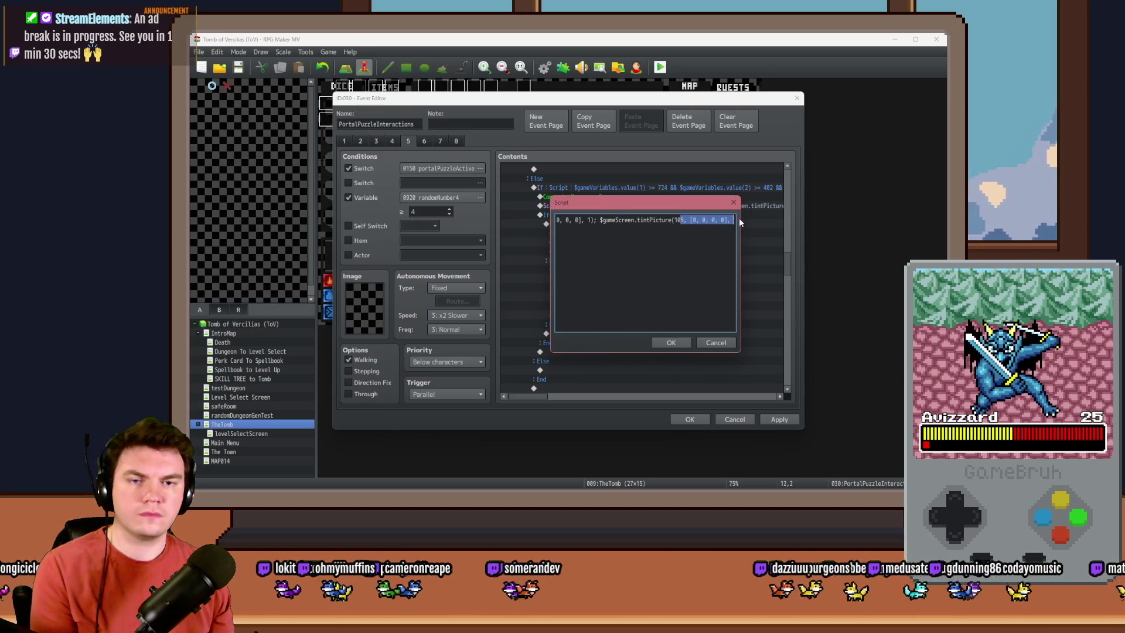
double_click(690, 220)
text(25)
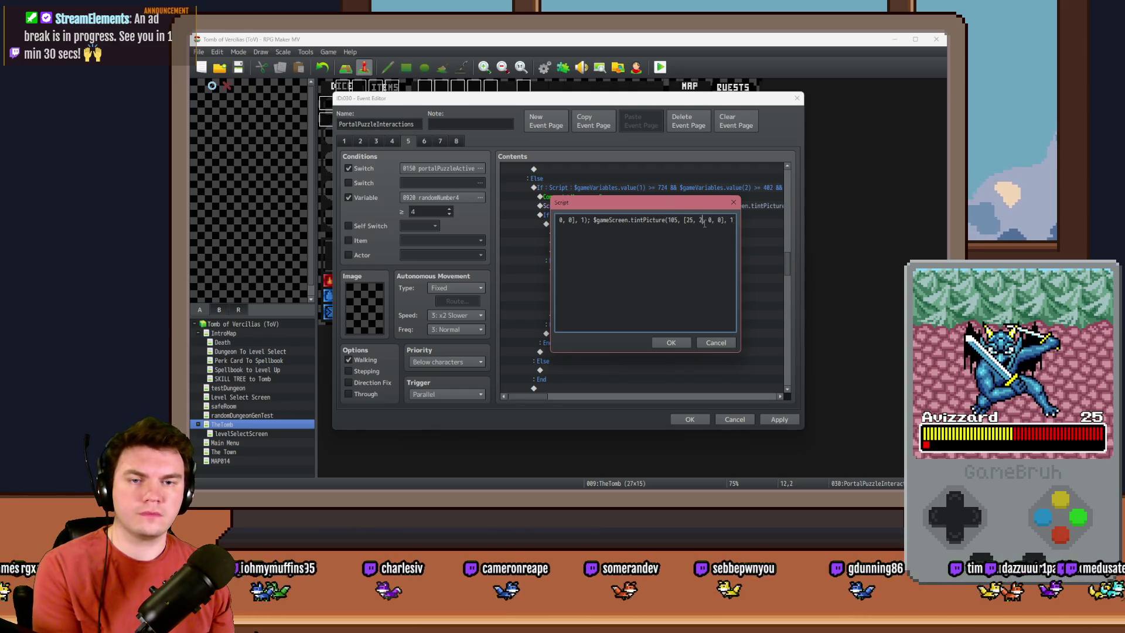
double_click(713, 219)
text(25)
click(674, 340)
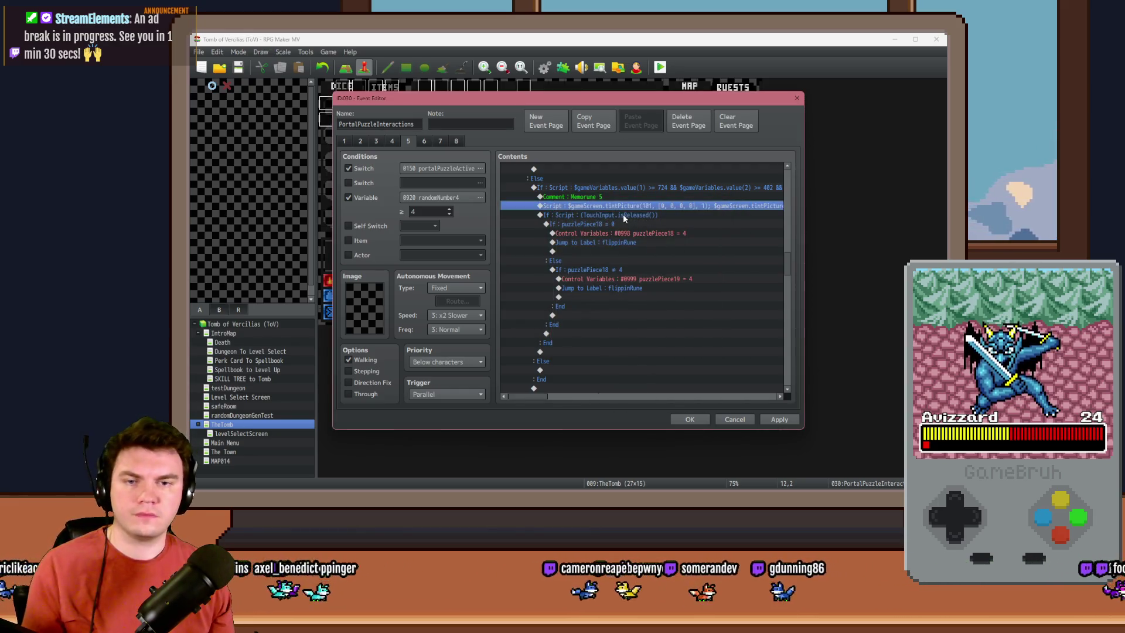
Step: Set puzzlePiece18 and puzzlePiece19 to 5, with the condition checking puzzlePiece18 ≠ 5
click(623, 214)
click(621, 225)
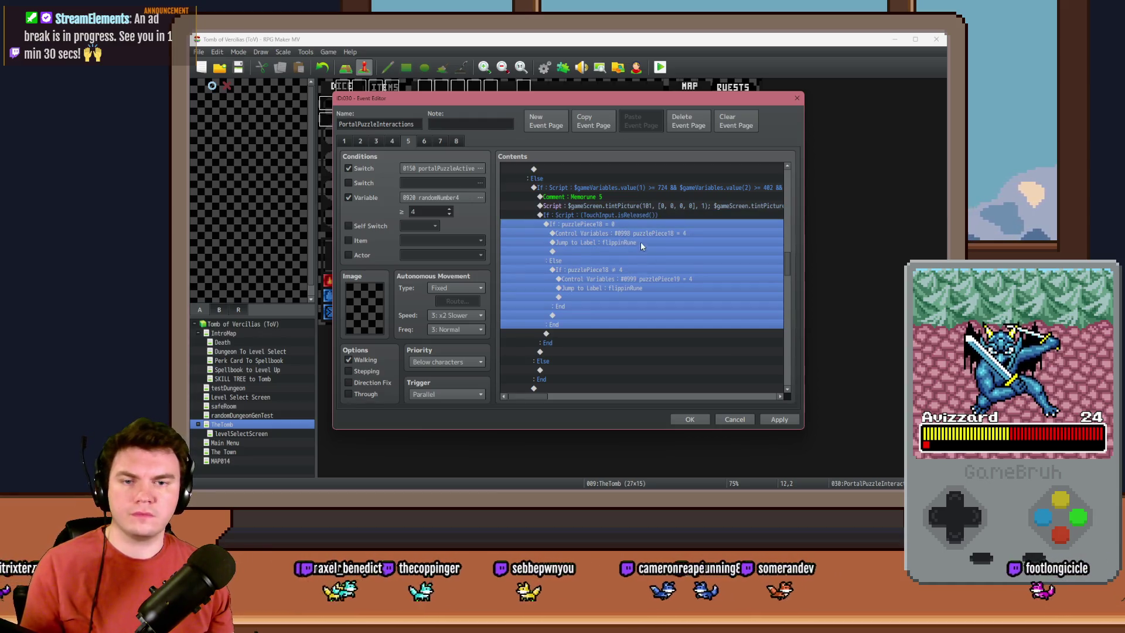
double_click(639, 235)
click(678, 364)
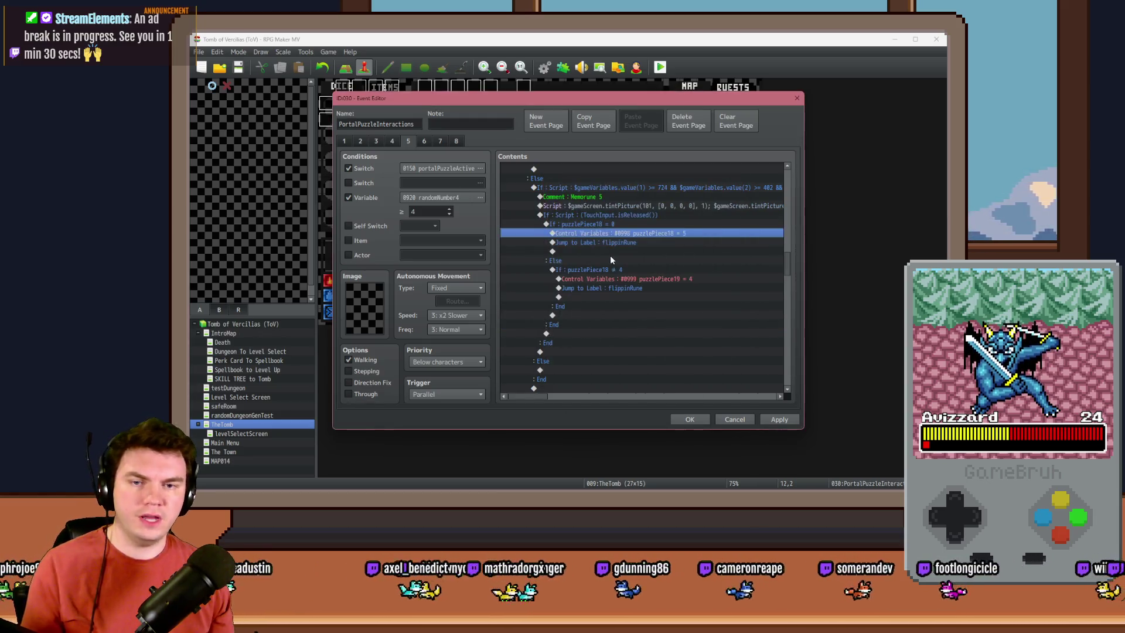
double_click(620, 271)
click(684, 357)
double_click(645, 275)
click(678, 364)
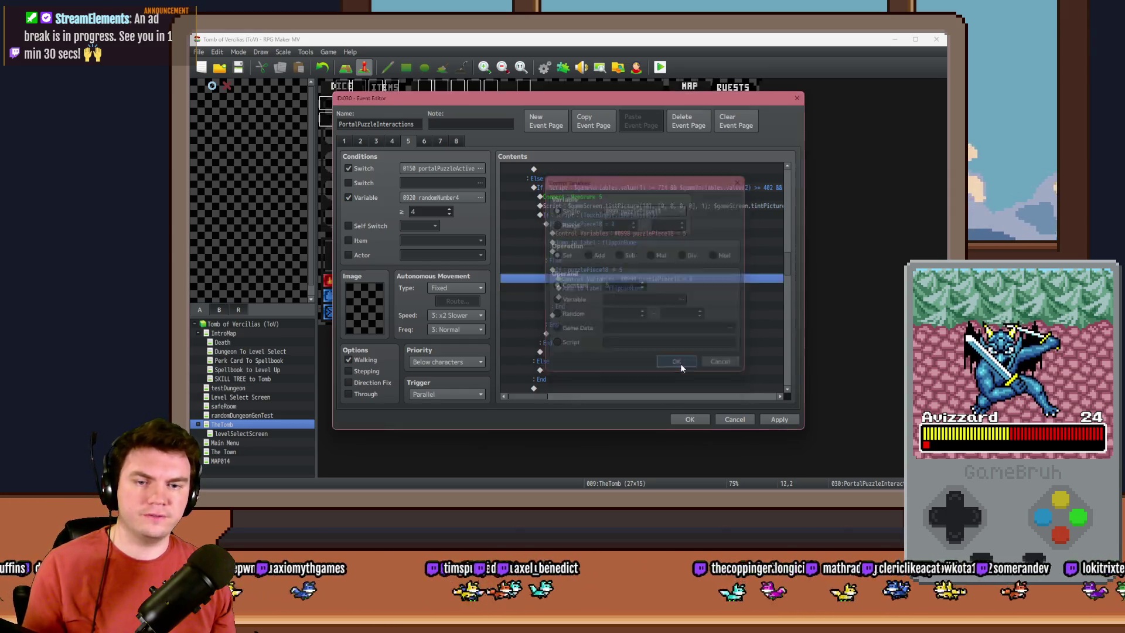
Step: Cut the If : Script branch and paste it inside the Else
click(601, 188)
key(ctrl+x)
click(602, 363)
key(ctrl+v)
key(alt+Tab)
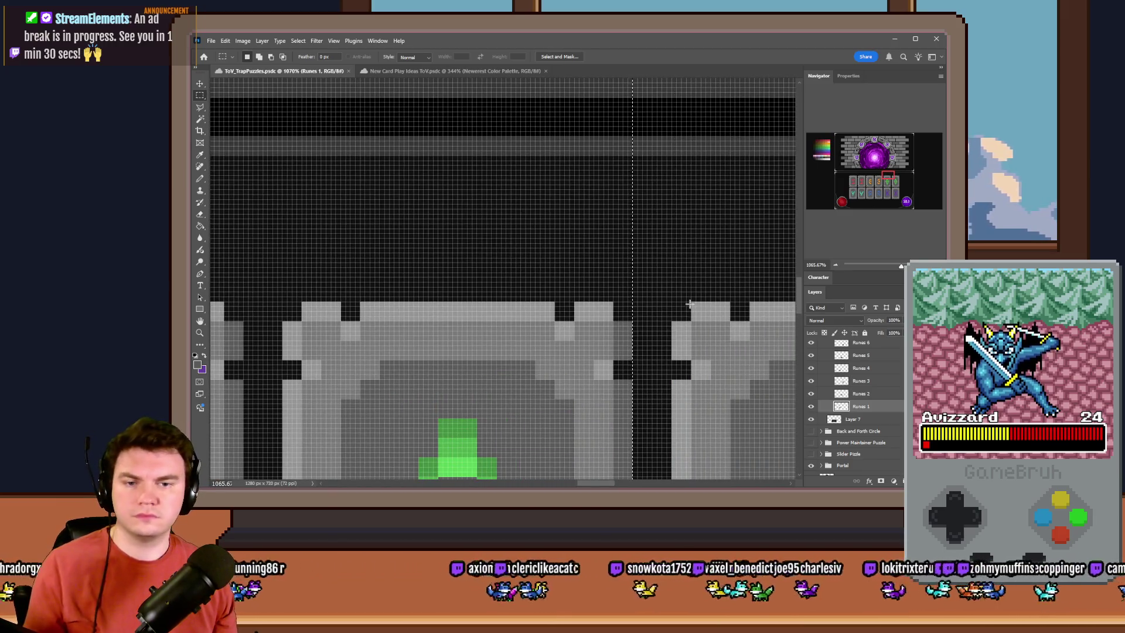
Step: Measure the next rune's pixel area in Photoshop and set the guard condition's limit to 803
mouse_move(671, 301)
mouse_down()
mouse_move(217, 82)
mouse_move(588, 239)
mouse_up()
key(alt+Tab)
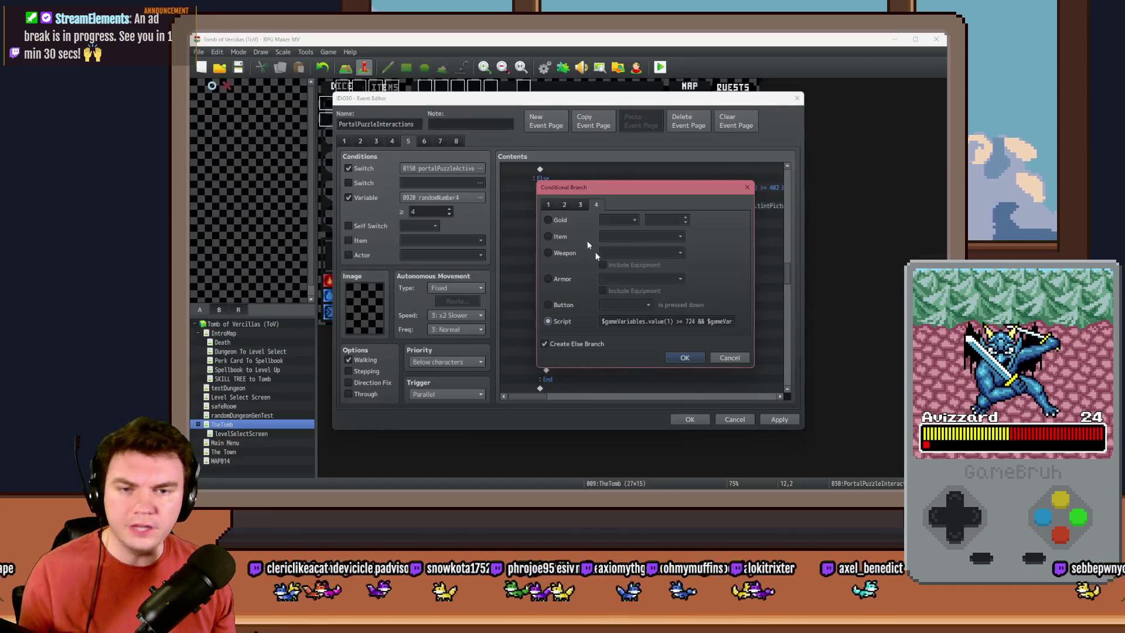
click(695, 323)
key(End)
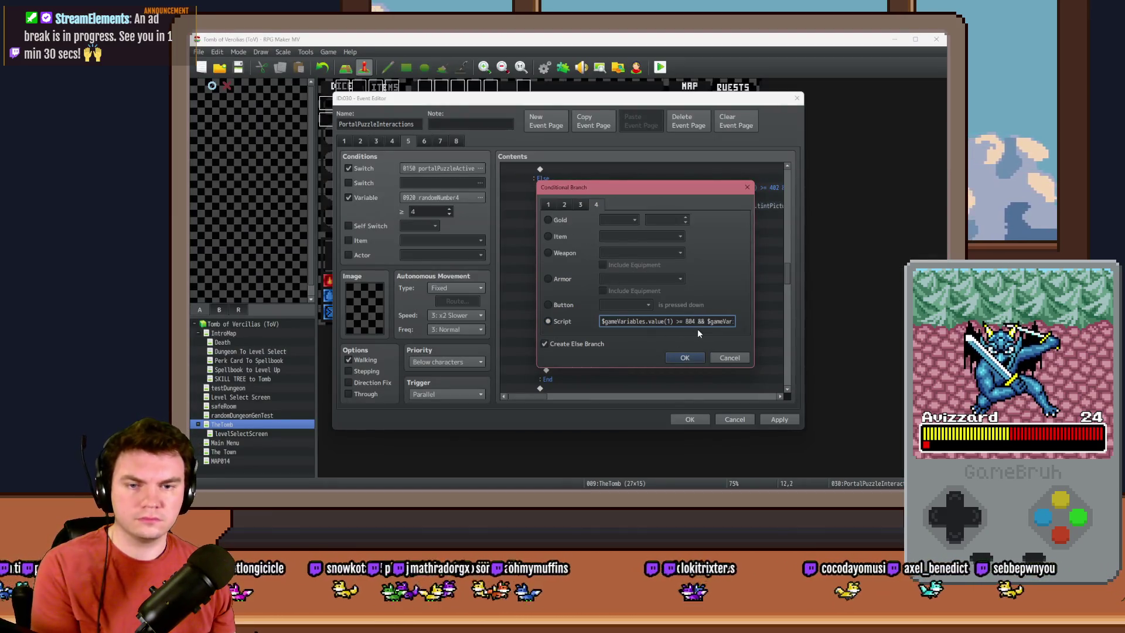
key(alt+Tab)
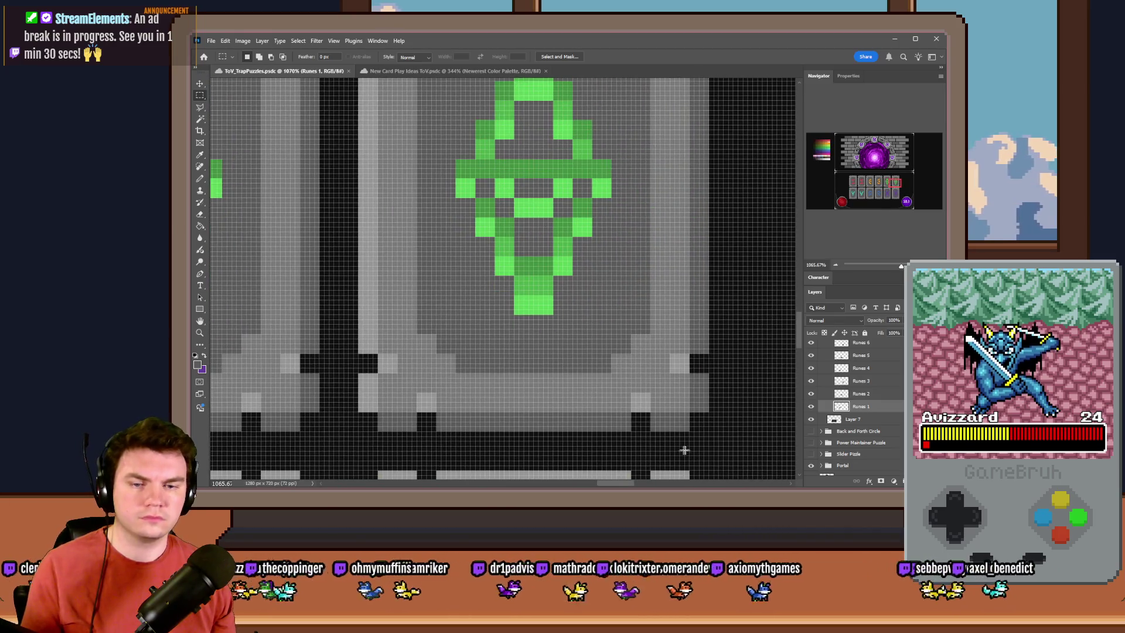
mouse_move(706, 429)
mouse_down()
mouse_move(490, 263)
mouse_move(512, 183)
mouse_up()
key(alt+Tab)
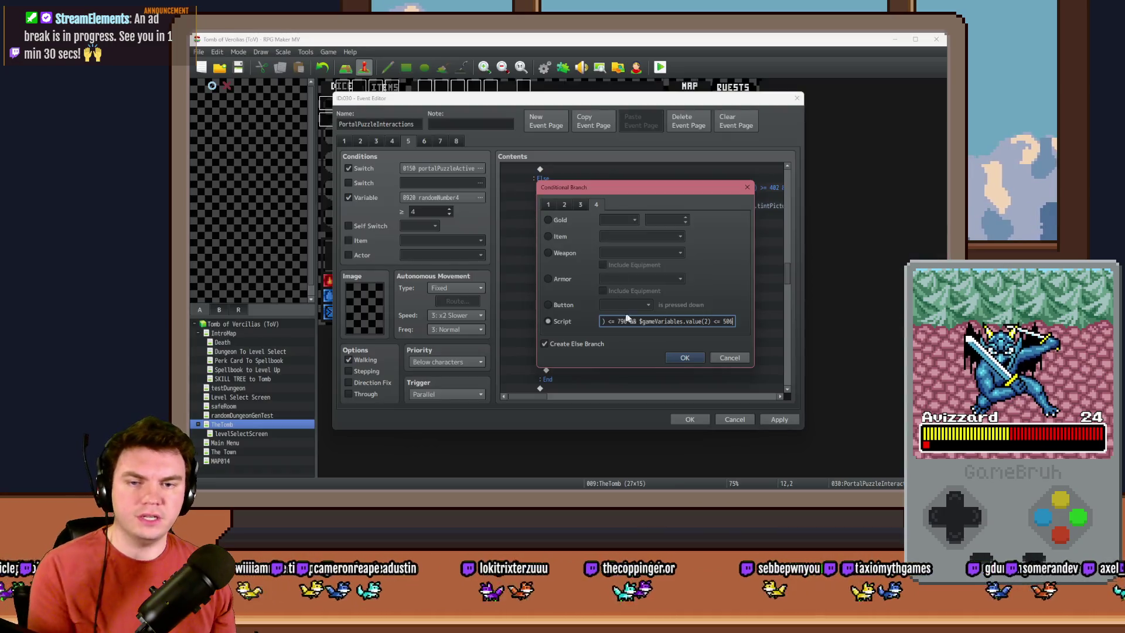
text(803)
click(683, 357)
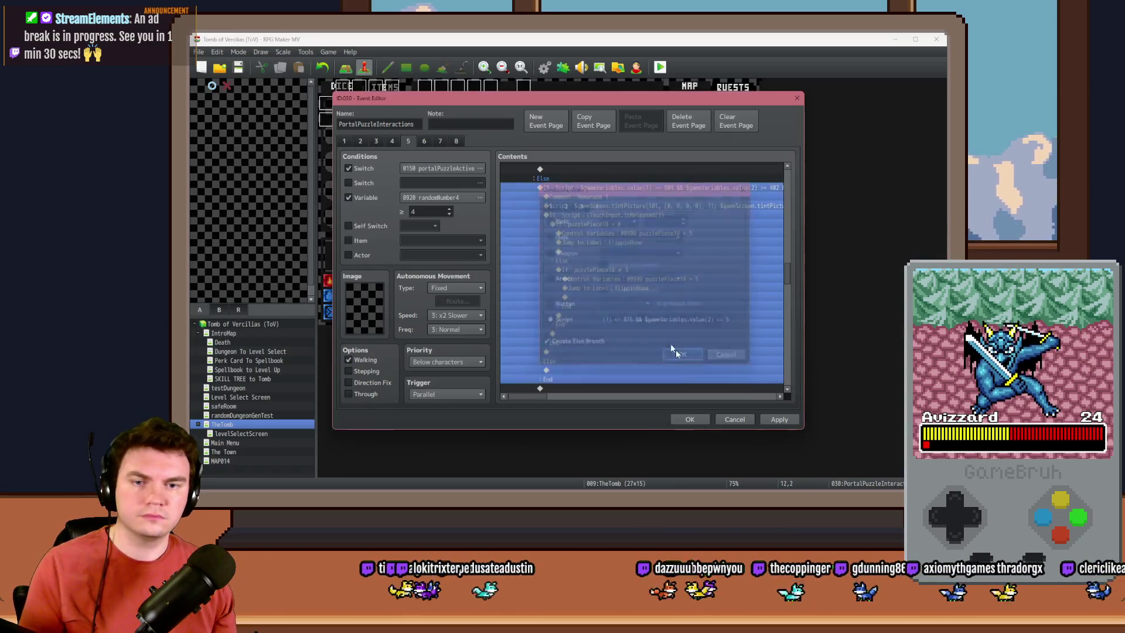
Step: Relabel the comment Memorune 6 and retint: picture 105 to 0, picture 106 to 25
double_click(580, 196)
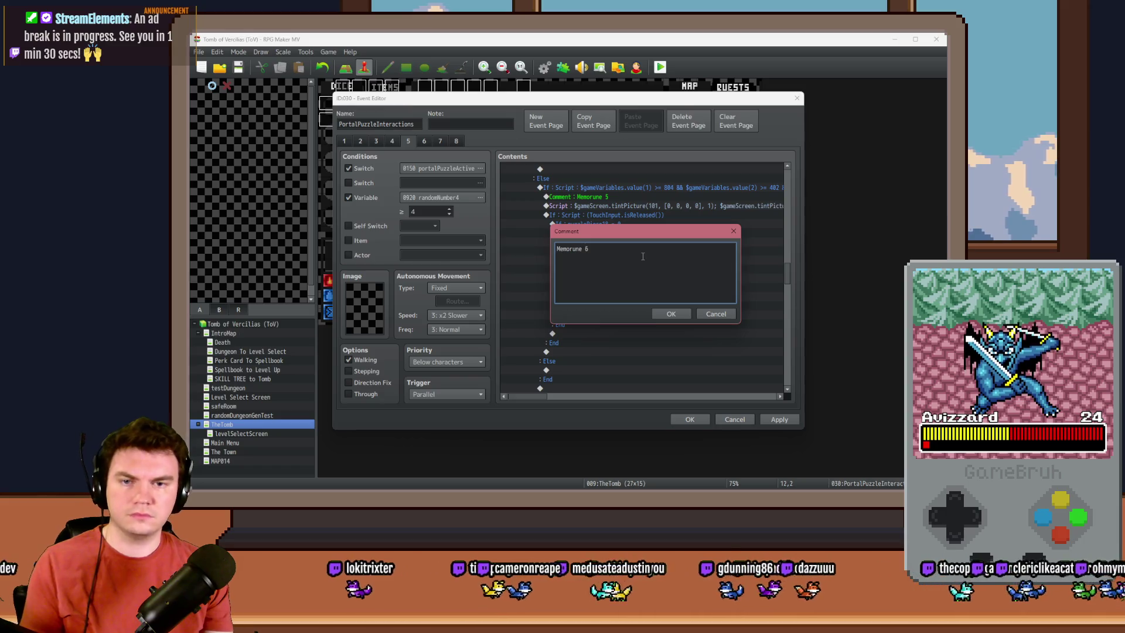
key(ctrl+Return)
double_click(677, 206)
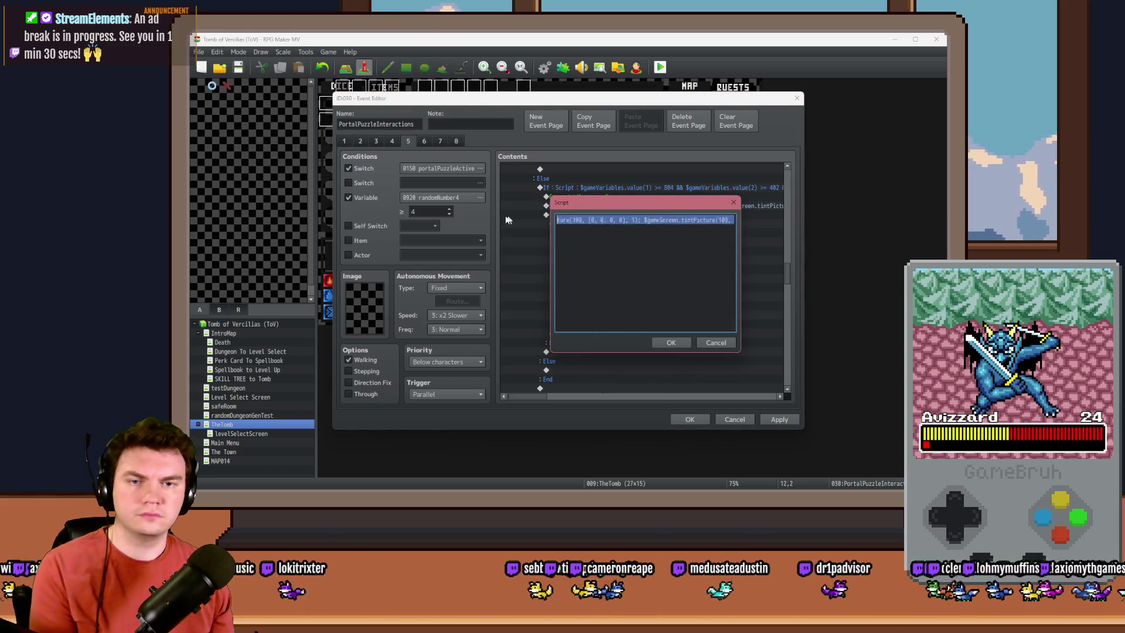
click(722, 221)
key(Right)
key(Right)
key(Right)
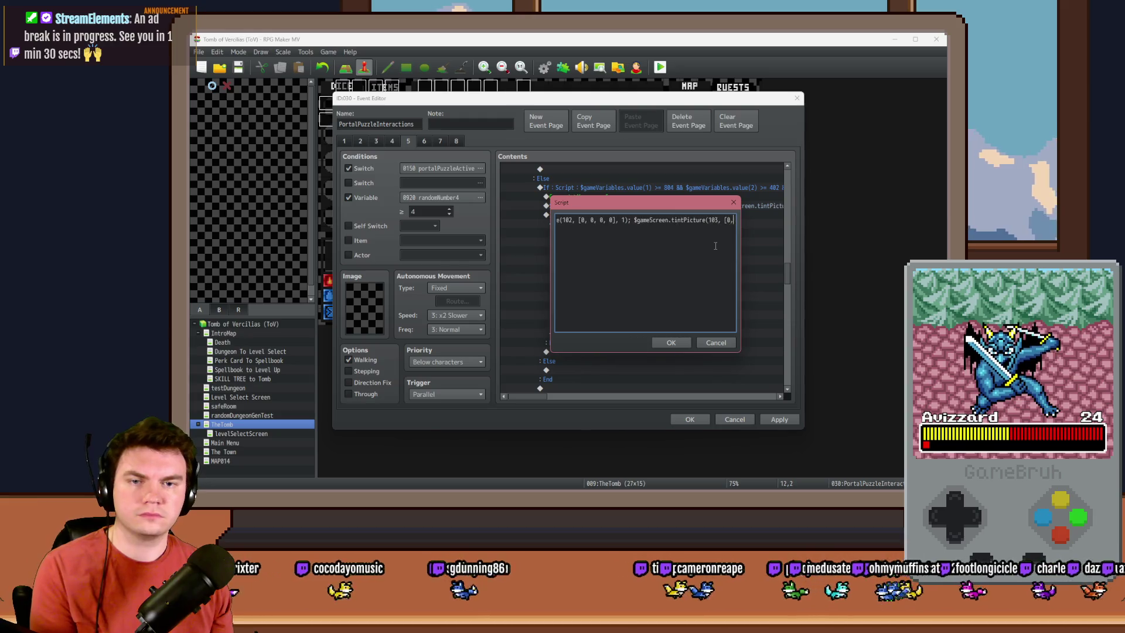
key(Right)
key(Right)
key(Right)
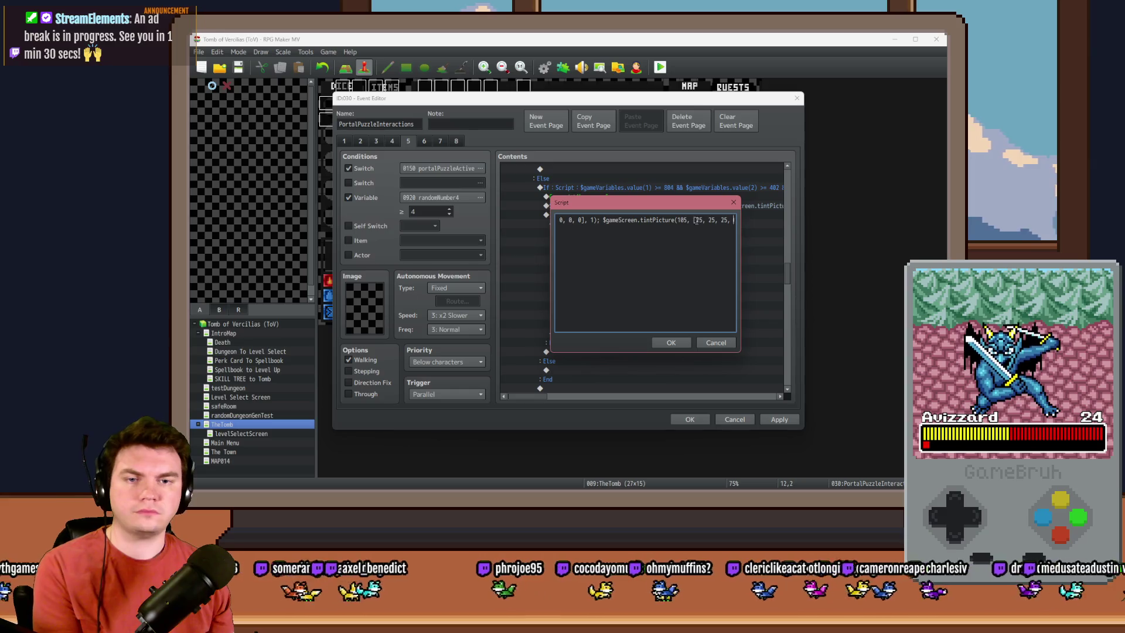
text(0, 0, 1)
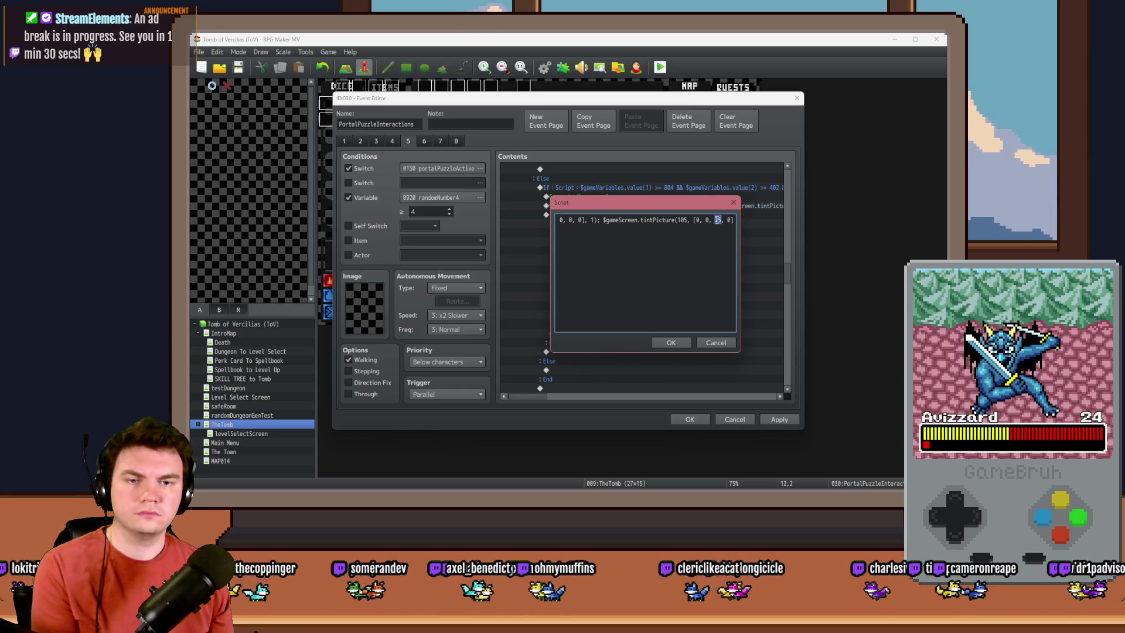
key(Right)
key(Right)
key(Right)
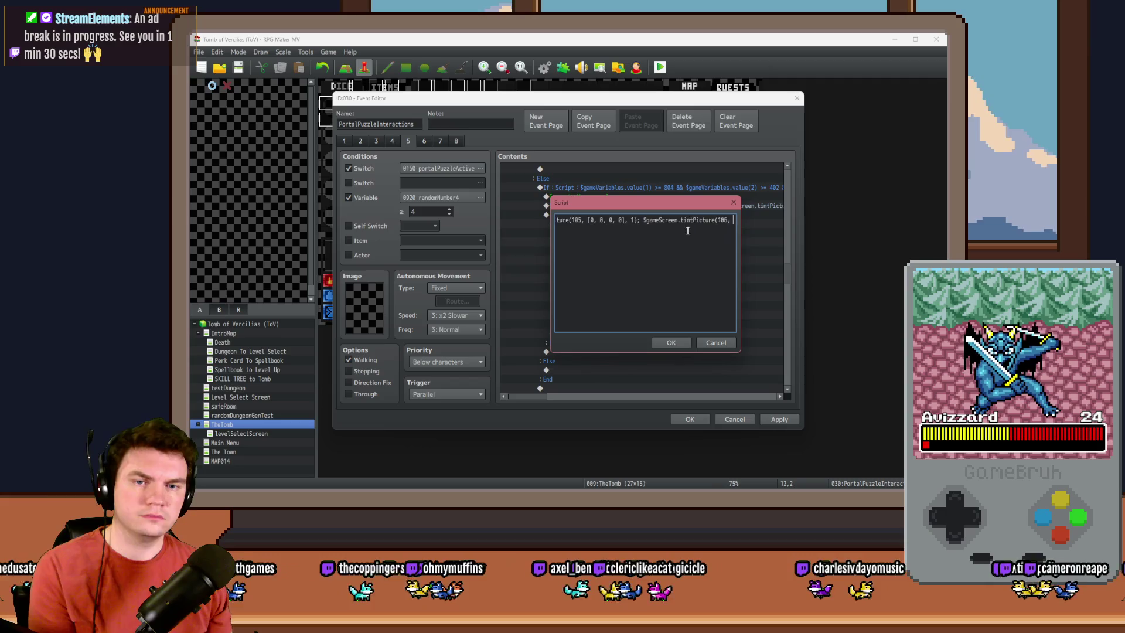
key(Right)
key(Right)
key(Right)
click(662, 220)
double_click(665, 221)
text(25)
double_click(678, 220)
text(2525)
click(668, 341)
Step: Set puzzlePiece18 and puzzlePiece19 to 6 with the condition checking 6, then save and playtest
click(631, 215)
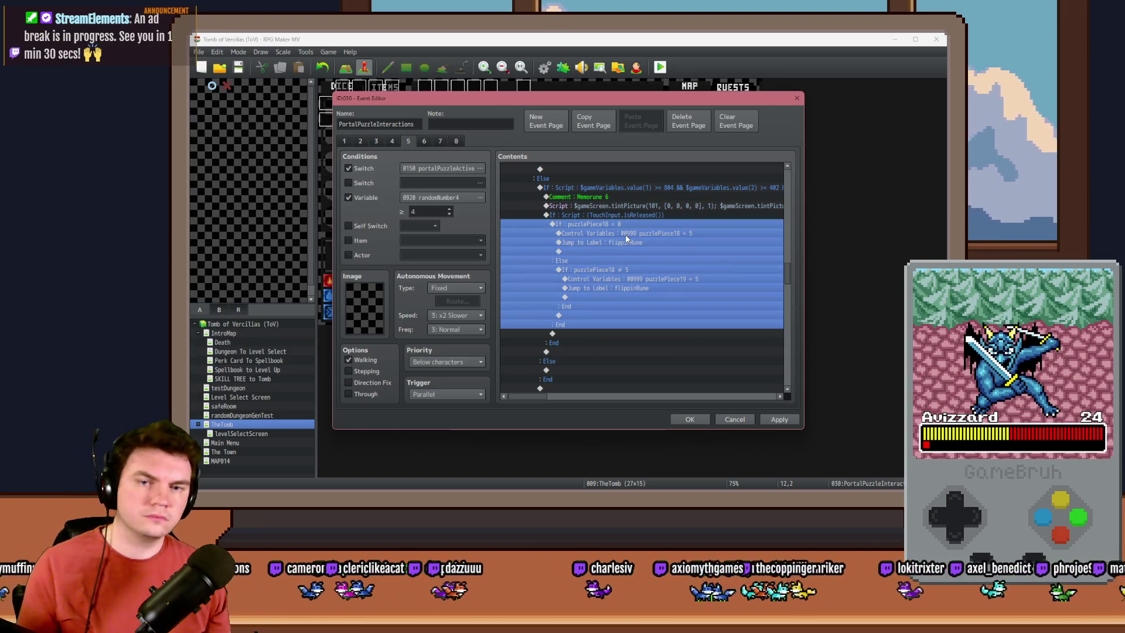
double_click(628, 233)
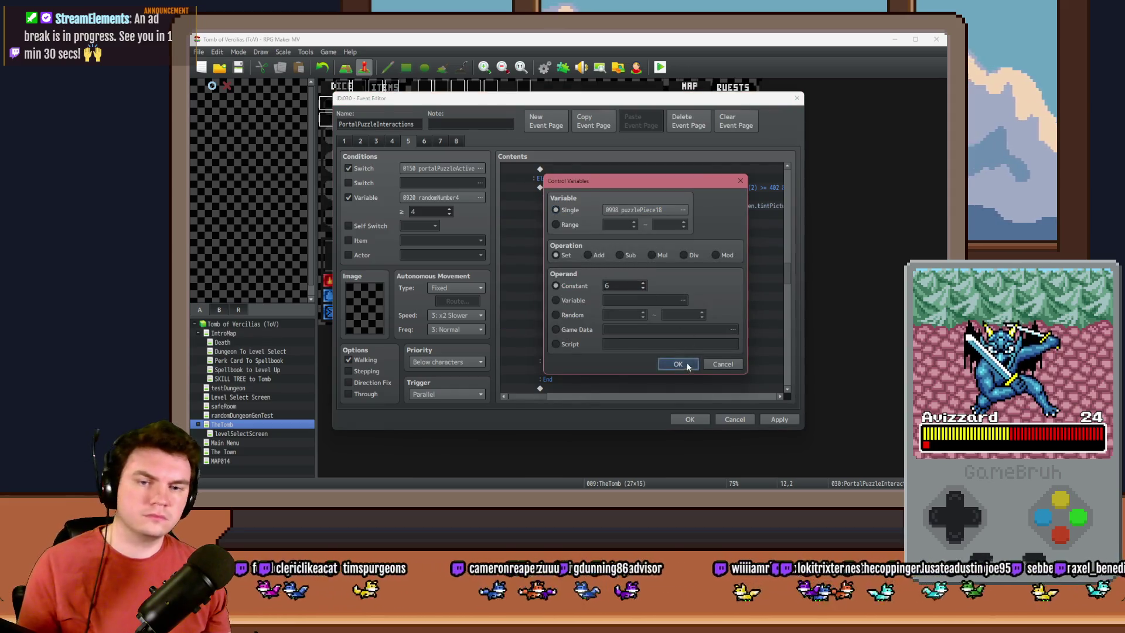
click(678, 364)
double_click(638, 269)
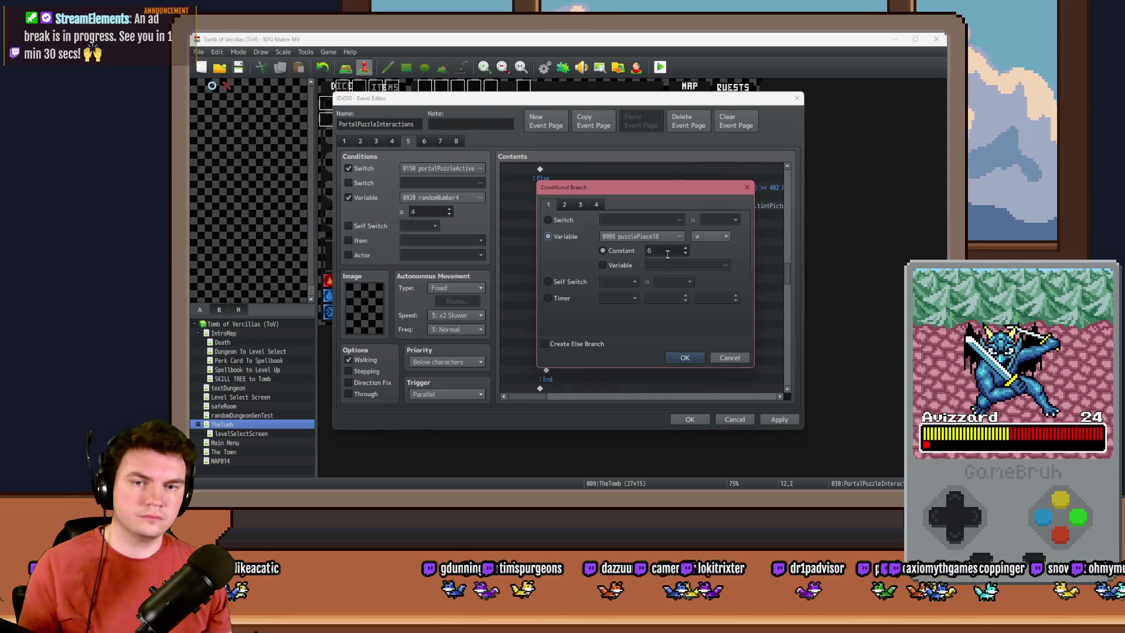
click(684, 357)
double_click(662, 293)
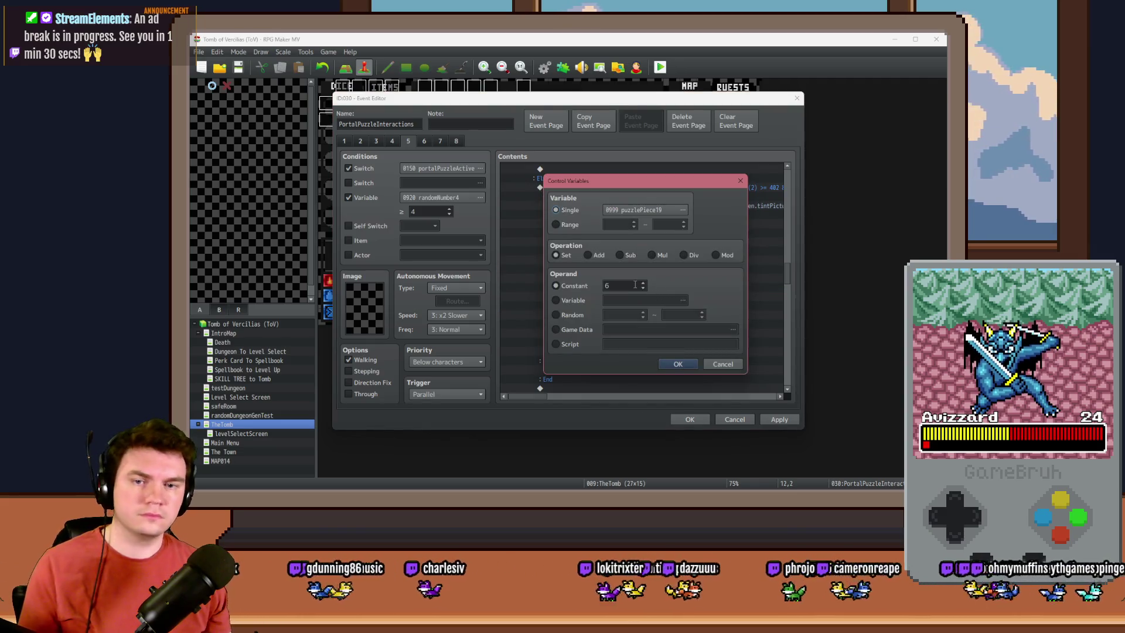
click(676, 364)
click(701, 416)
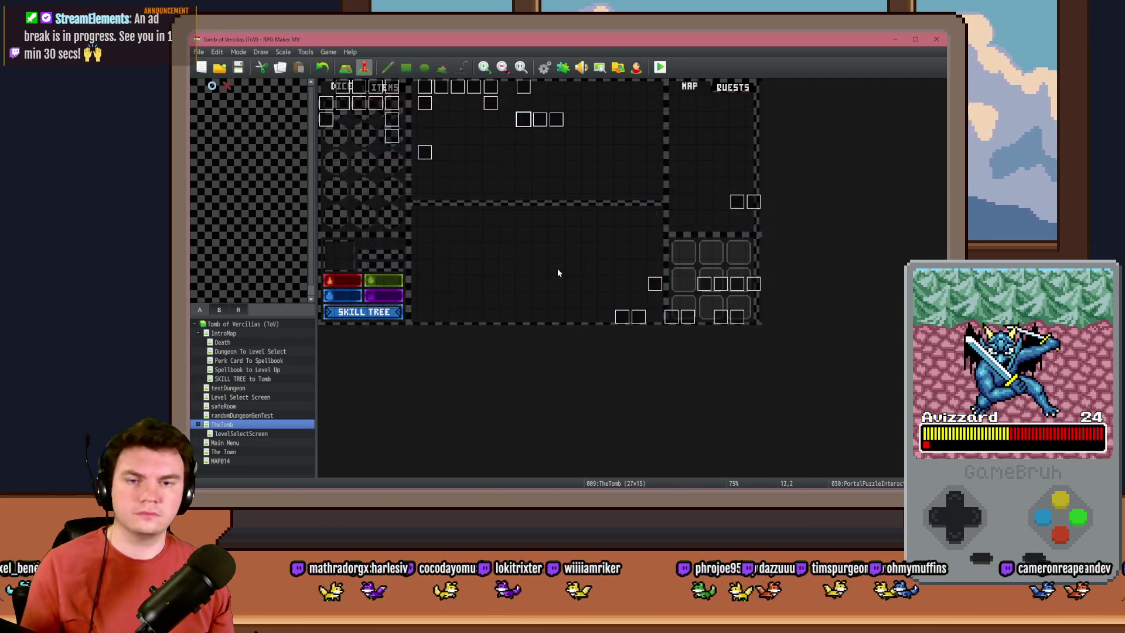
click(660, 67)
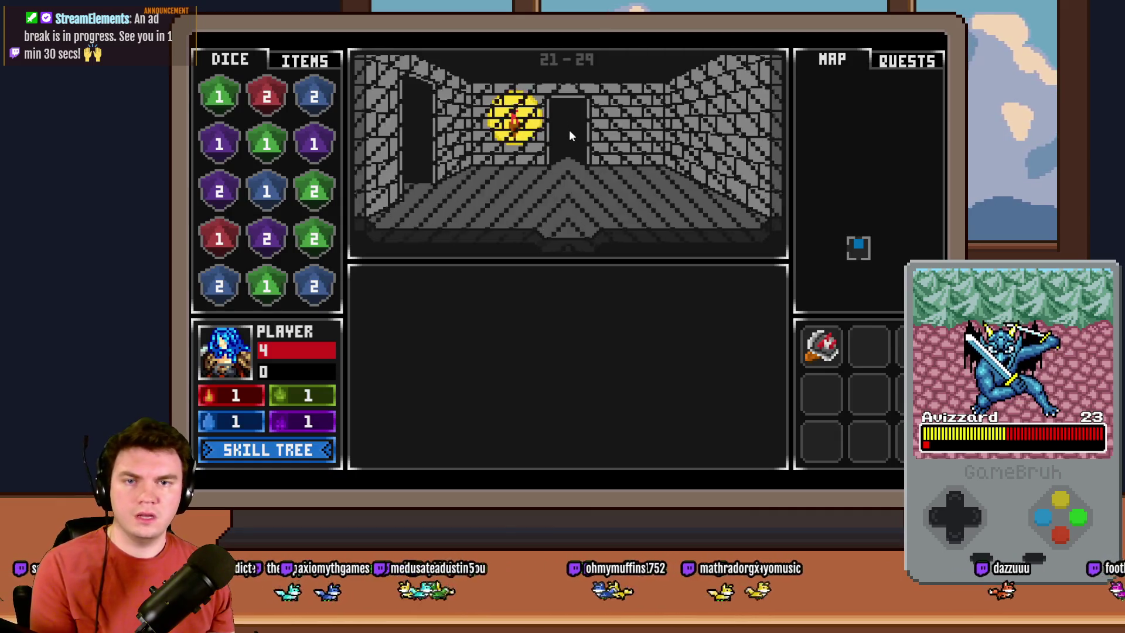
Step: Walk through the doorway into the glyph room and choose Interact with glyphs
click(570, 134)
click(570, 134)
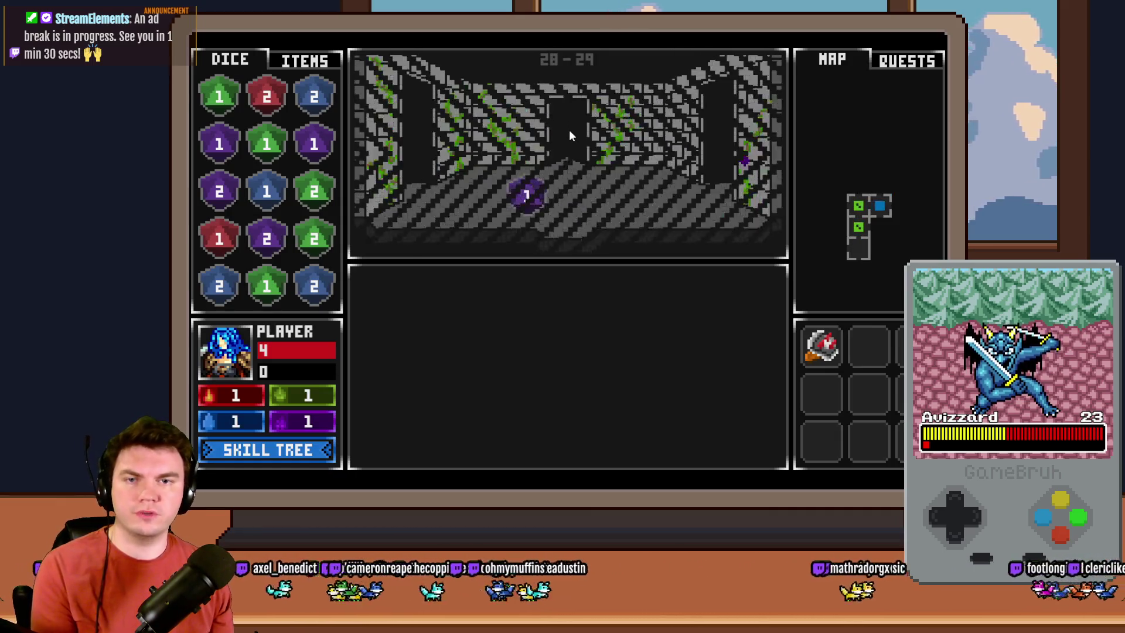
click(621, 356)
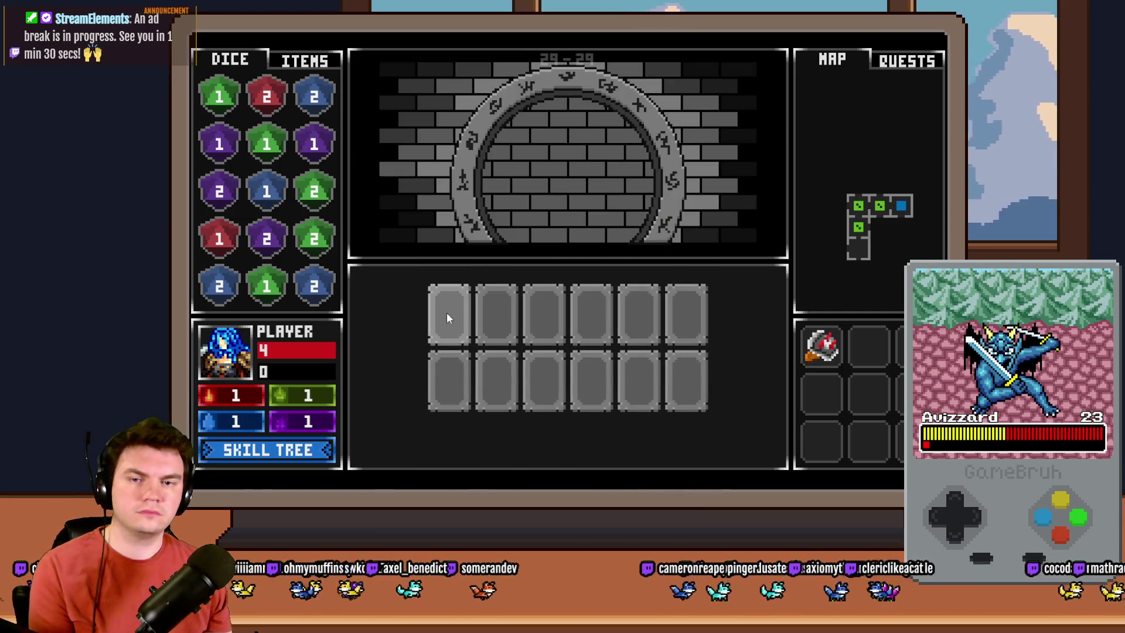
Step: Flip rune tiles until the two orange glyphs match, then close the playtest
click(694, 318)
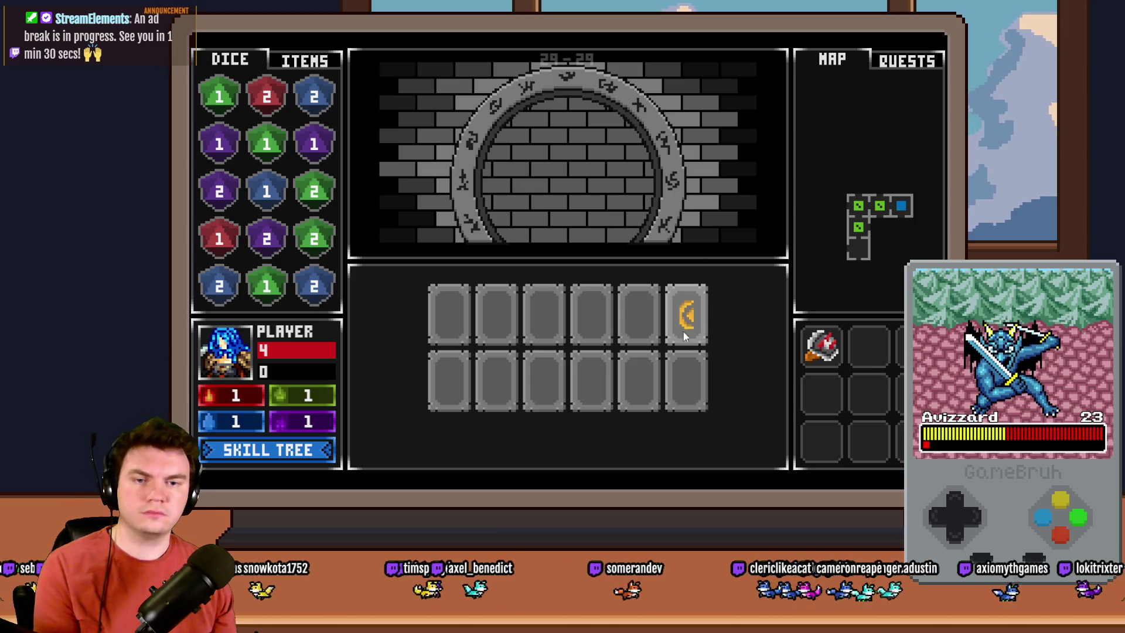
click(645, 319)
click(591, 328)
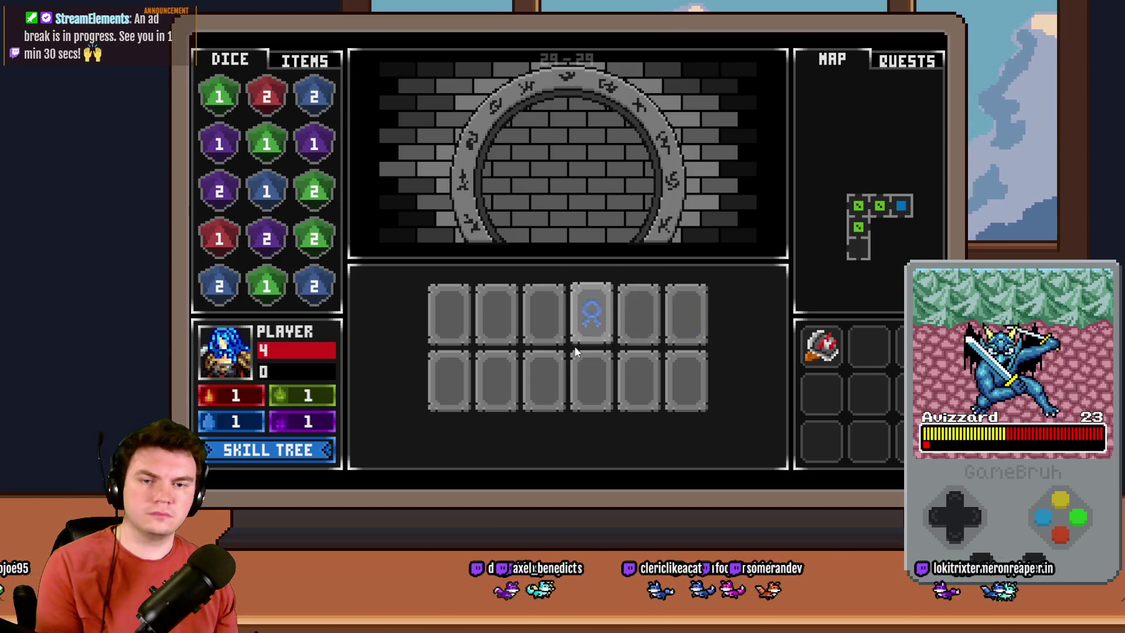
click(554, 324)
click(487, 319)
click(453, 323)
click(669, 329)
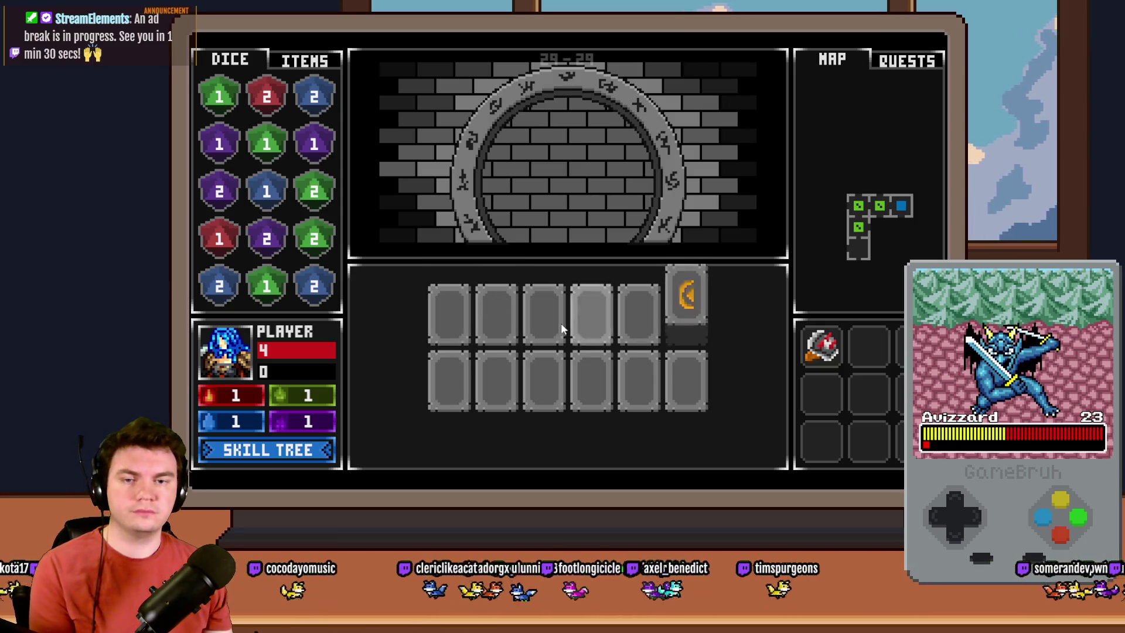
click(512, 325)
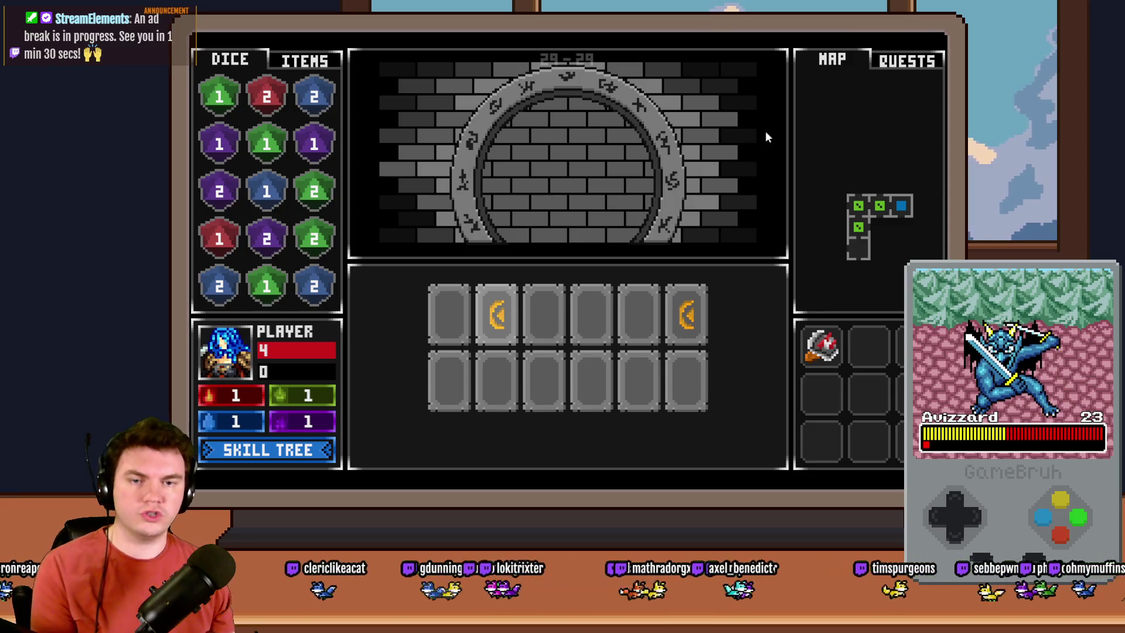
key(alt+F4)
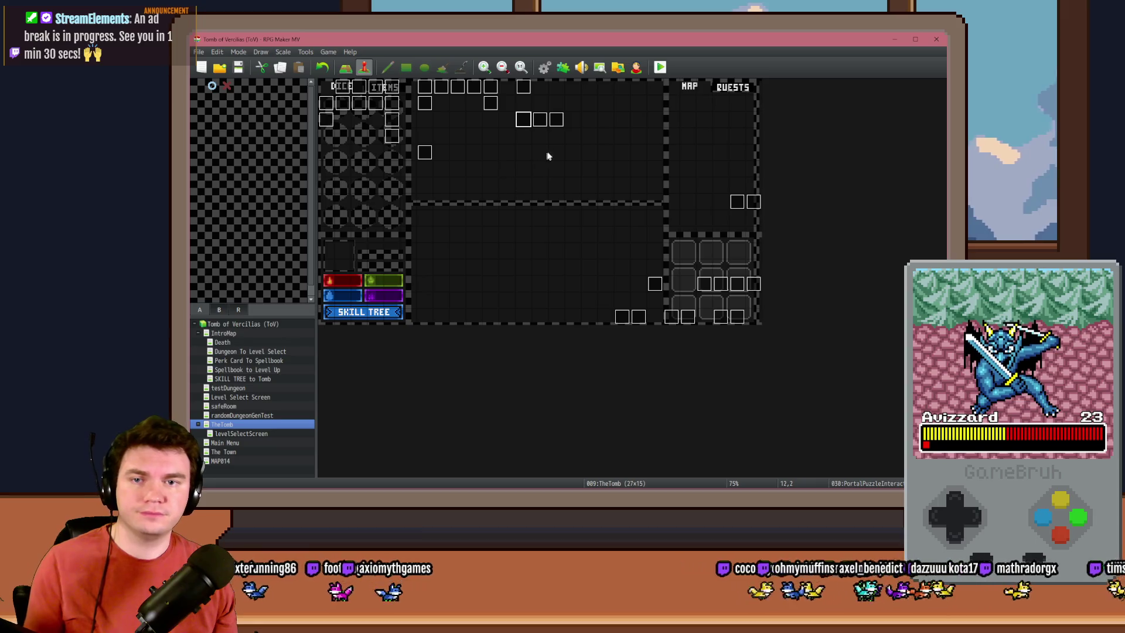
Step: Open page 5 of the PortalPuzzleInteractions event and the Memorune 6 branch's guard condition
double_click(524, 120)
click(409, 141)
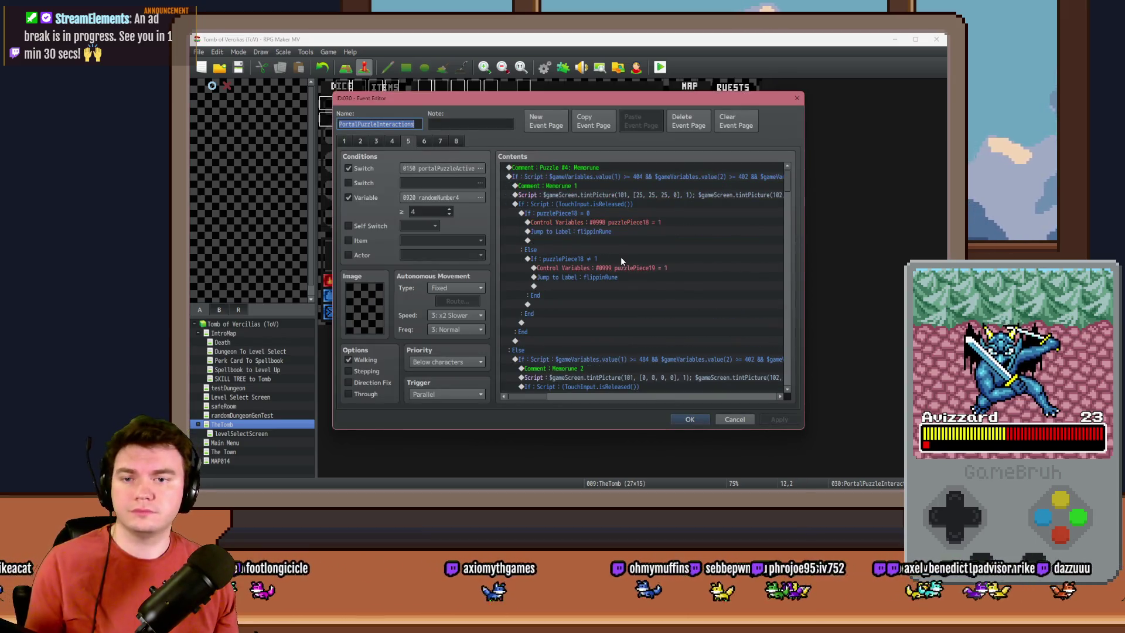
drag(787, 187, 791, 275)
click(684, 253)
scroll(578, 312, down, 3)
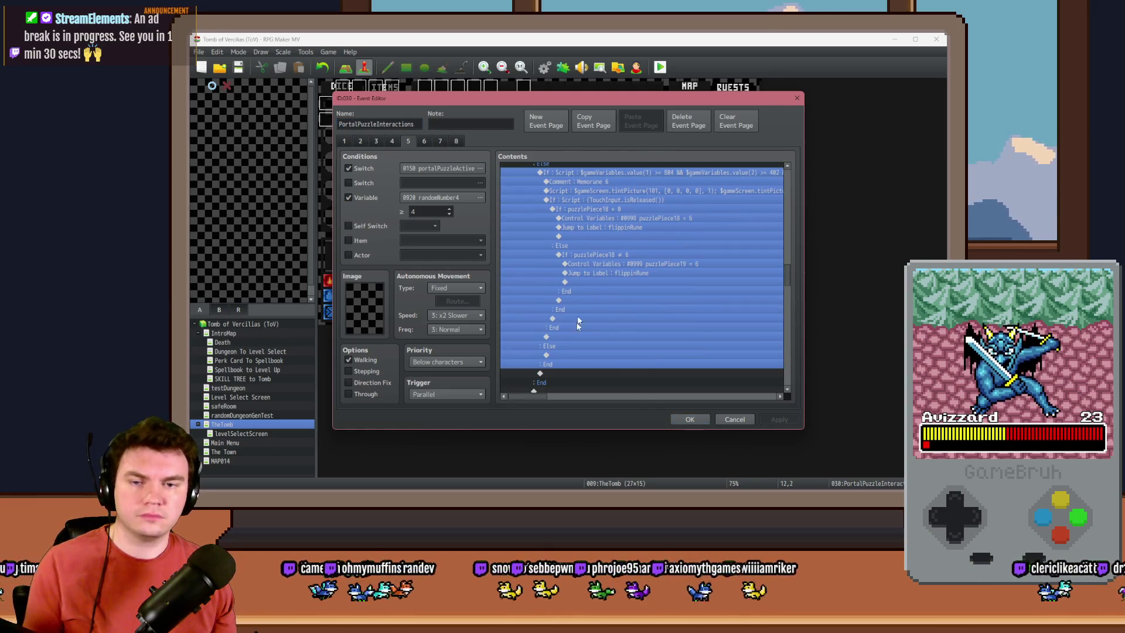
click(567, 359)
double_click(636, 184)
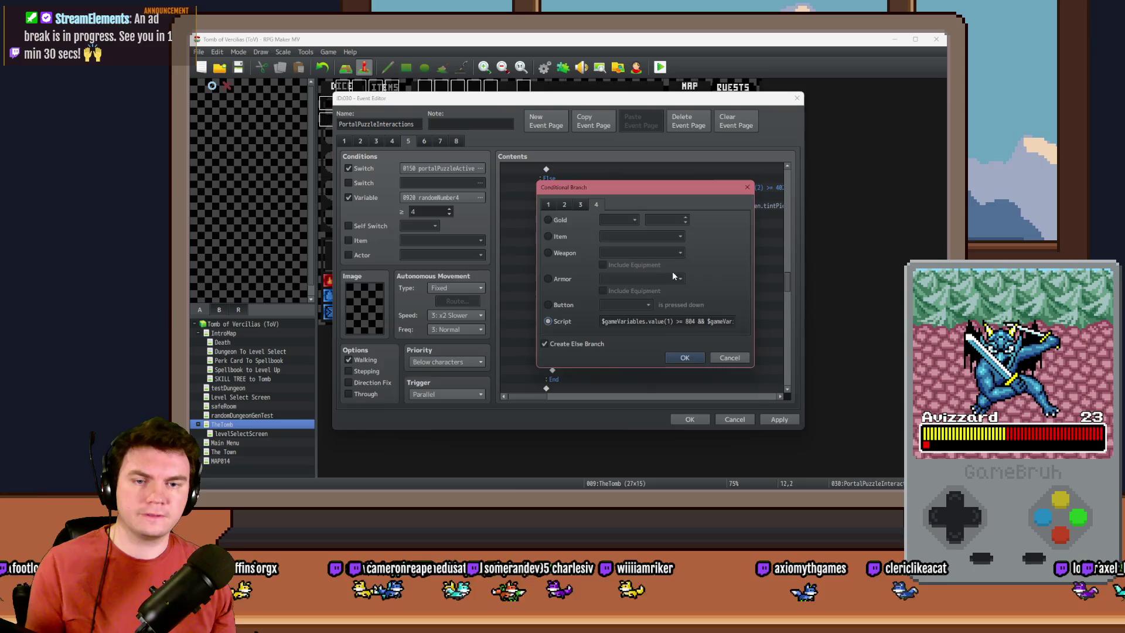
Step: Measure the rune in Photoshop and set the condition's lower bound to 404
key(alt+Tab)
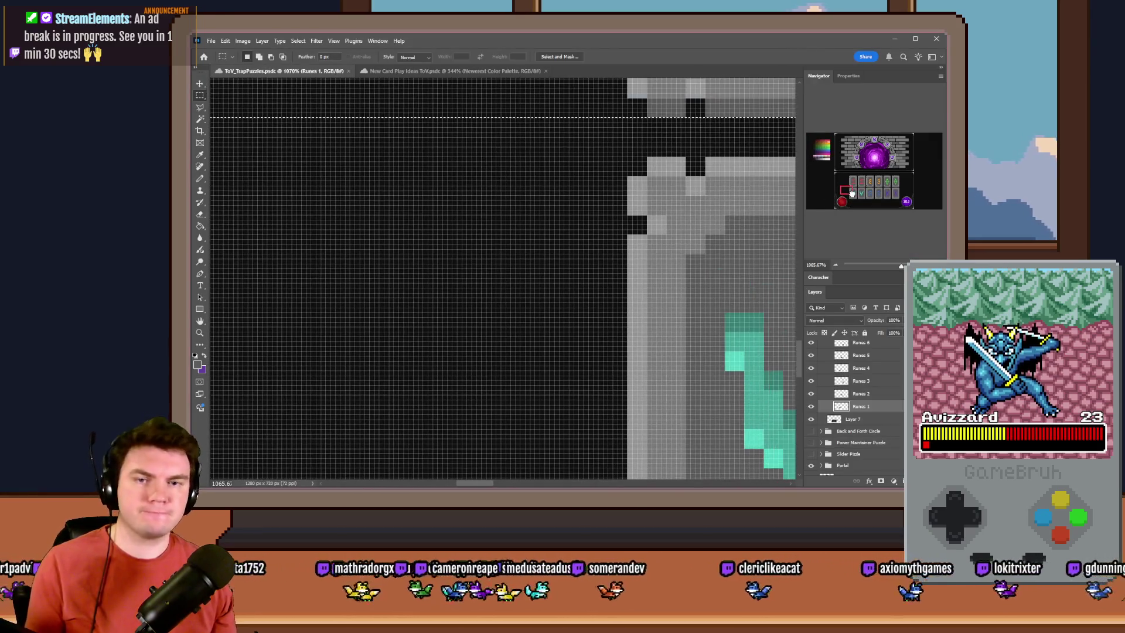
mouse_move(627, 155)
mouse_down()
mouse_move(205, 41)
mouse_move(445, 183)
mouse_up()
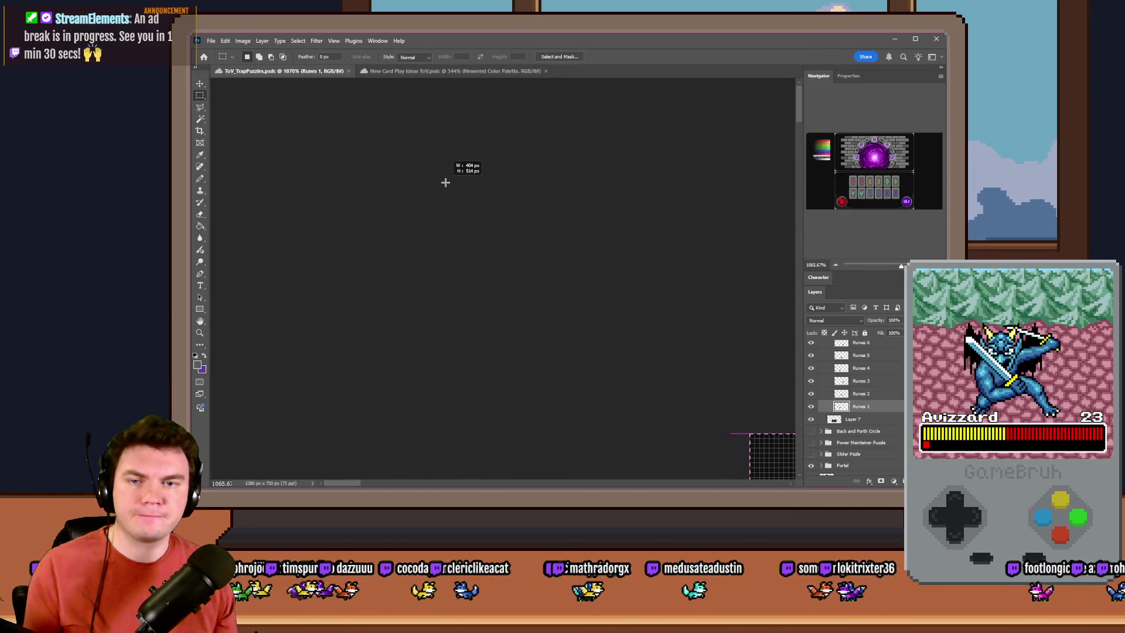
key(alt+Tab)
double_click(691, 321)
text(404)
key(Right)
key(Right)
key(Right)
double_click(709, 321)
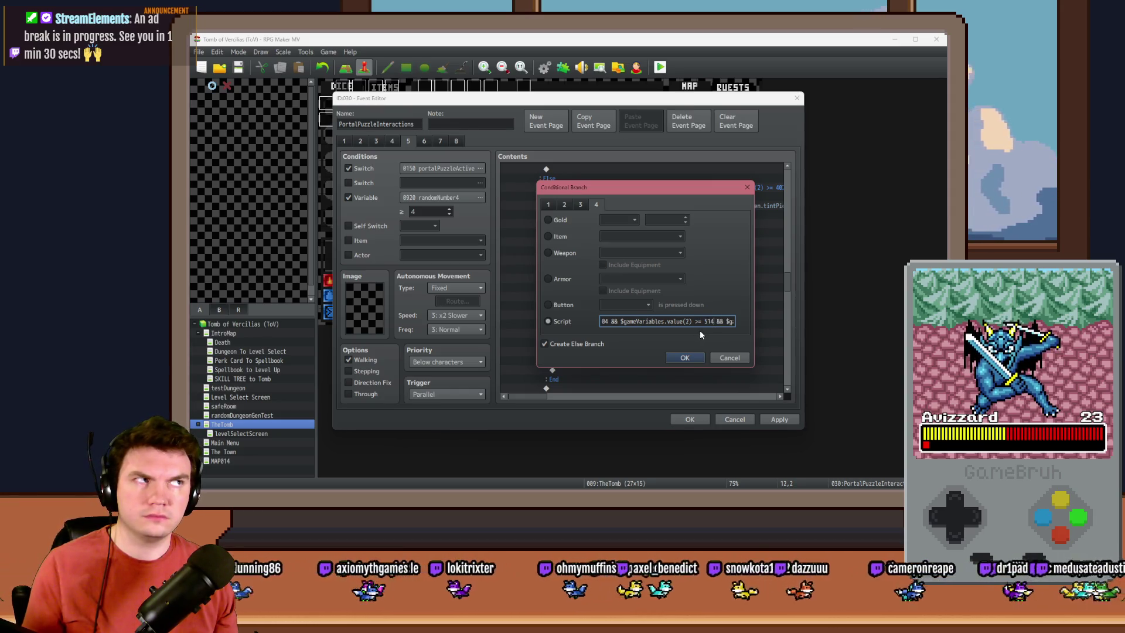
key(Right)
key(Right)
key(Right)
Step: Measure the rune's size and change the upper bound from 876 to 476
key(alt+Tab)
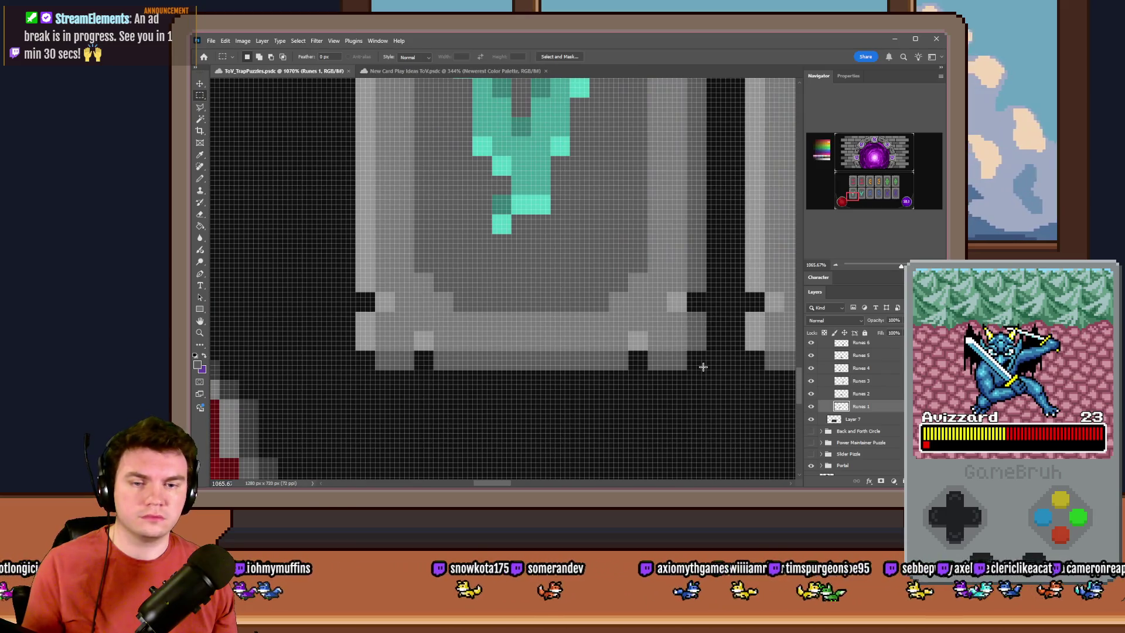
mouse_move(703, 366)
mouse_down()
mouse_move(210, 47)
mouse_move(523, 201)
mouse_up()
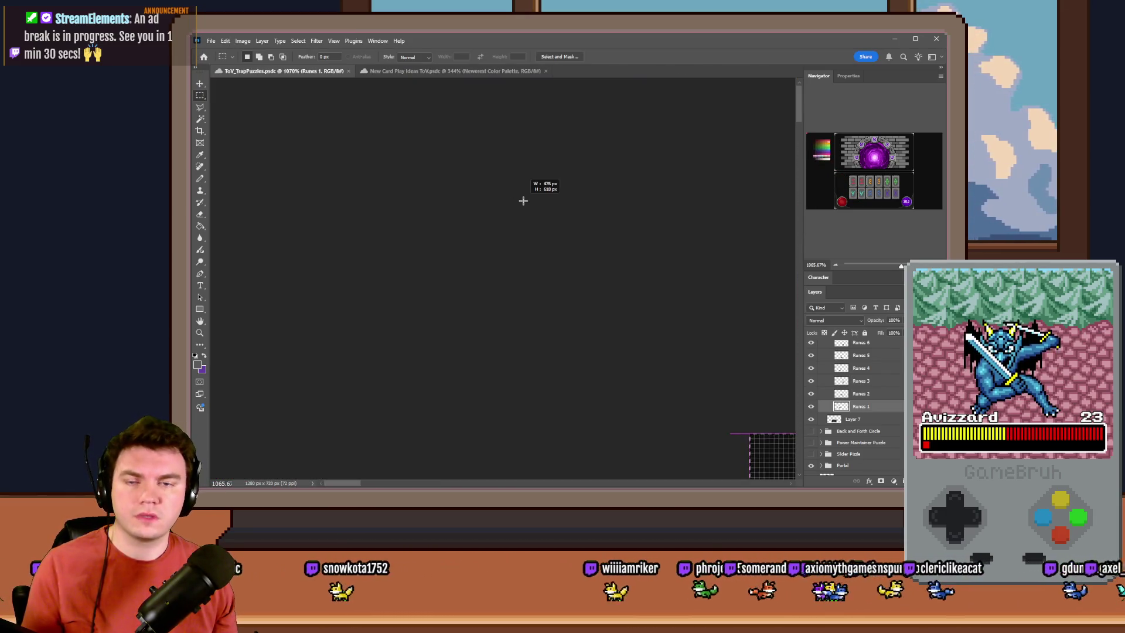
key(alt+Tab)
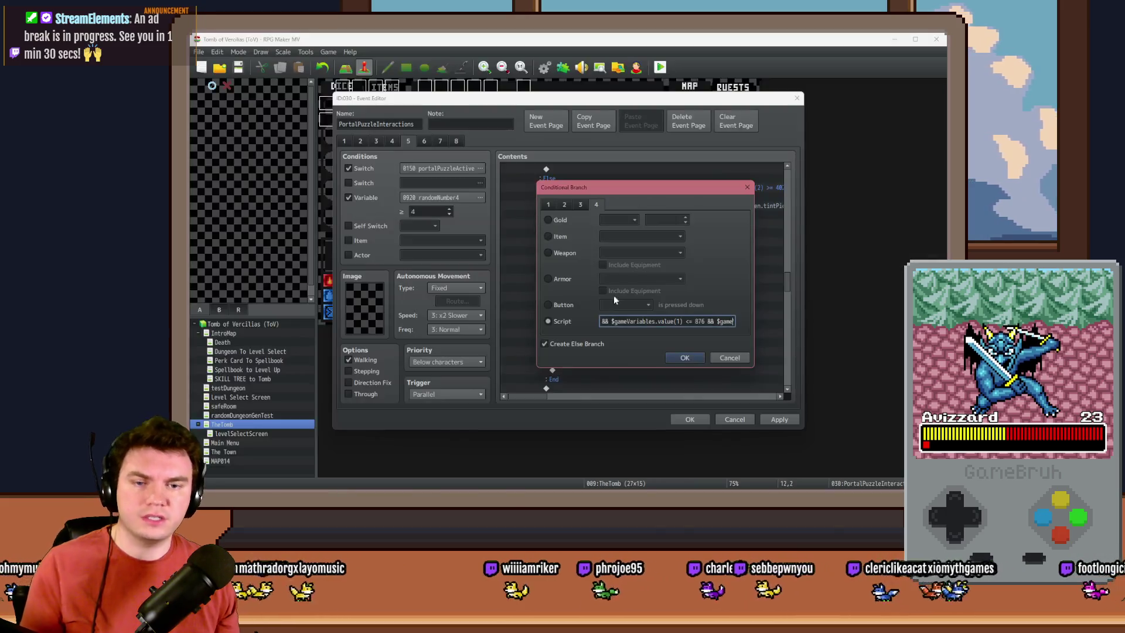
drag(684, 321, 782, 324)
double_click(625, 323)
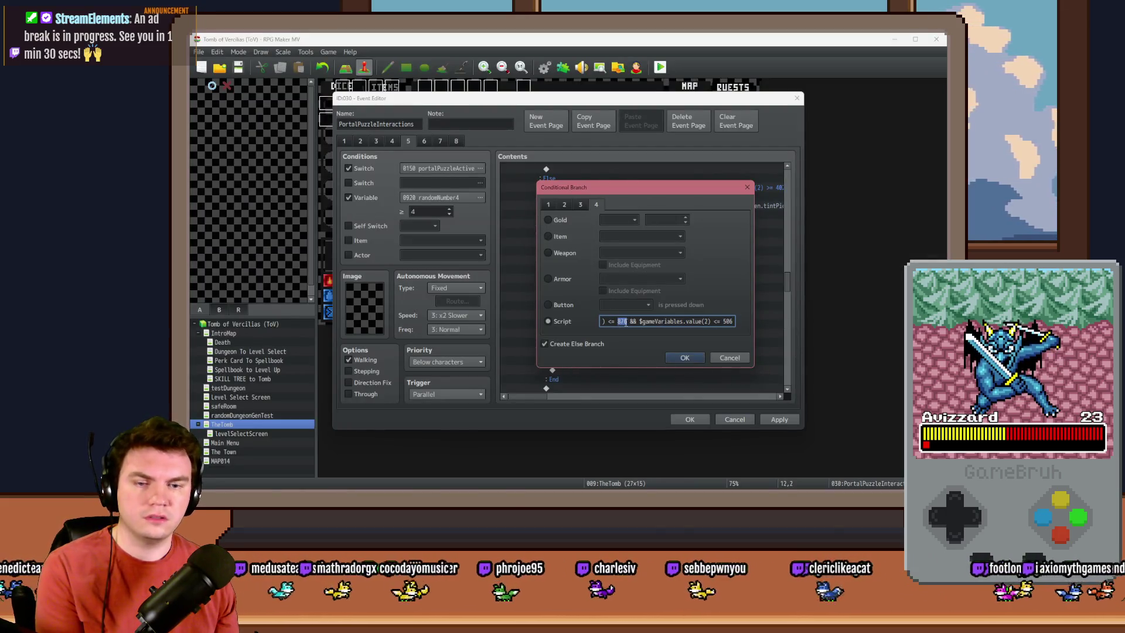
text(76)
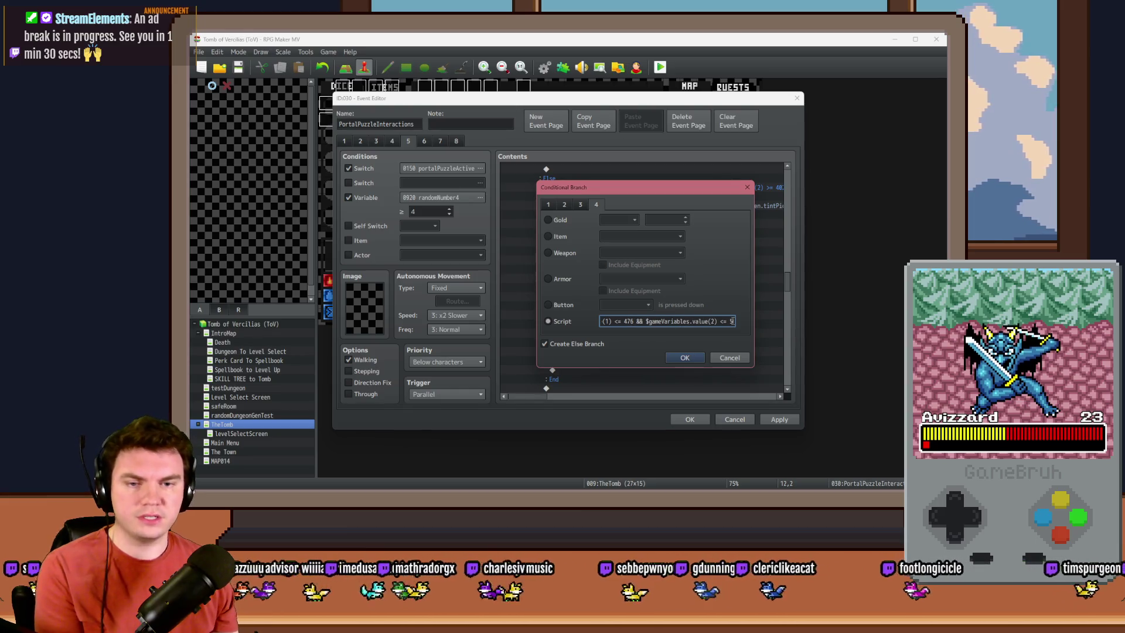
click(684, 357)
double_click(622, 196)
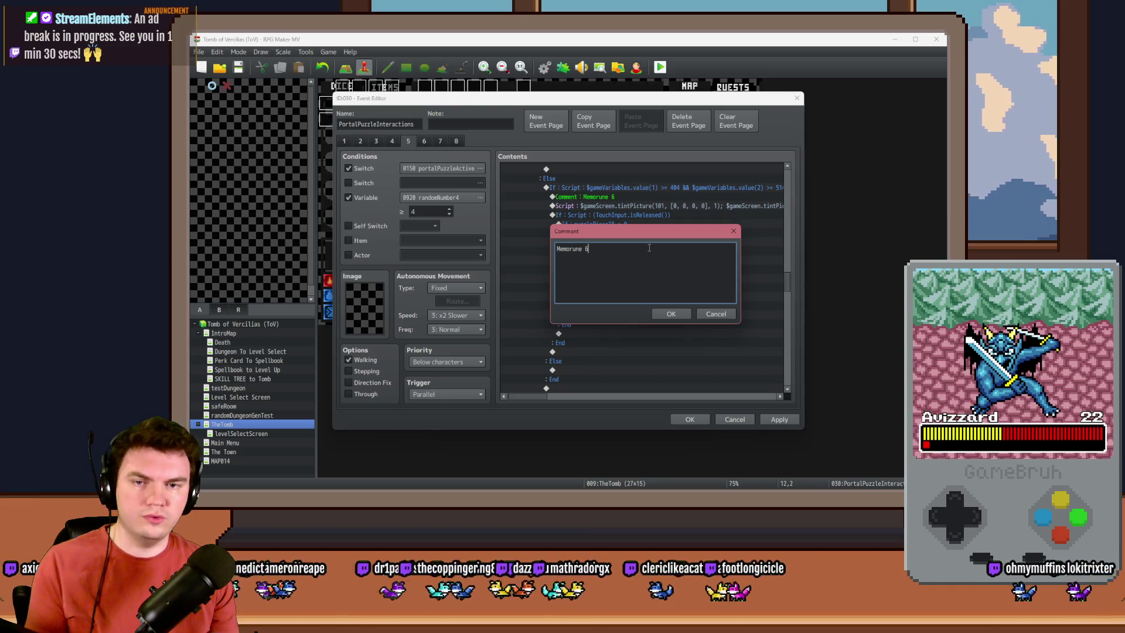
Step: Confirm the Memorune 7 label and reset the tint arrays to [0, 0, 0, 0], tinting picture 107
key(Escape)
double_click(687, 206)
drag(672, 228, 552, 218)
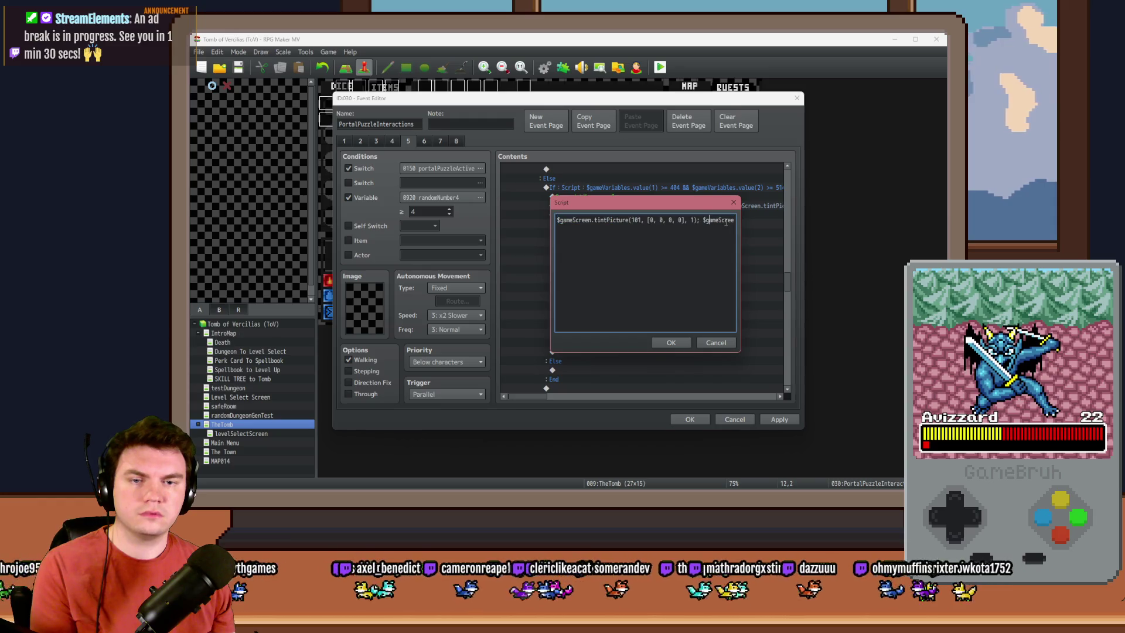
text(ure(102, [0, 0, 0, 0], 1); $gam)
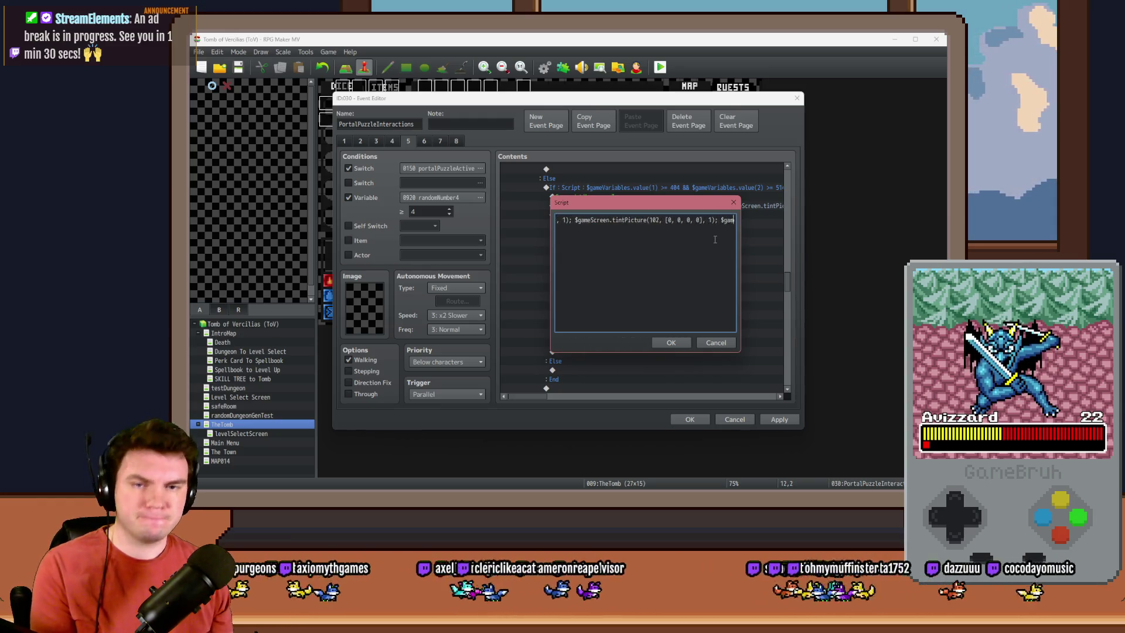
text(eScreen.tintP)
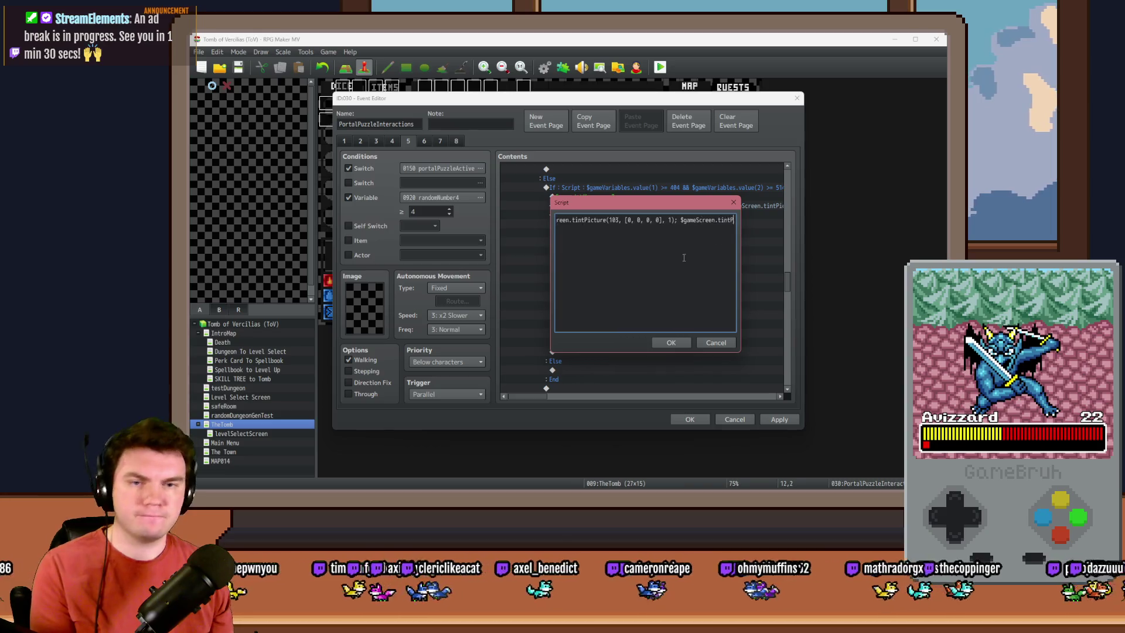
text(icture(103, [0, 0, 0, 0], 1); $gameScreen.tintPicture(104, [0, 0, 0, 0], 1); $gameScreen.tintPicture(105, [)
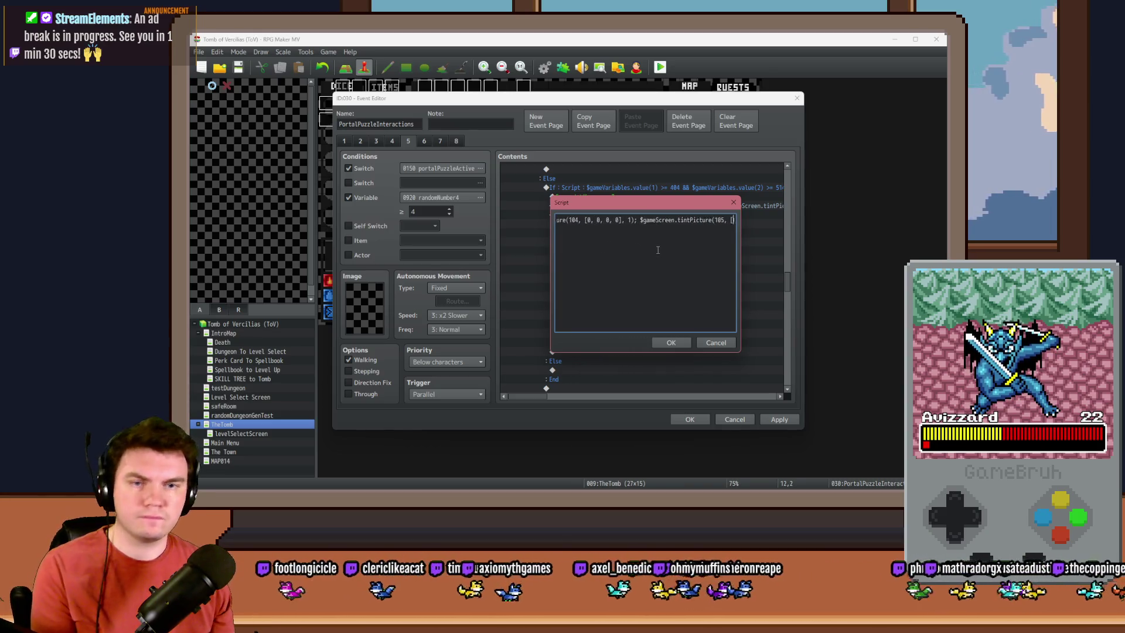
text(0, 0, 0, 0], 1); $gameScreen.tintPicture(106, [25, 25, 25, 0], 1); $gameScreen.tin)
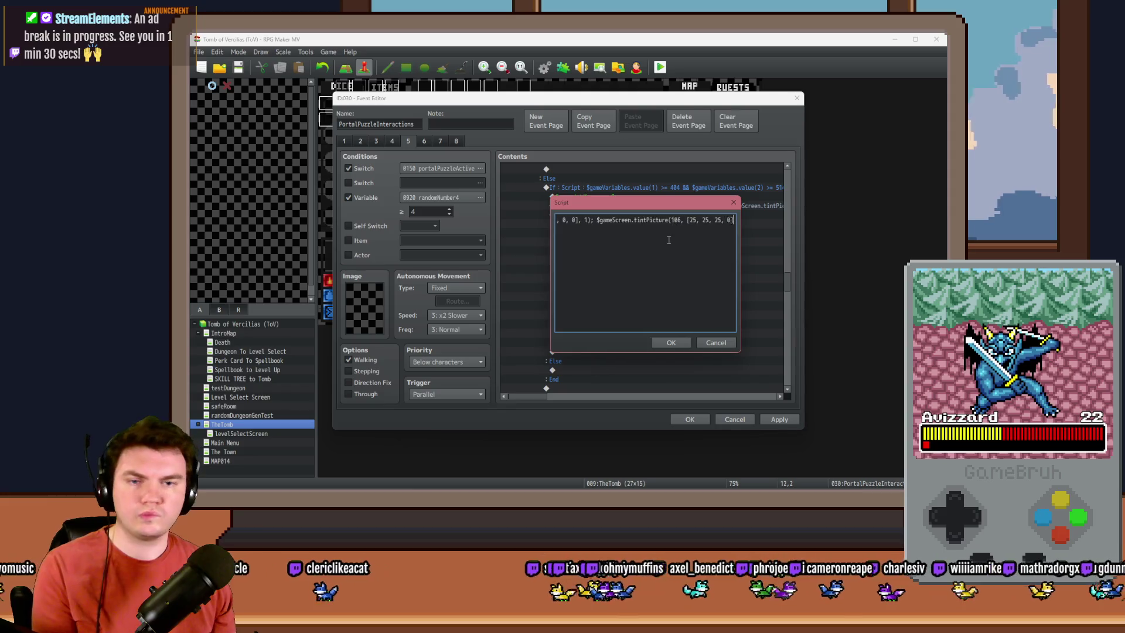
double_click(626, 222)
text(0, 0)
double_click(651, 221)
text(0)
key(End)
text(Picture(107, [0, 0, 0, 0], 1)
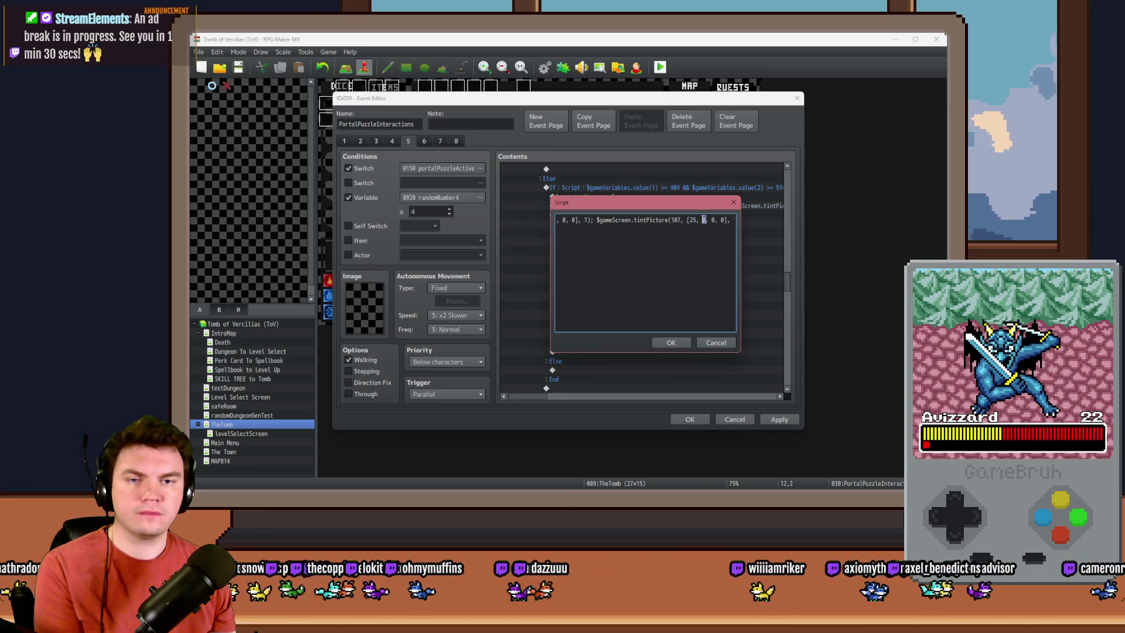
click(671, 342)
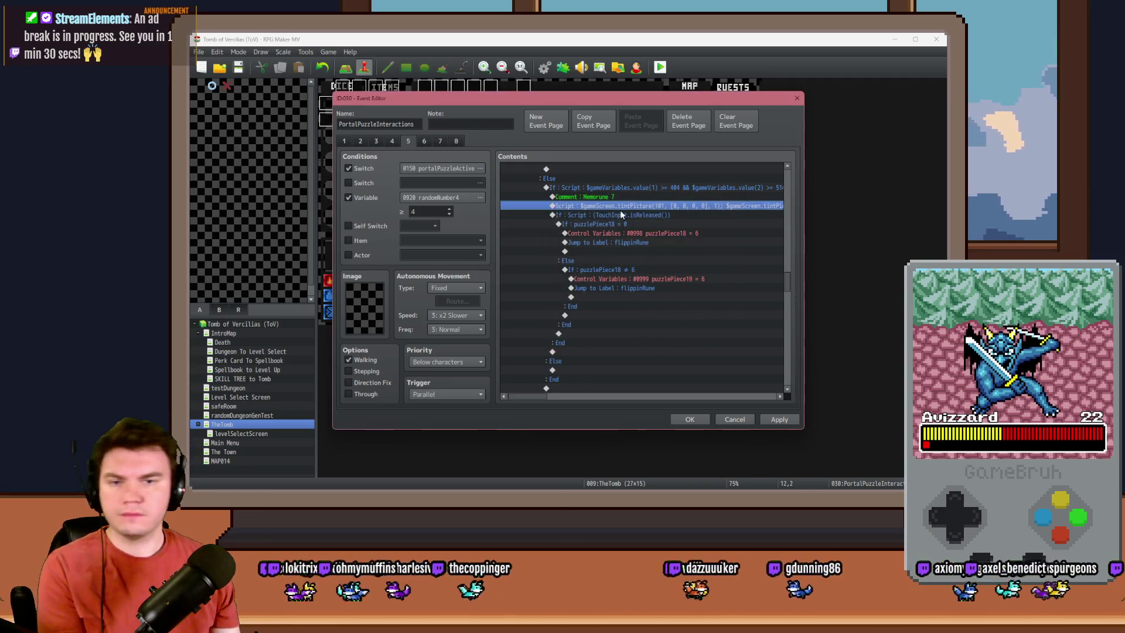
Step: Change the puzzlePiece18 assignment, its ≠ condition, and the puzzlePiece19 assignment from 6 to 7
click(621, 214)
click(621, 224)
double_click(633, 233)
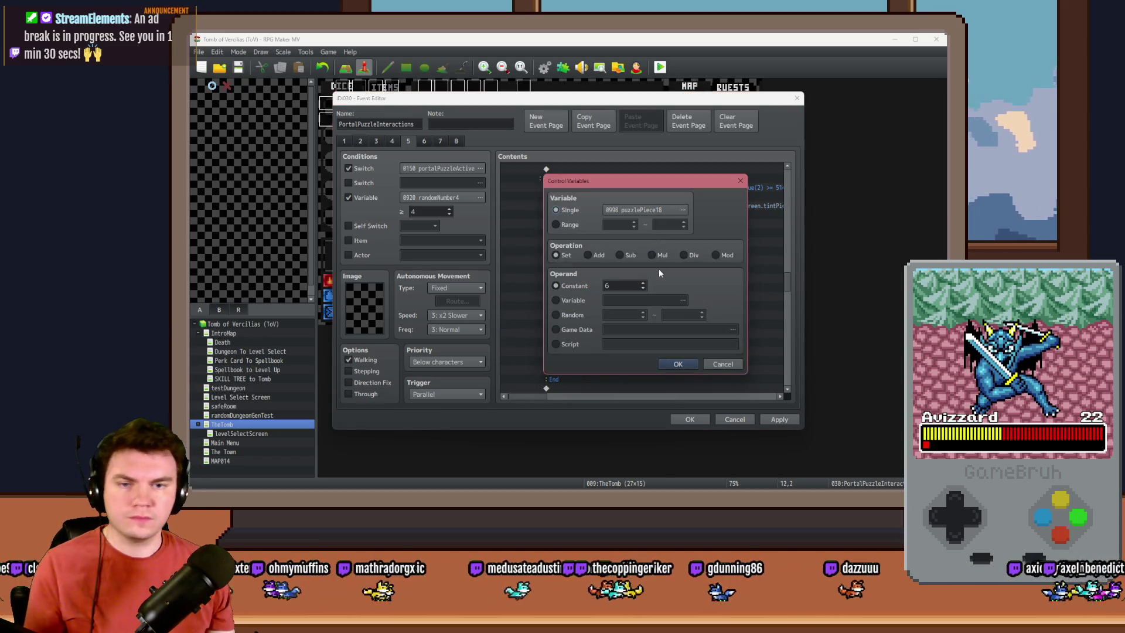
click(678, 364)
double_click(639, 262)
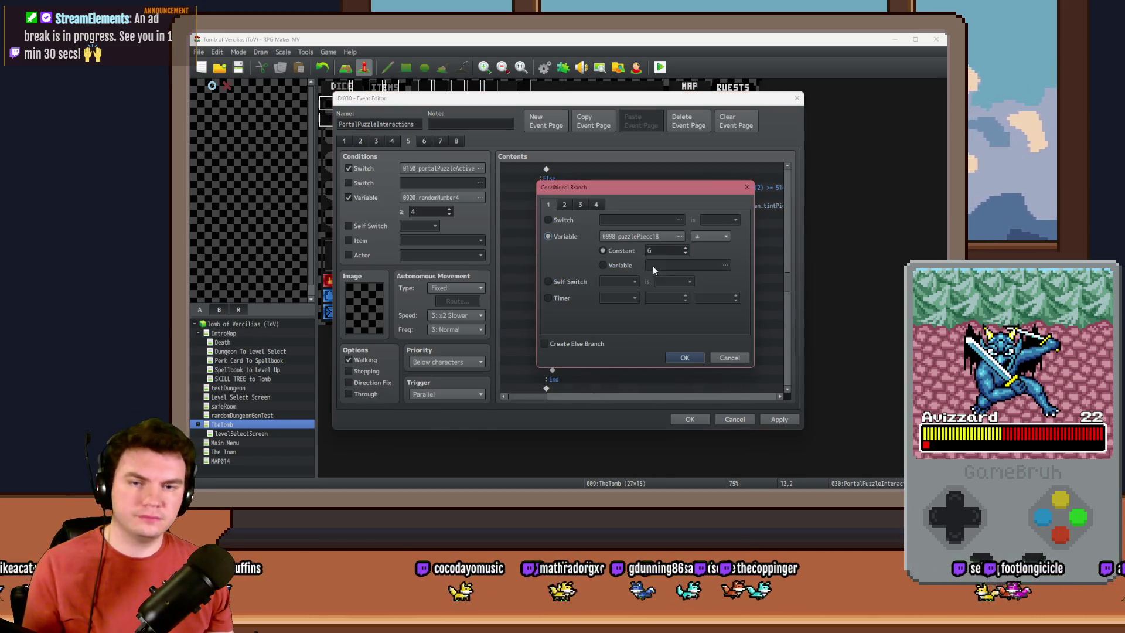
click(695, 362)
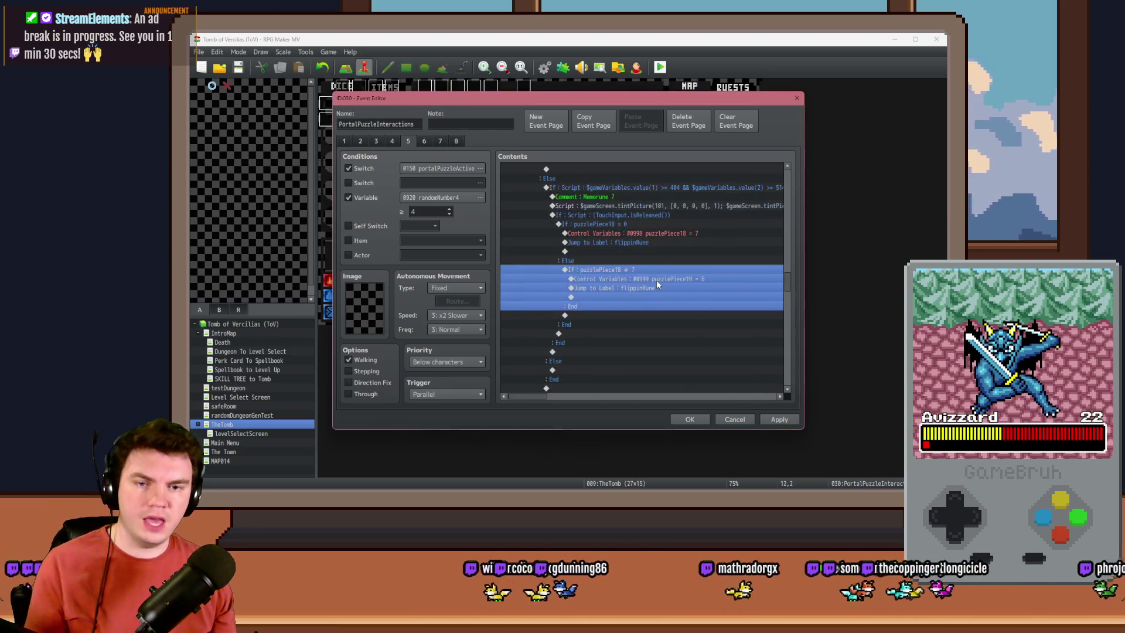
double_click(656, 279)
click(678, 363)
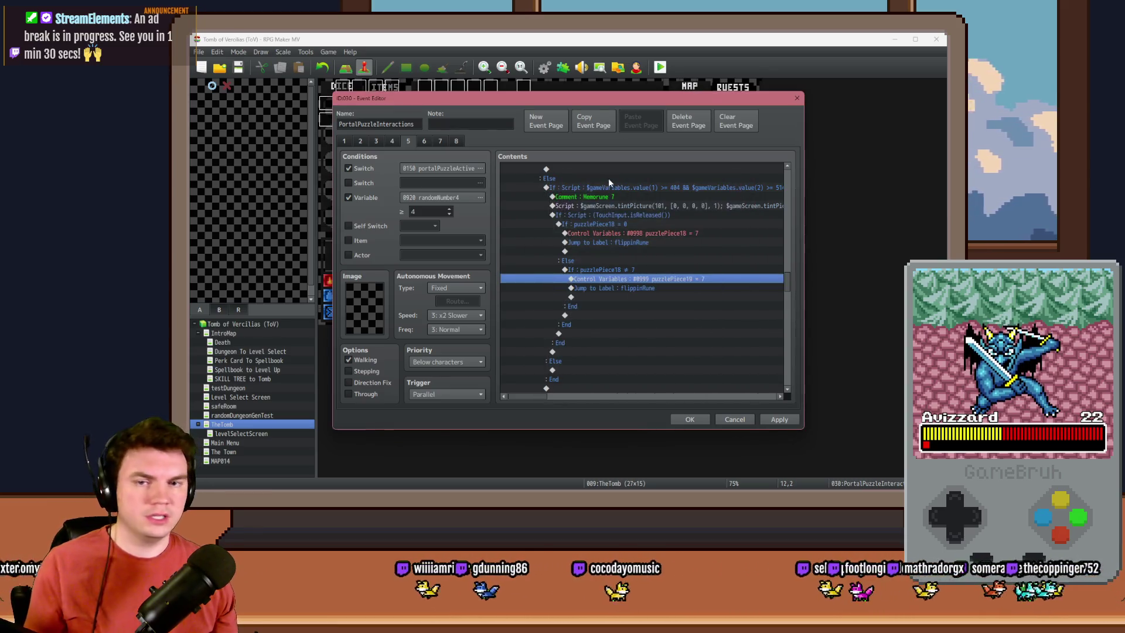
Step: Select the next rune's conditional branch and open its condition
click(614, 186)
scroll(592, 289, down, 2)
click(582, 302)
scroll(584, 305, up, 3)
double_click(632, 231)
Step: Measure the rune's position in Photoshop and change the branch's variable 1 bound to 556
triple_click(694, 321)
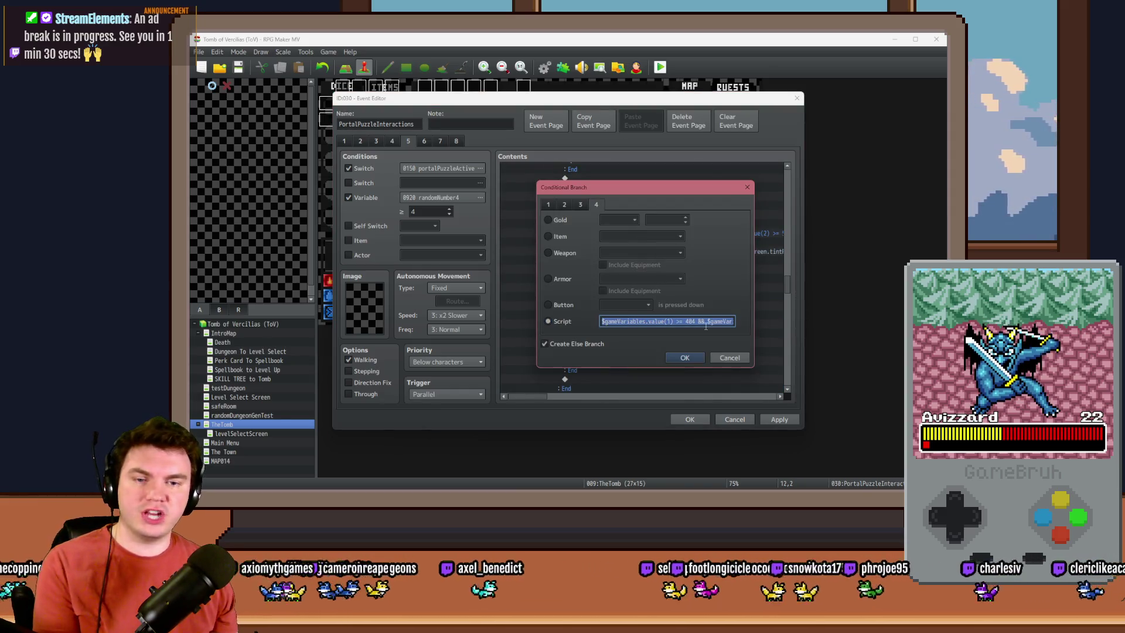
key(alt+Tab)
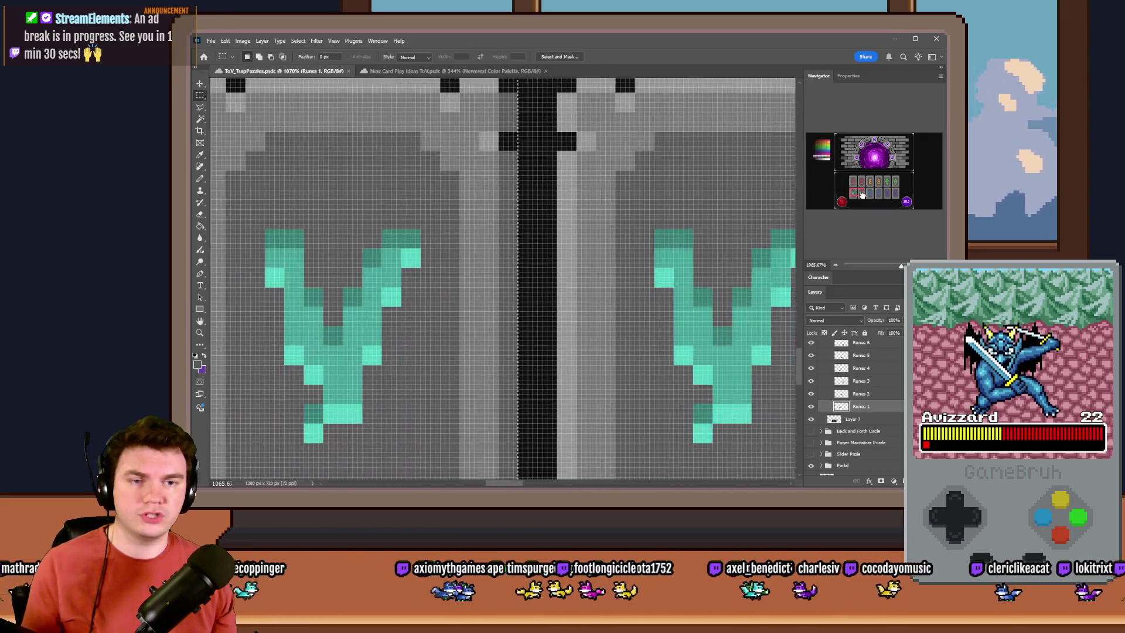
mouse_move(558, 102)
mouse_down()
mouse_move(507, 164)
mouse_move(212, 47)
mouse_move(604, 150)
mouse_move(618, 183)
mouse_up()
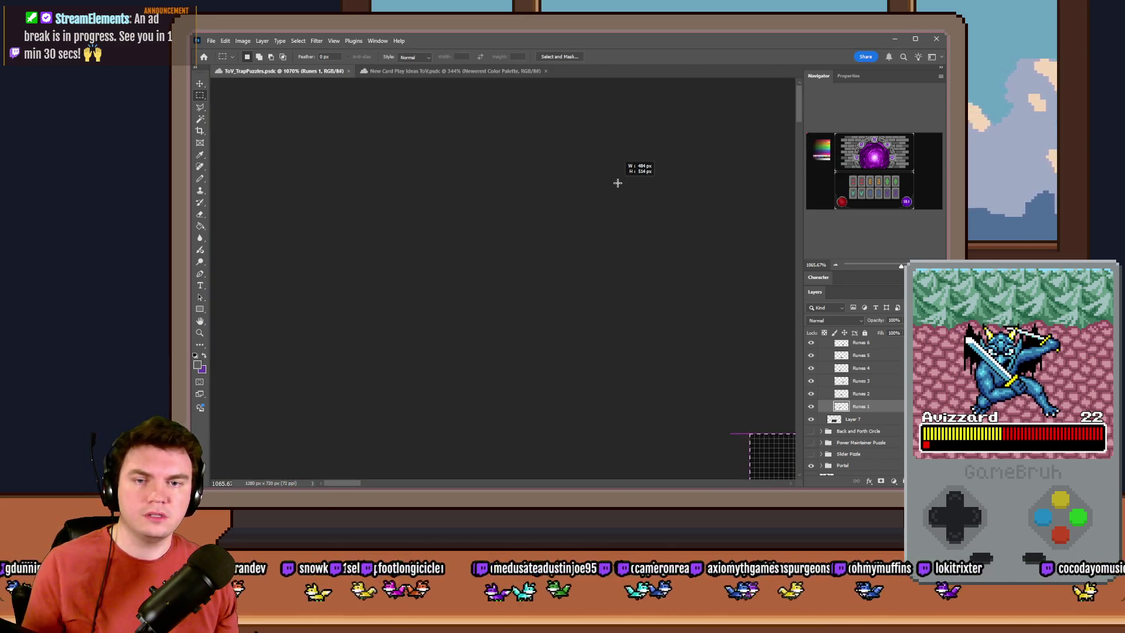
key(alt+Tab)
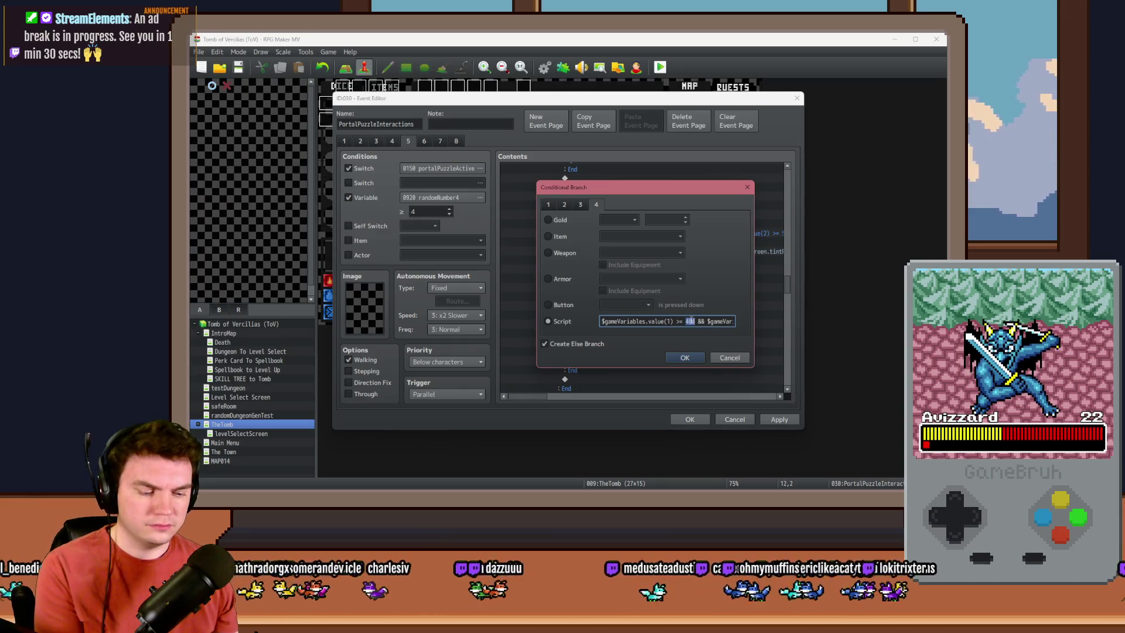
key(alt+Tab)
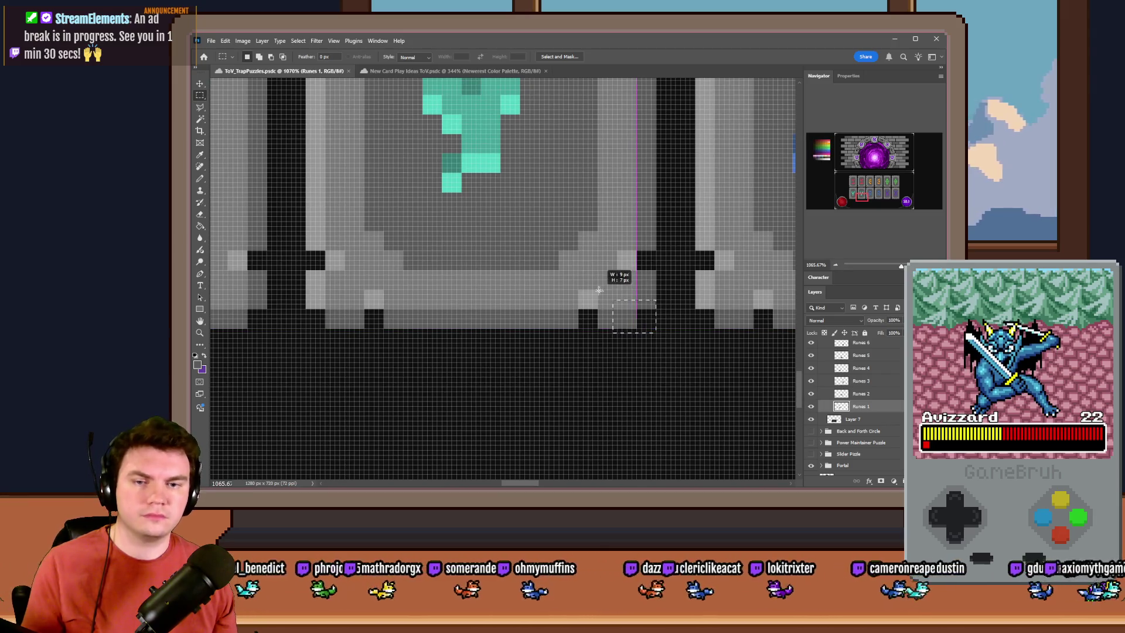
mouse_move(653, 326)
mouse_down()
mouse_move(522, 214)
mouse_move(304, 105)
mouse_move(429, 175)
mouse_up()
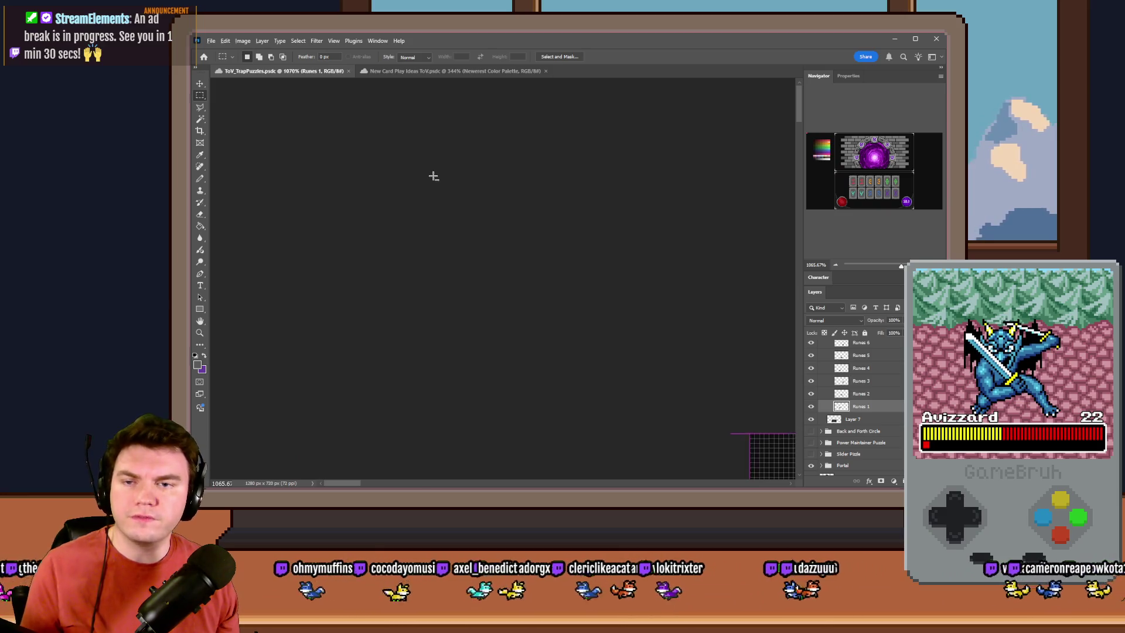
key(alt+Tab)
text(56)
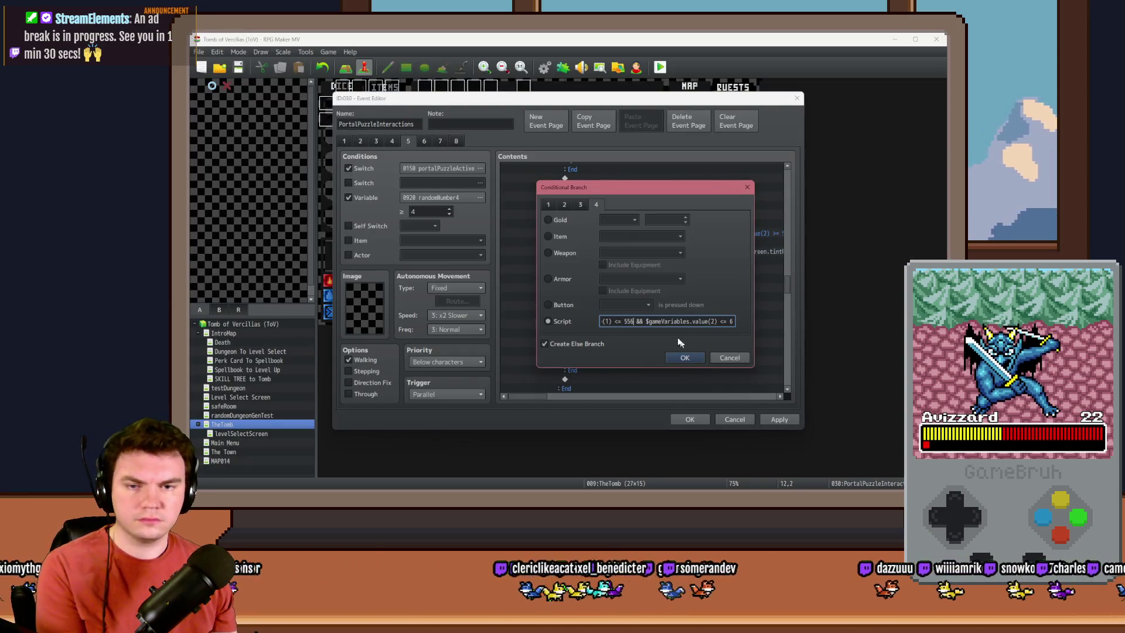
click(684, 357)
double_click(633, 243)
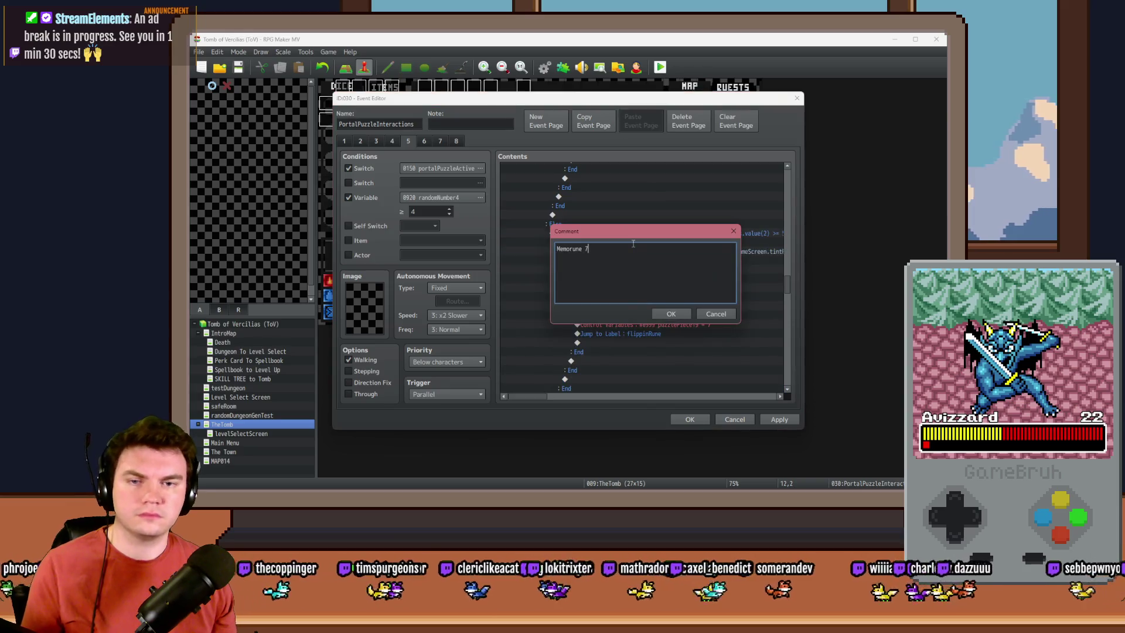
Step: Confirm the Memorune 8 label and edit the tint script so picture 108 receives the tint
key(ctrl+Return)
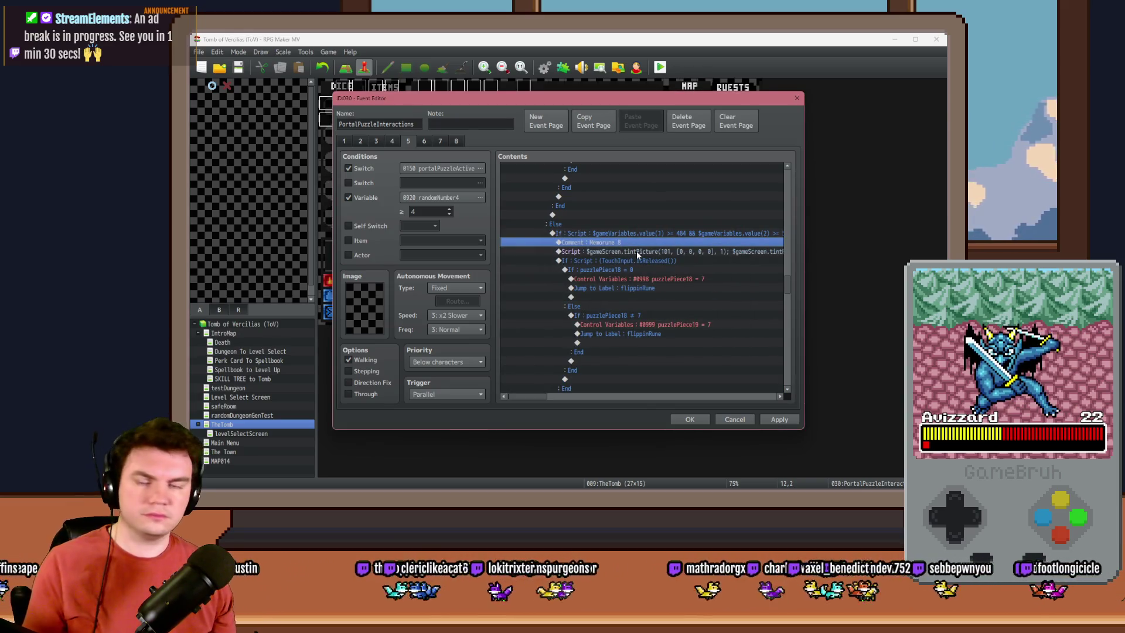
click(638, 251)
key(space)
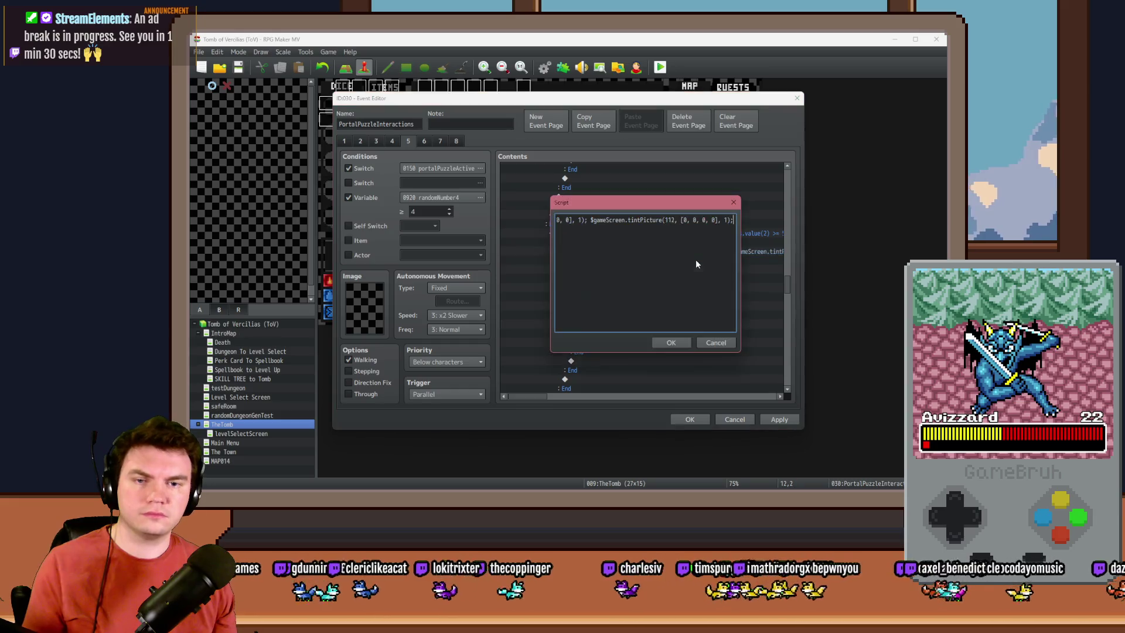
key(ctrl+a)
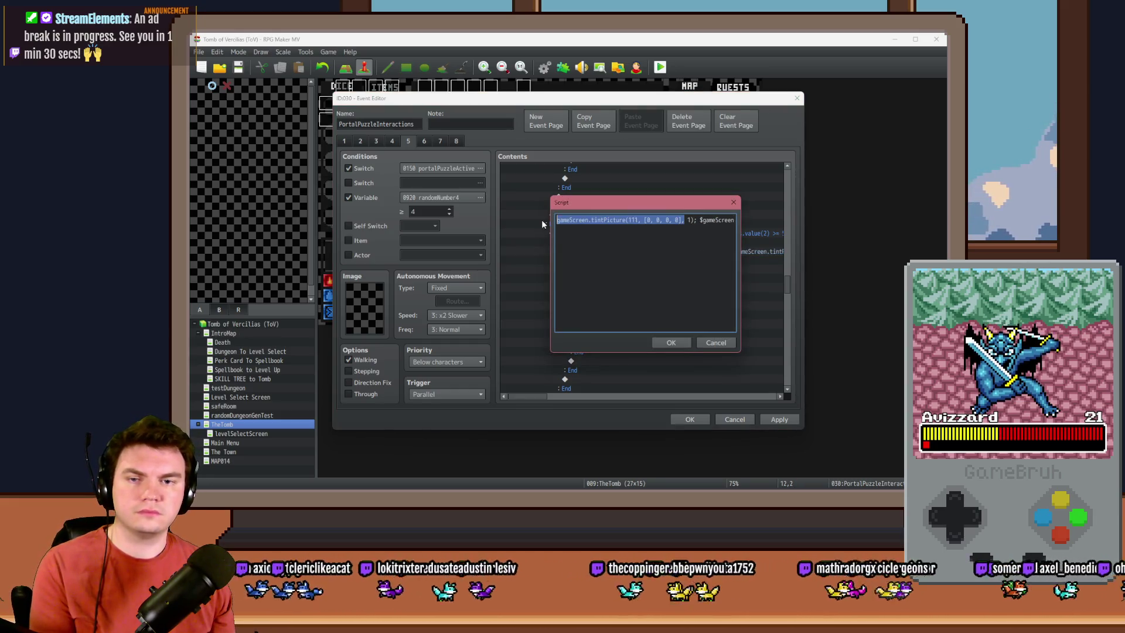
click(642, 234)
key(Left)
key(Left)
key(Left)
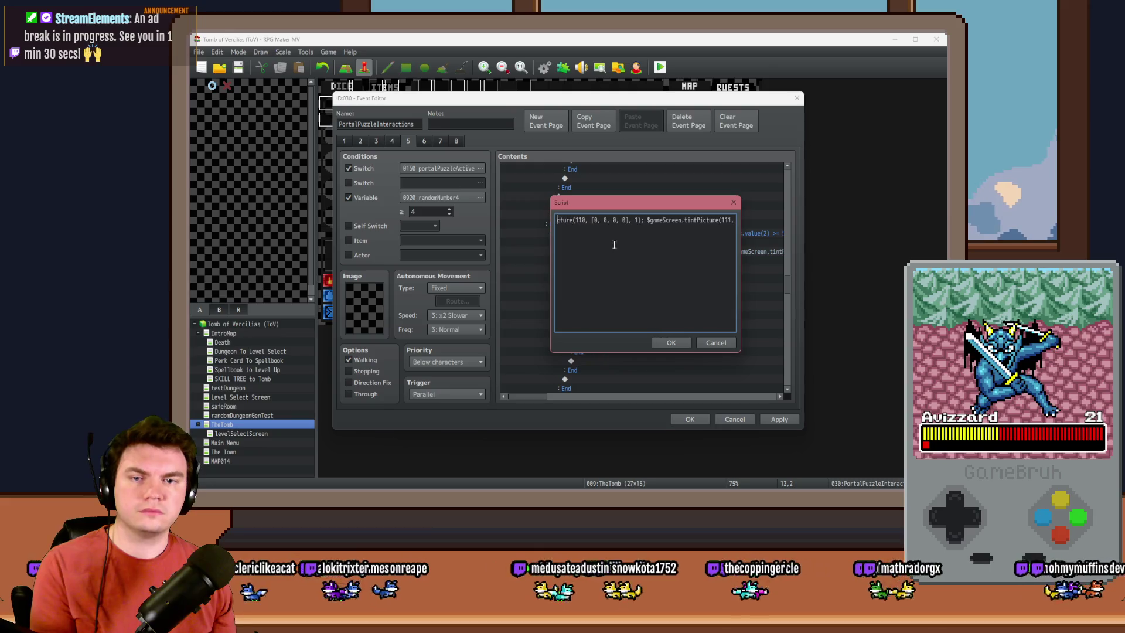
key(Left)
key(Left)
key(Left)
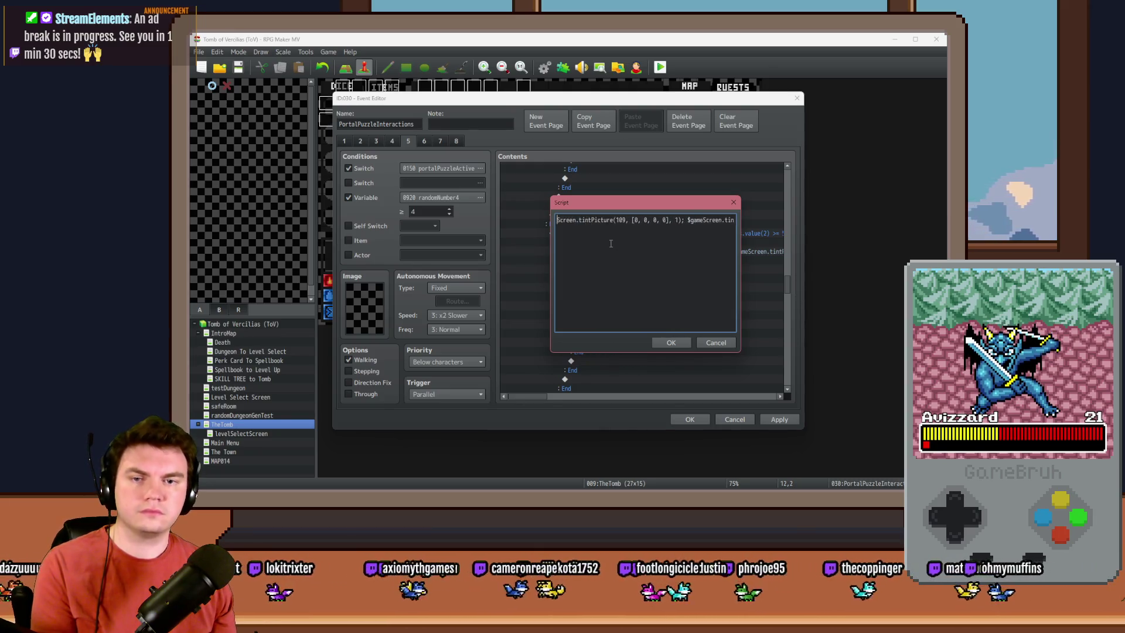
key(Left)
key(Left)
key(Left)
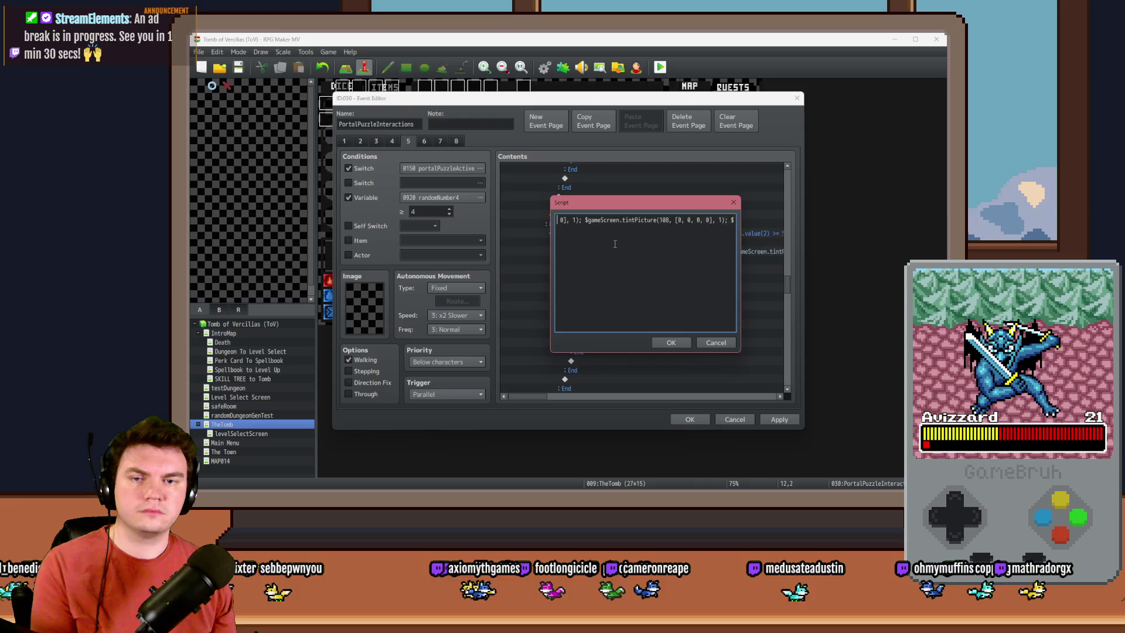
text(07, [25, 25, 25,)
double_click(600, 220)
text(0, 0, 0,)
drag(731, 219, 739, 223)
click(693, 221)
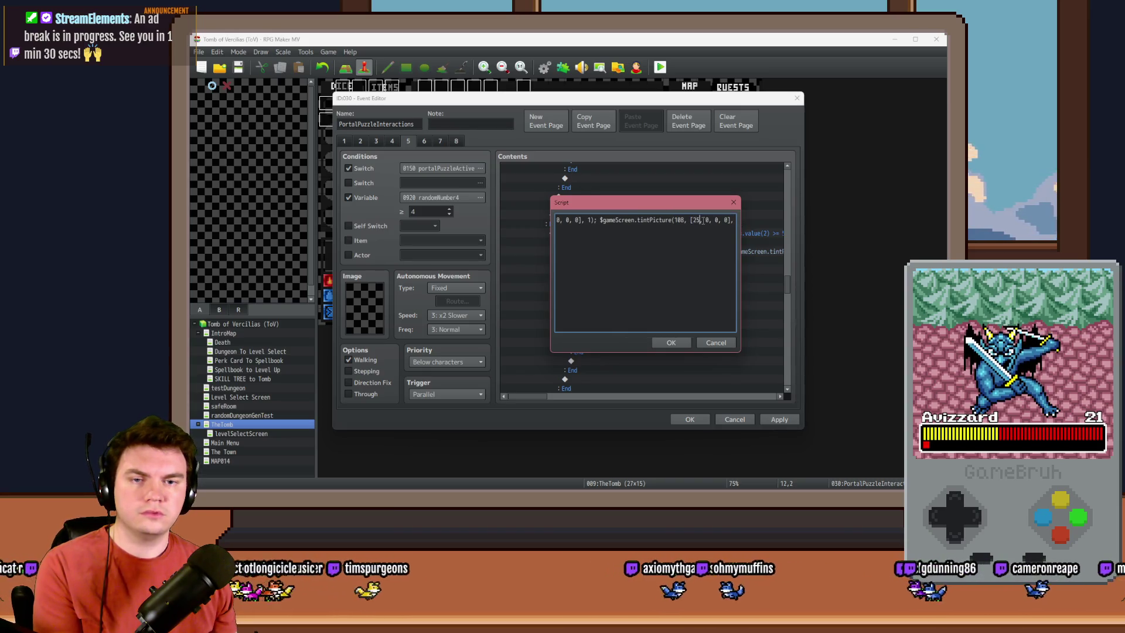
click(671, 342)
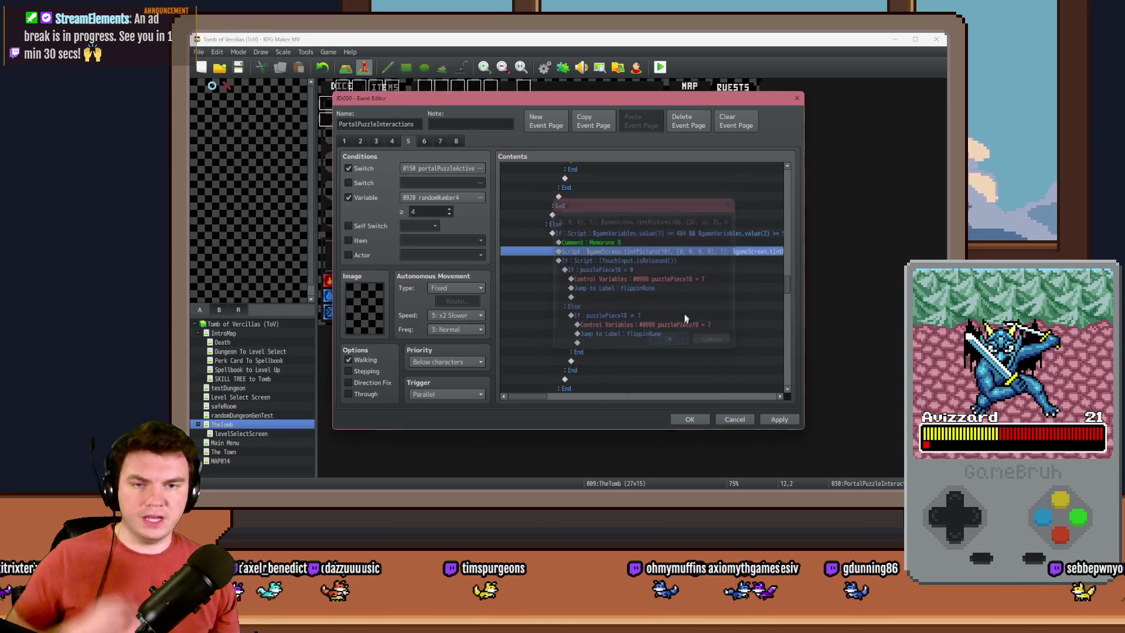
Step: Change the puzzlePiece18 assignment, its ≠ condition, and the puzzlePiece19 assignment from 7 to 8
click(665, 279)
double_click(665, 280)
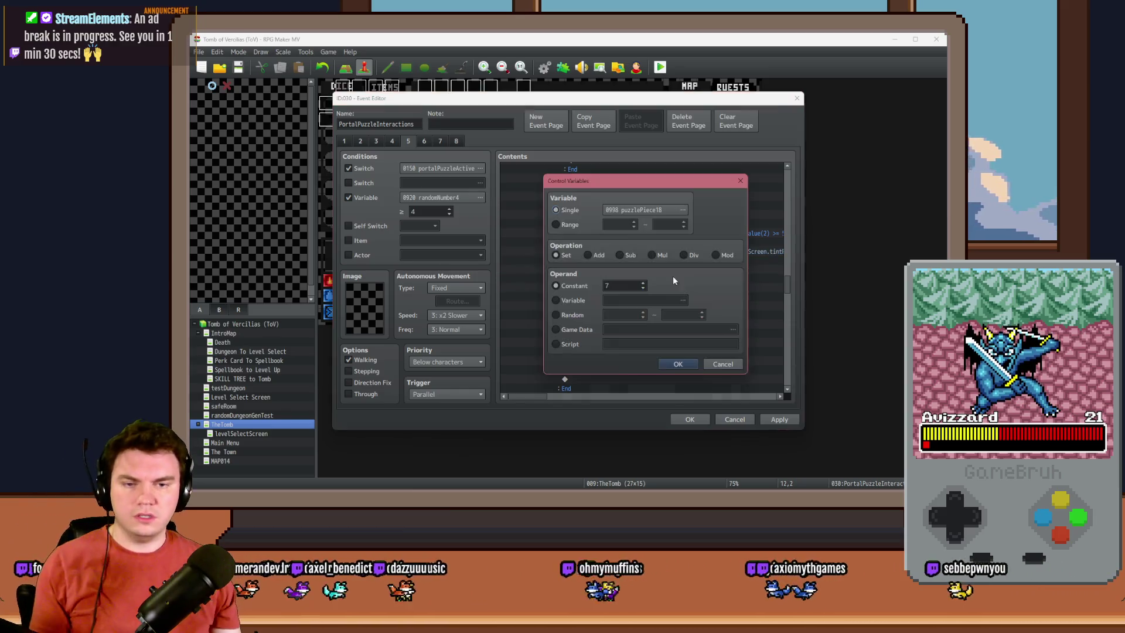
click(678, 363)
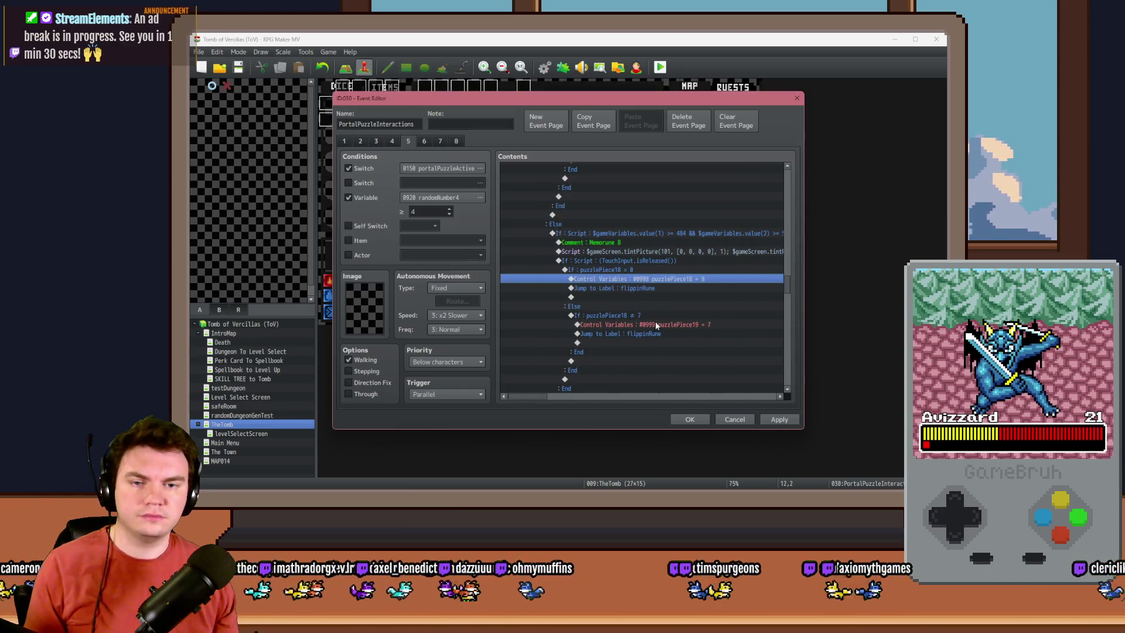
double_click(655, 321)
click(684, 357)
double_click(656, 322)
click(678, 364)
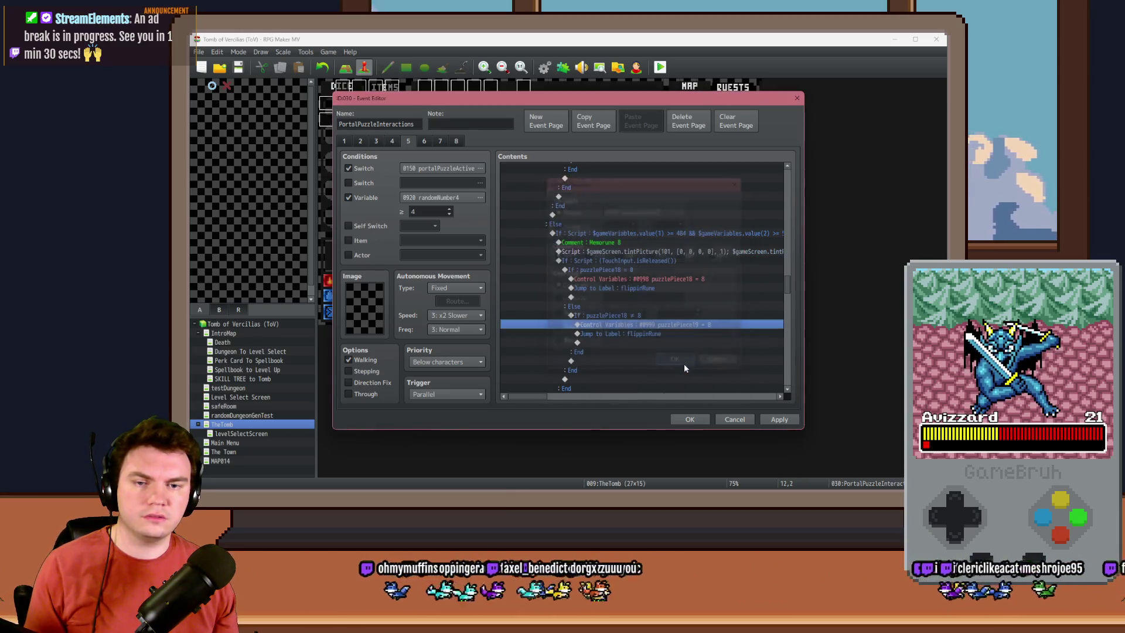
key(shift+Up)
key(shift+Up)
key(shift+Up)
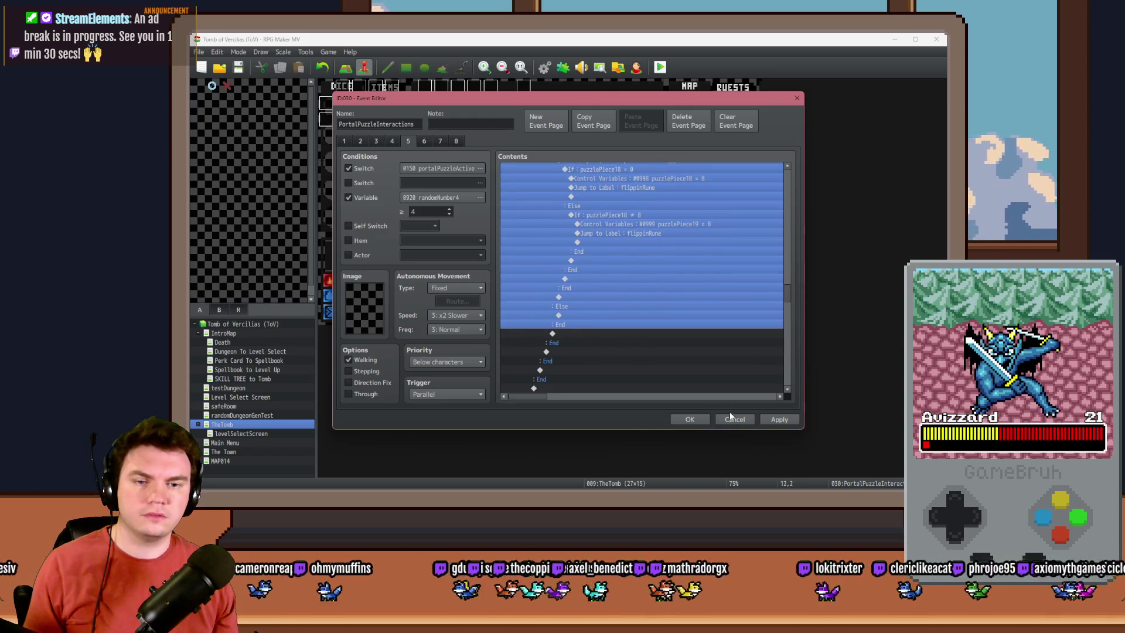
Step: Apply and close the event editor, then reopen PortalPuzzleInteractions on page 5
click(779, 420)
click(690, 419)
double_click(523, 120)
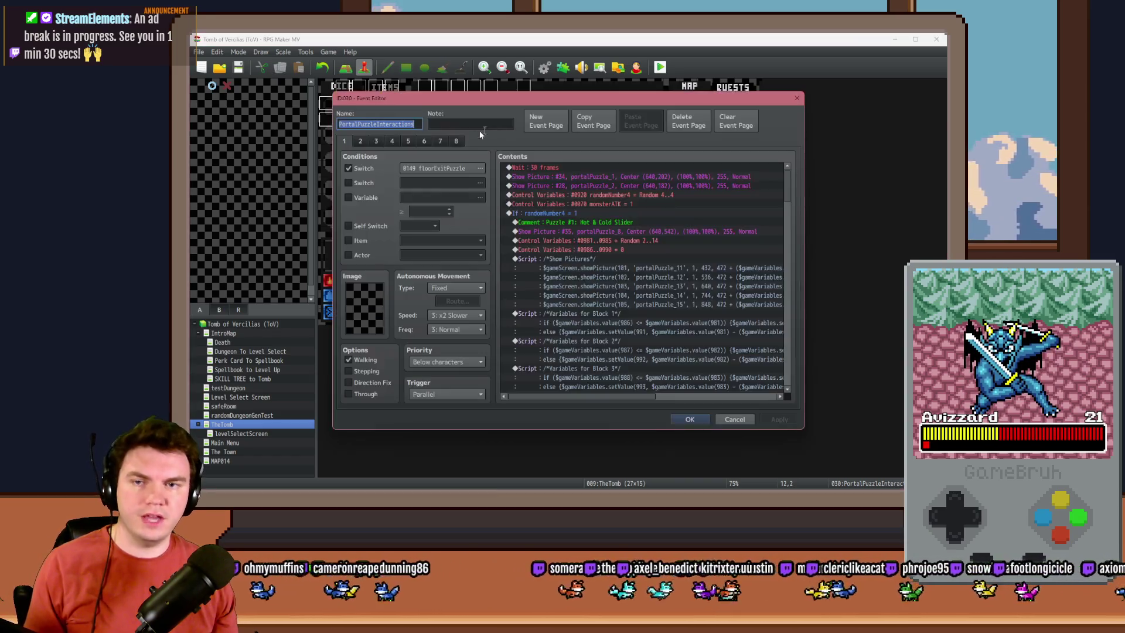
click(440, 141)
Step: Scroll to the Memorune 8 block and open its If: Script condition
scroll(765, 214, down, 3)
drag(788, 187, 790, 284)
click(652, 205)
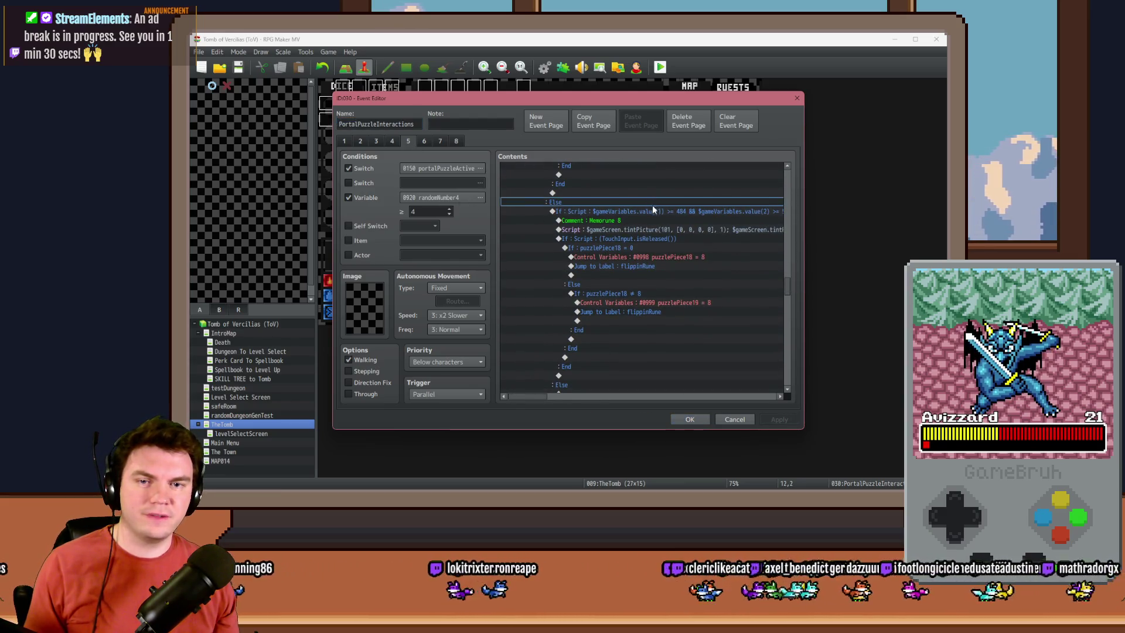
scroll(641, 263, down, 5)
click(589, 238)
scroll(590, 240, up, 5)
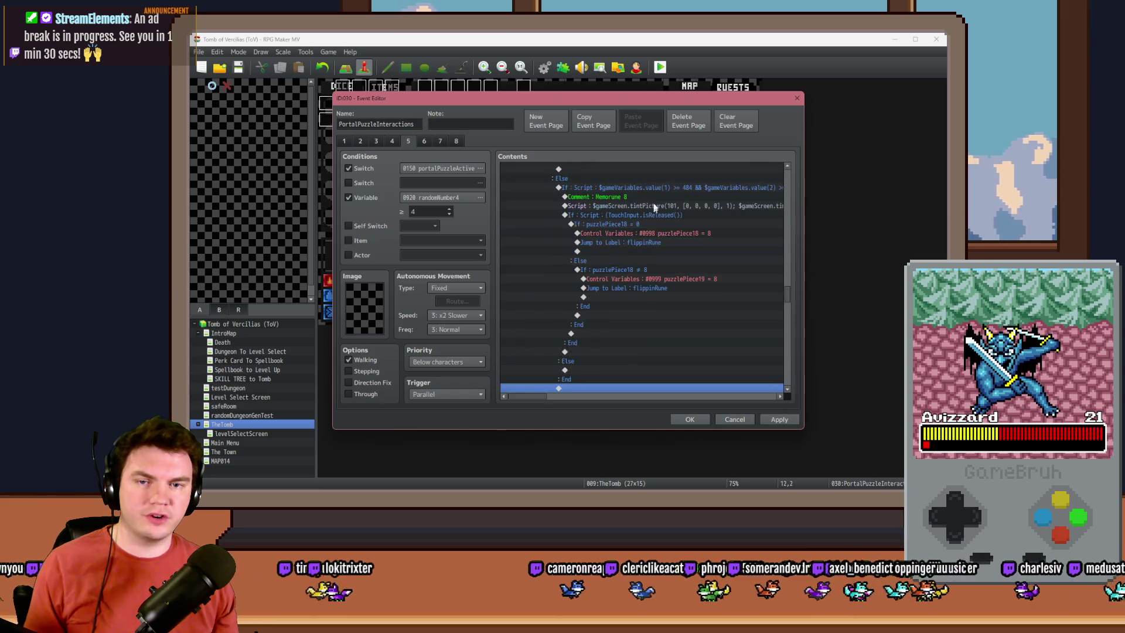
double_click(652, 208)
key(alt+Tab)
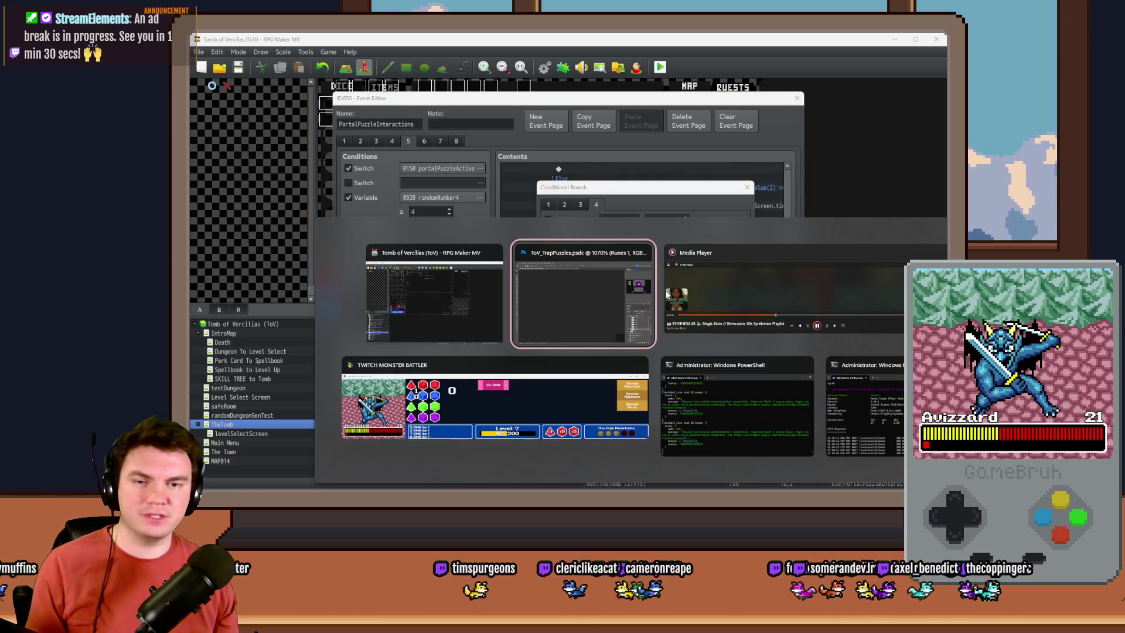
scroll(564, 260, down, 5)
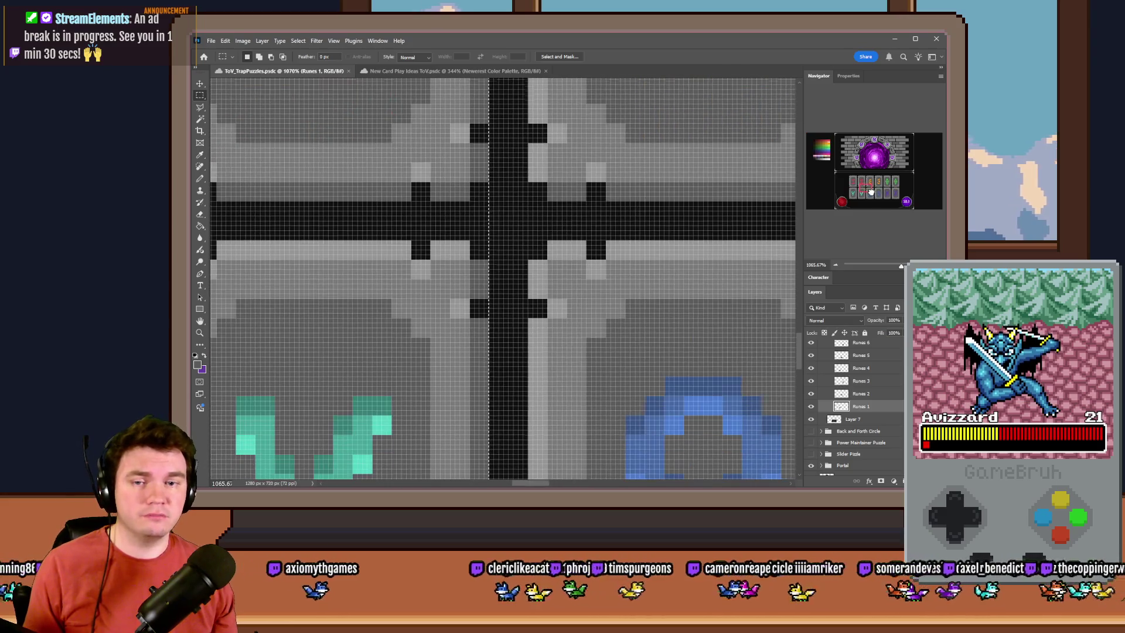
mouse_move(526, 240)
mouse_down()
mouse_move(433, 184)
mouse_move(246, 117)
mouse_move(217, 88)
mouse_move(639, 260)
mouse_up()
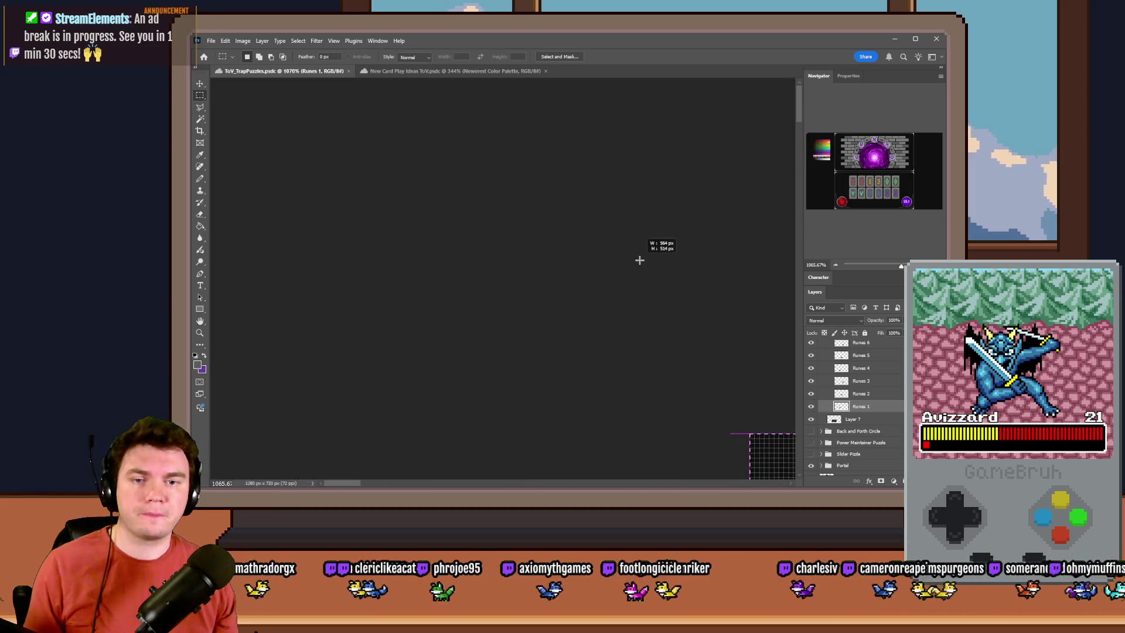
key(alt+Tab)
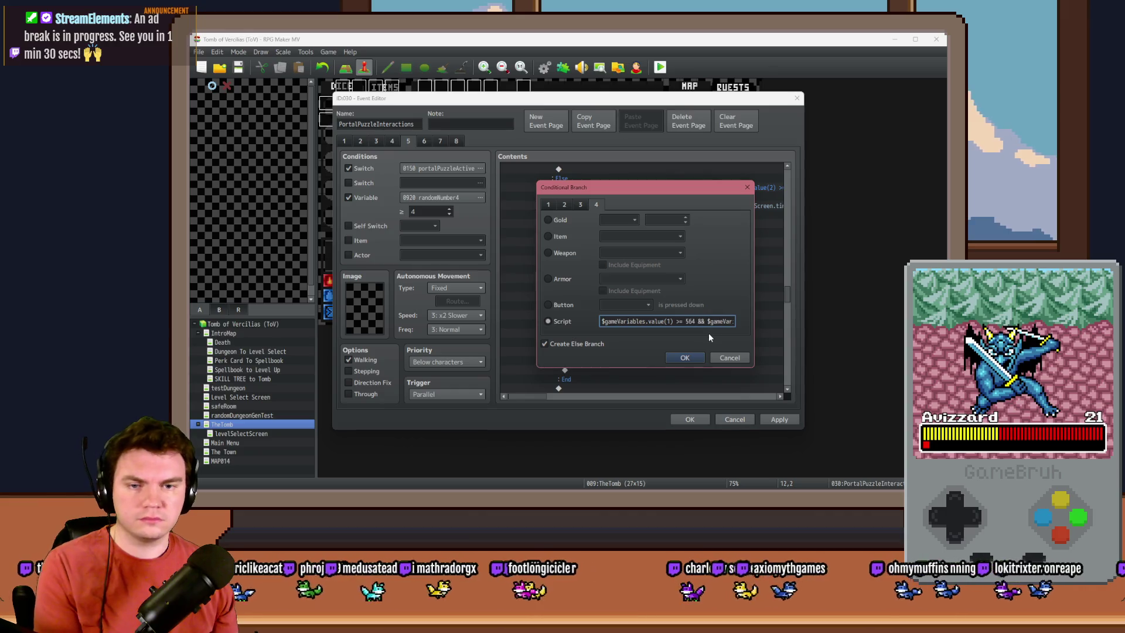
Step: Measure the blue rune in Photoshop and confirm the new position range starting at 564
key(alt+Tab)
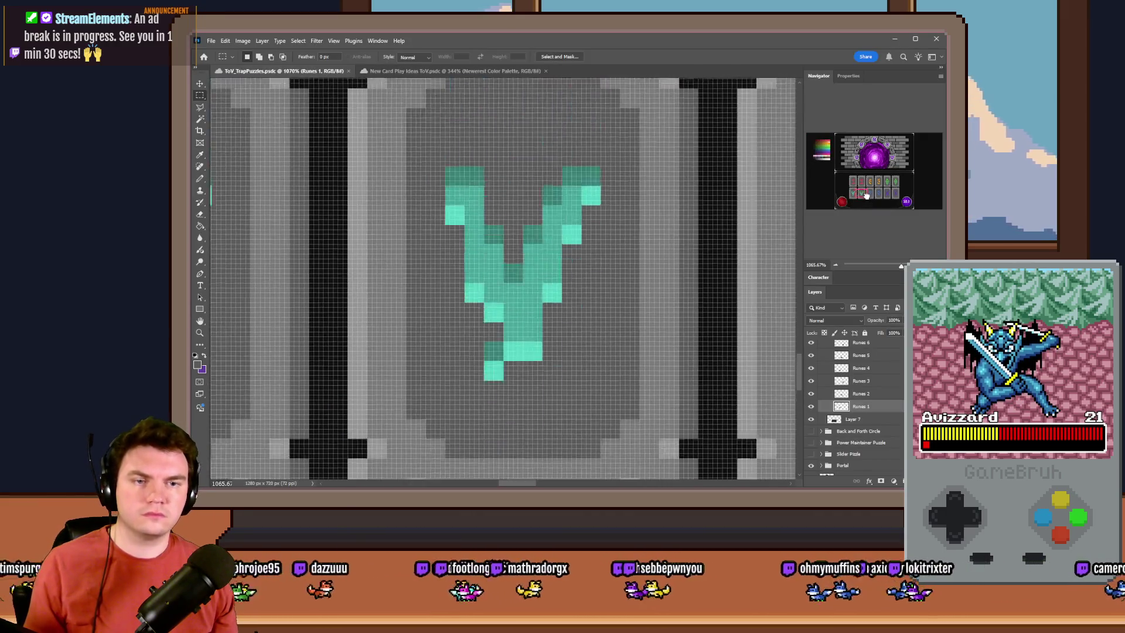
drag(866, 195, 873, 198)
mouse_move(603, 348)
mouse_down()
mouse_move(472, 216)
mouse_move(457, 82)
mouse_move(552, 204)
mouse_up()
key(alt+Tab)
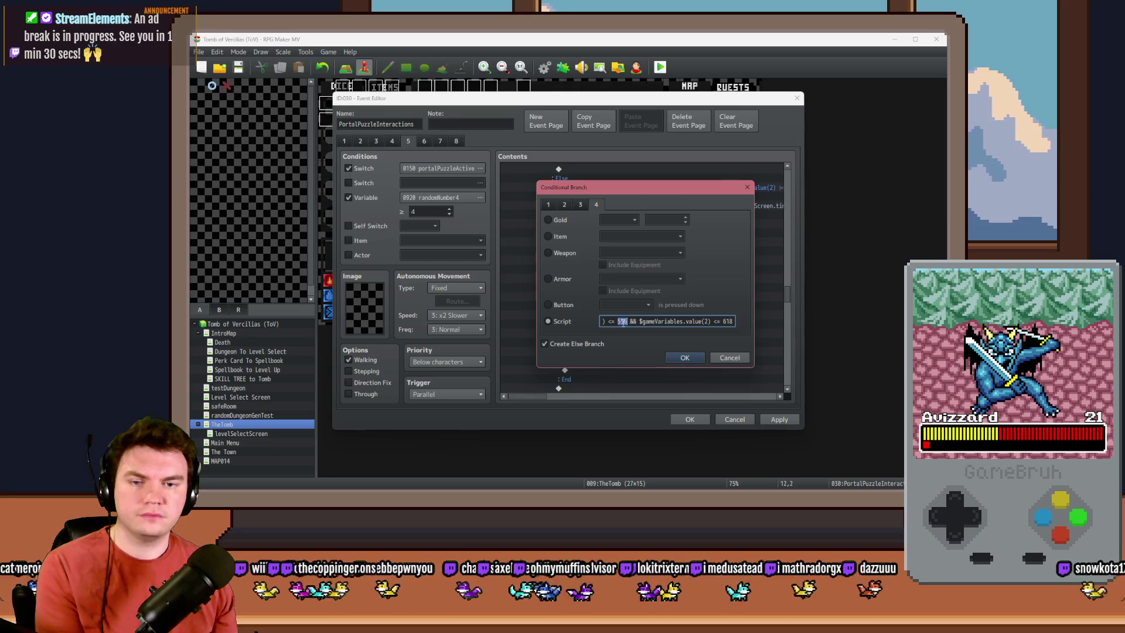
click(683, 357)
Step: Rename the comment Memorune 9, tint picture 109 with 25s and zero picture 108's tint
double_click(610, 197)
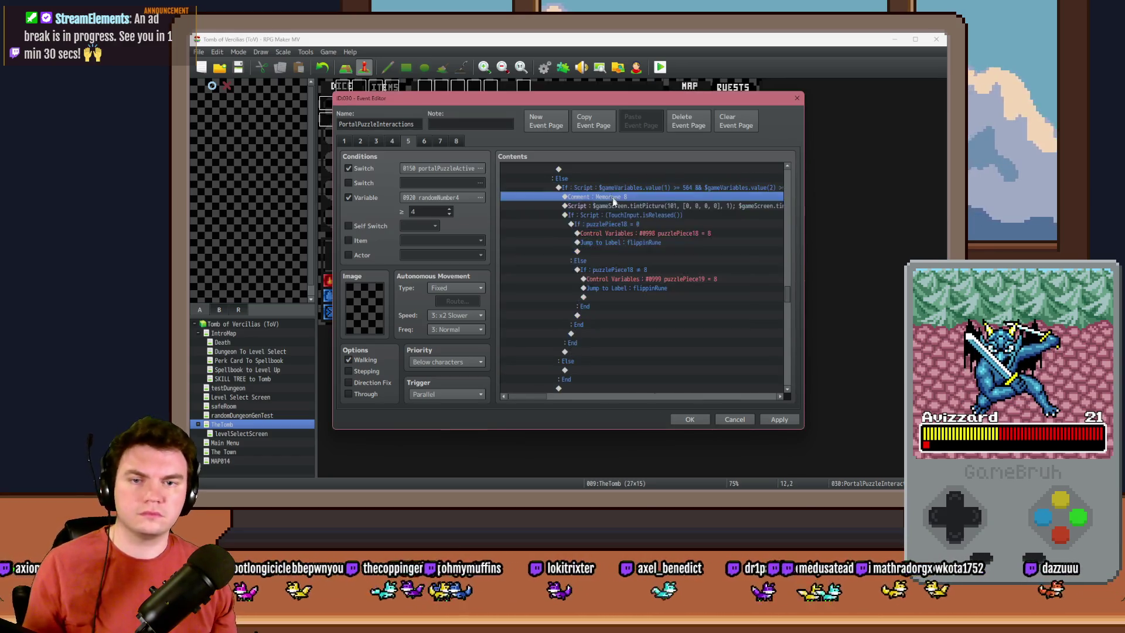
key(Escape)
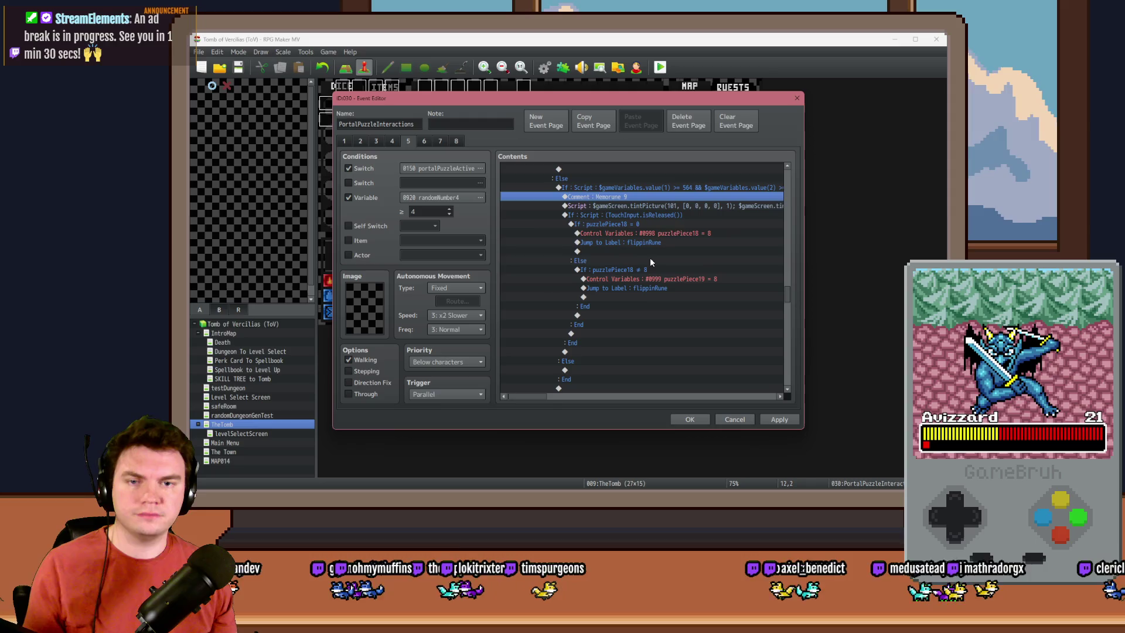
double_click(606, 205)
key(Left)
key(Left)
key(Left)
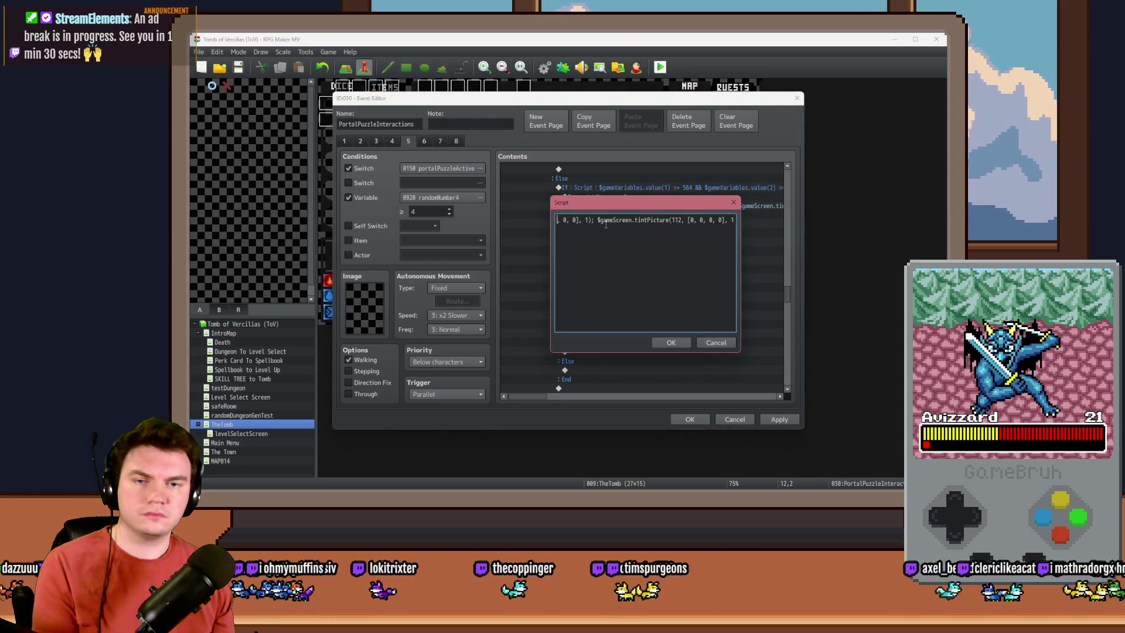
key(Left)
key(Left)
key(Left)
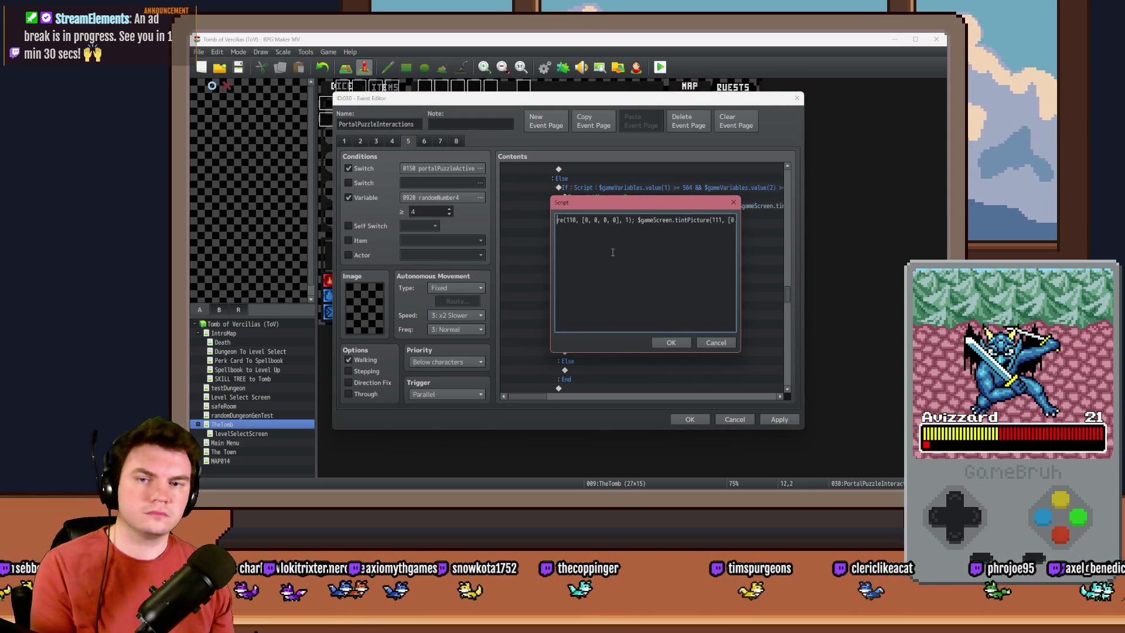
key(Left)
key(Left)
key(Left)
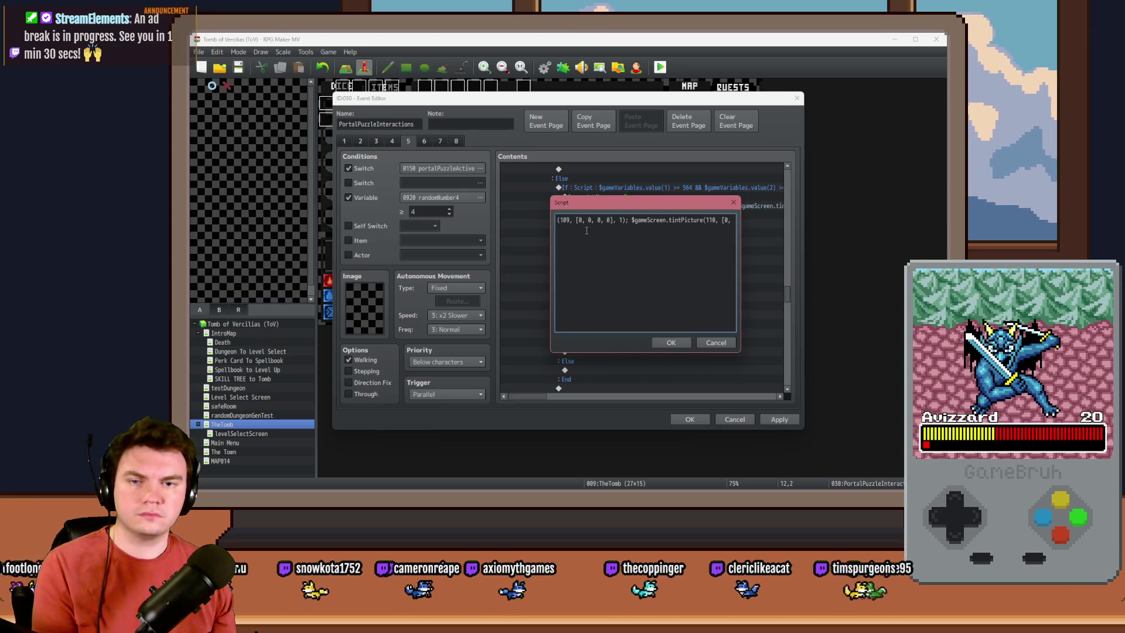
text(25)
double_click(620, 220)
text(25, )
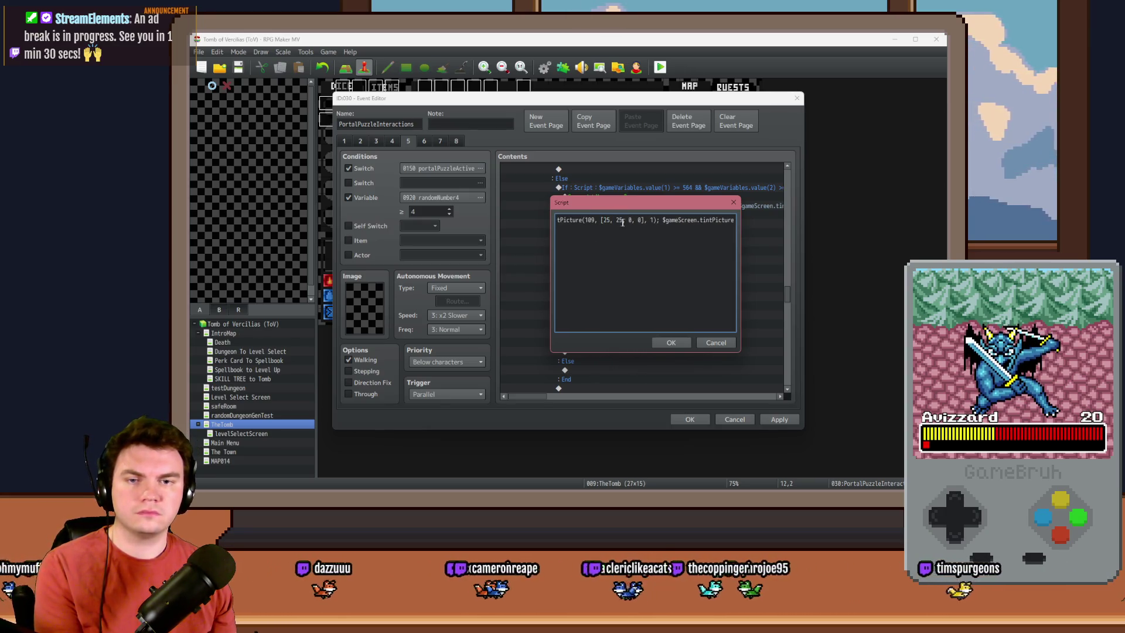
text(25)
key(Left)
key(Left)
key(Left)
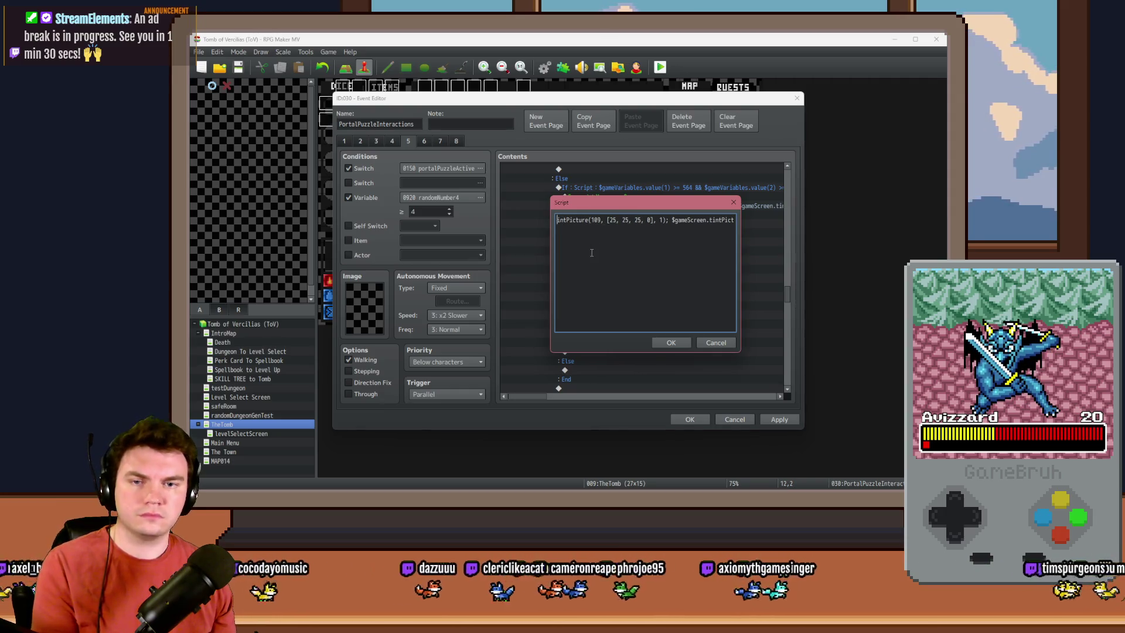
key(Left)
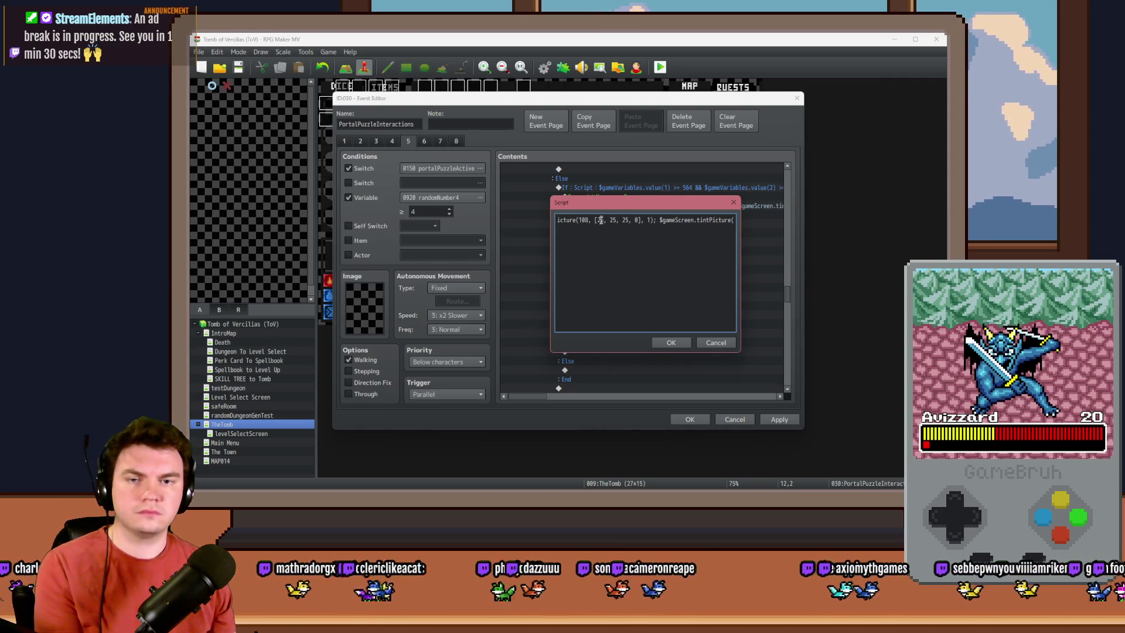
text(0, 0, 0)
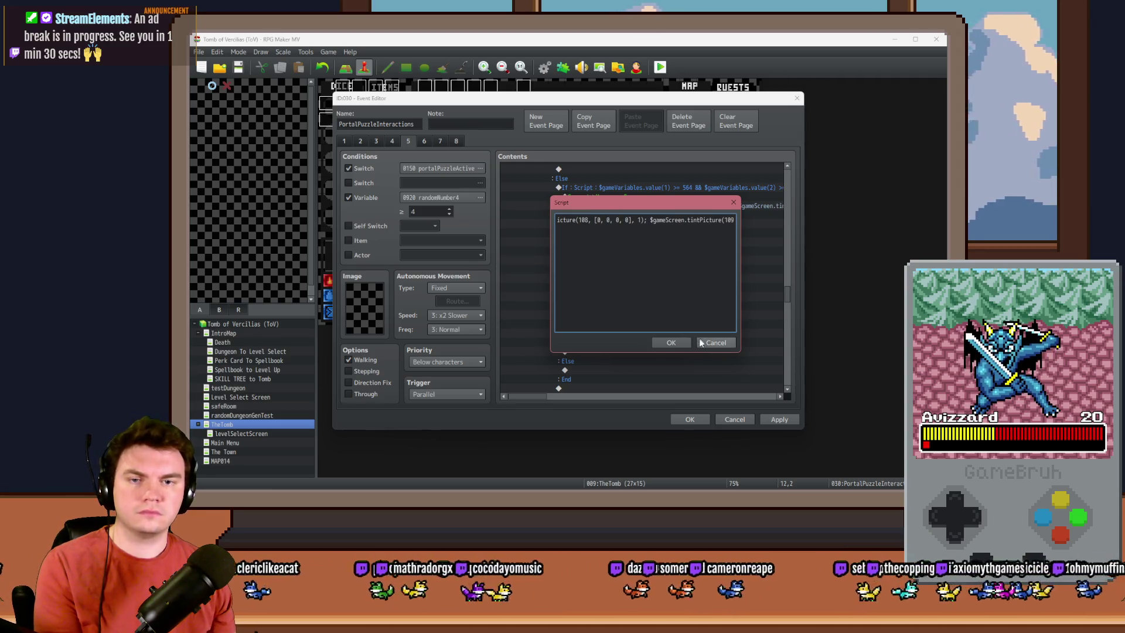
click(671, 342)
Step: Change the puzzlePiece18 assignment, its ≠ condition, and the puzzlePiece19 assignment to 9
double_click(635, 226)
key(Escape)
double_click(650, 233)
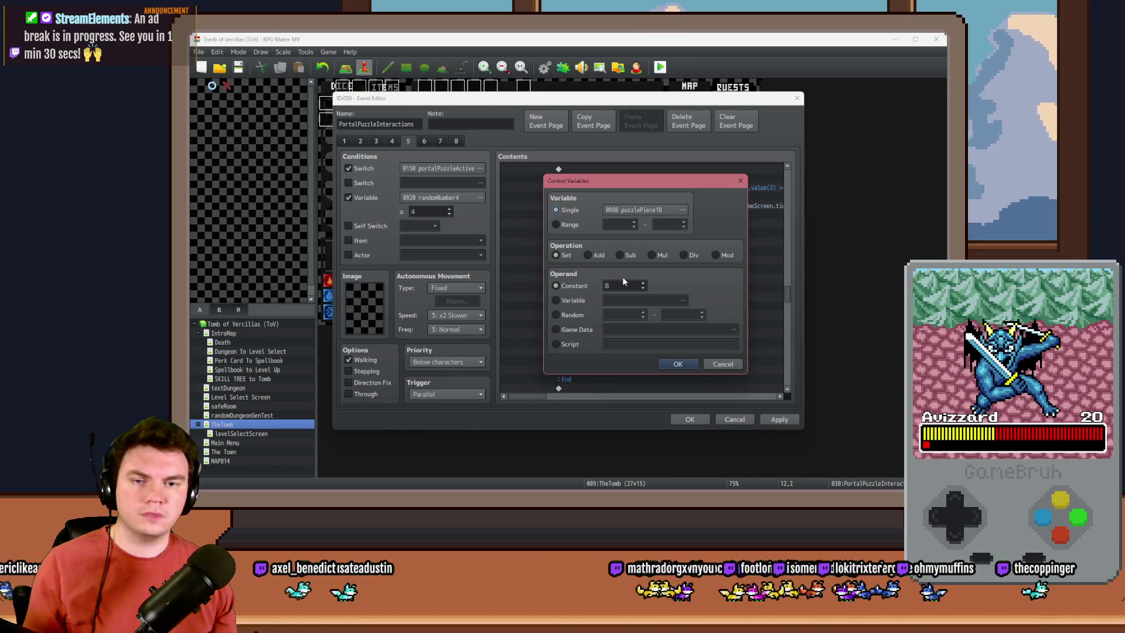
click(678, 363)
double_click(641, 269)
key(Escape)
double_click(641, 266)
click(685, 356)
double_click(634, 277)
click(675, 362)
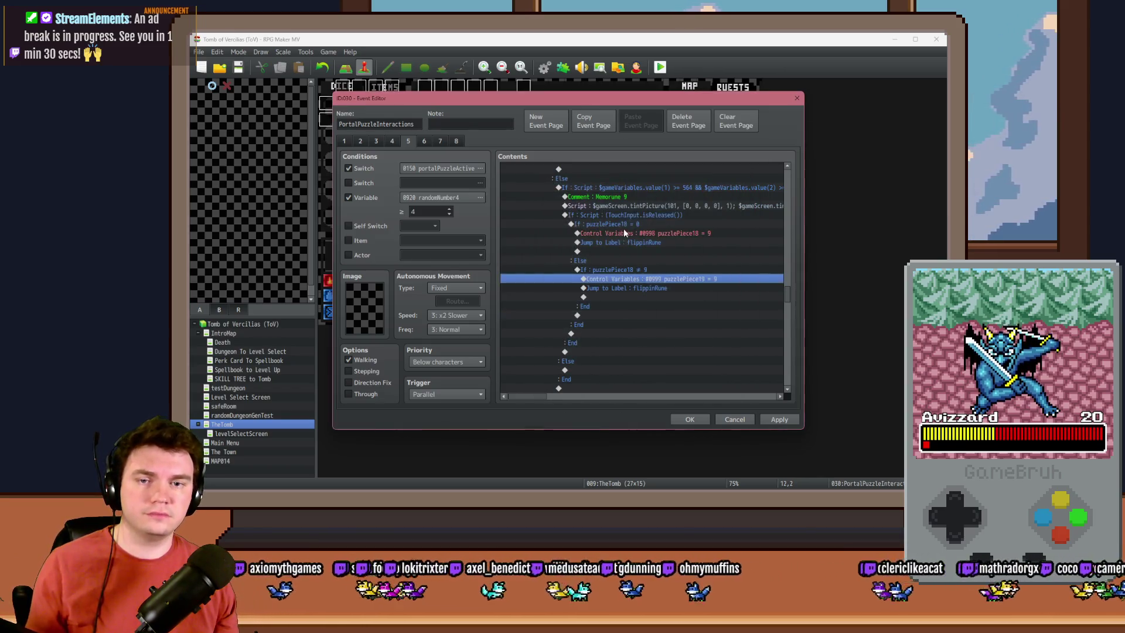
Step: Select and open the Memorune 9 position condition
click(635, 188)
click(603, 308)
click(652, 188)
double_click(653, 188)
key(alt+Tab)
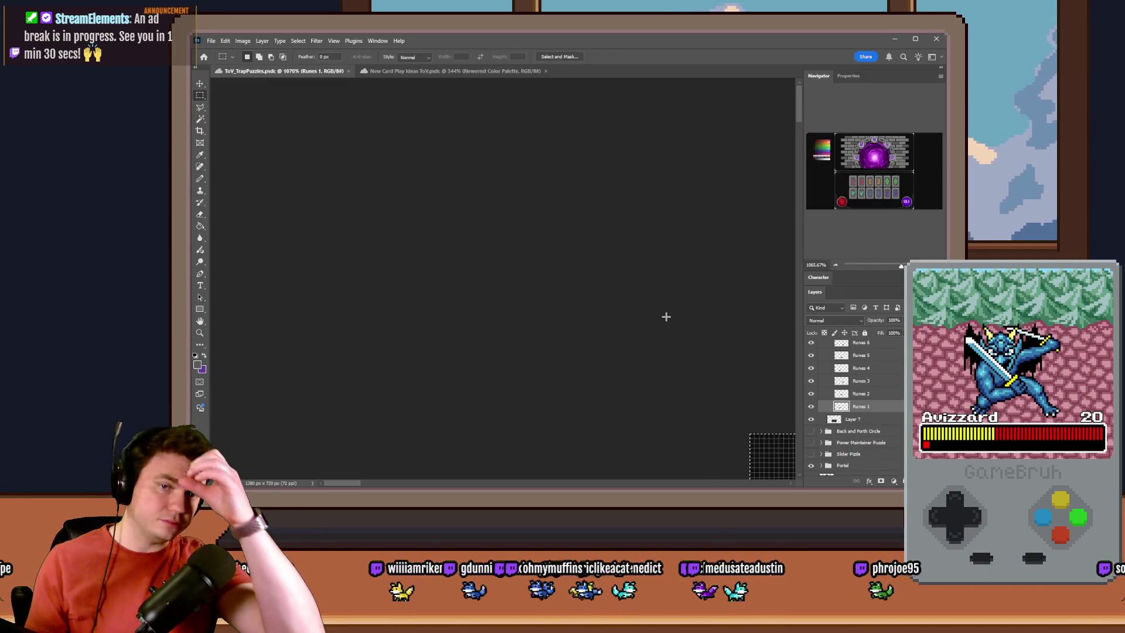
scroll(674, 264, down, 3)
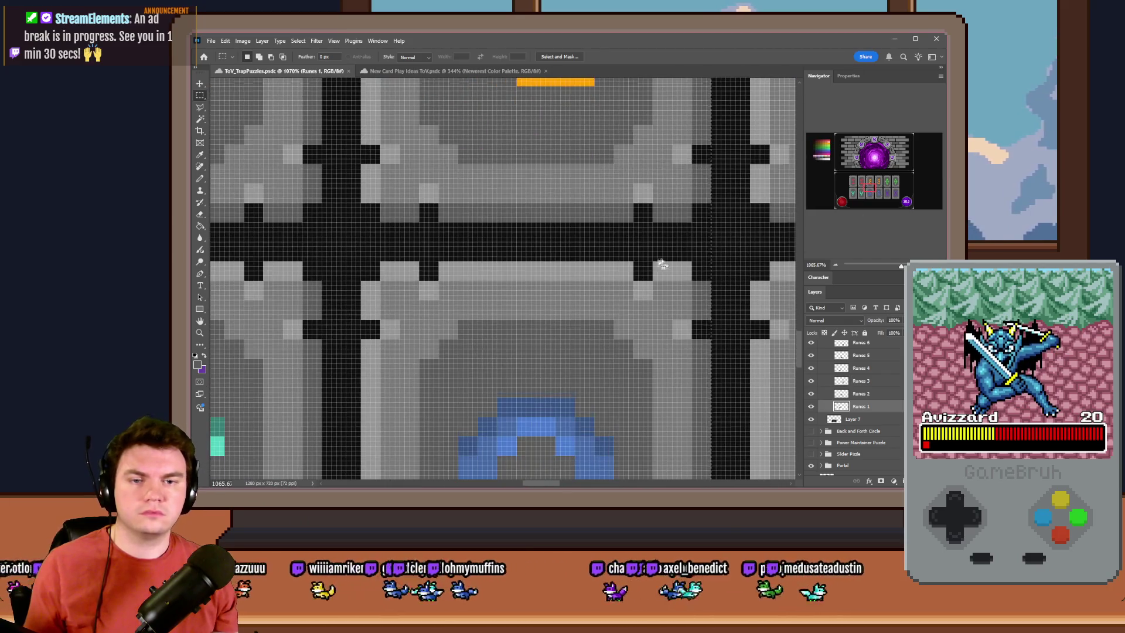
scroll(684, 275, left, 1)
mouse_move(745, 208)
mouse_down()
mouse_move(733, 214)
mouse_move(692, 164)
mouse_move(198, 42)
mouse_move(501, 179)
mouse_up()
key(alt+Tab)
Step: Measure the next rune in Photoshop and set the variable 1 range to 644–716
double_click(691, 321)
text(644 && $gameVar)
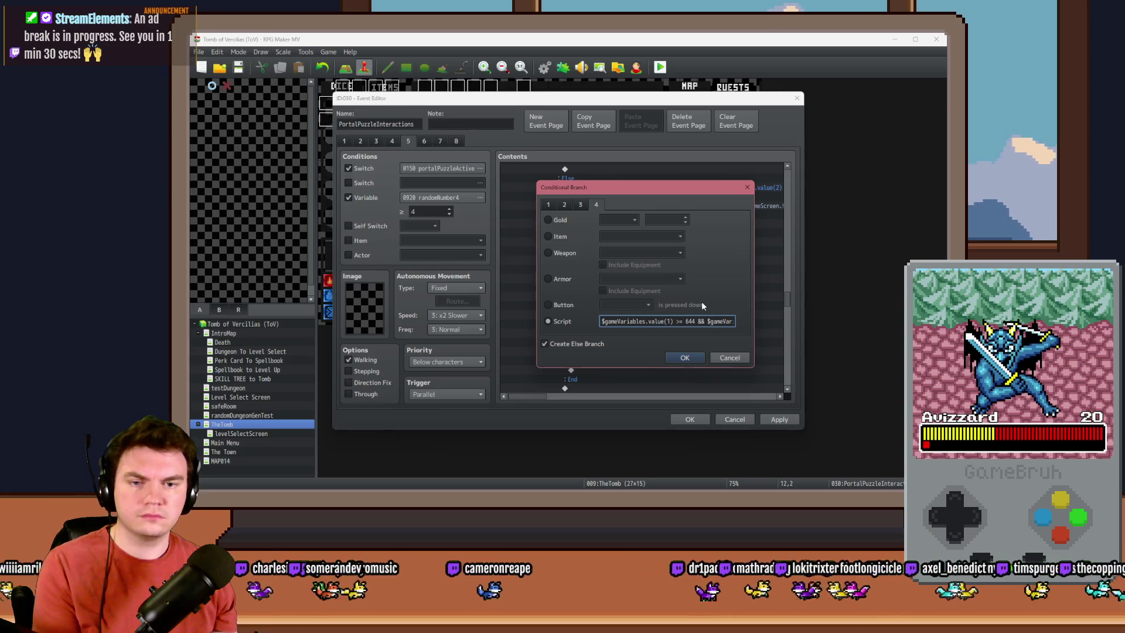
key(Right)
key(Right)
key(Right)
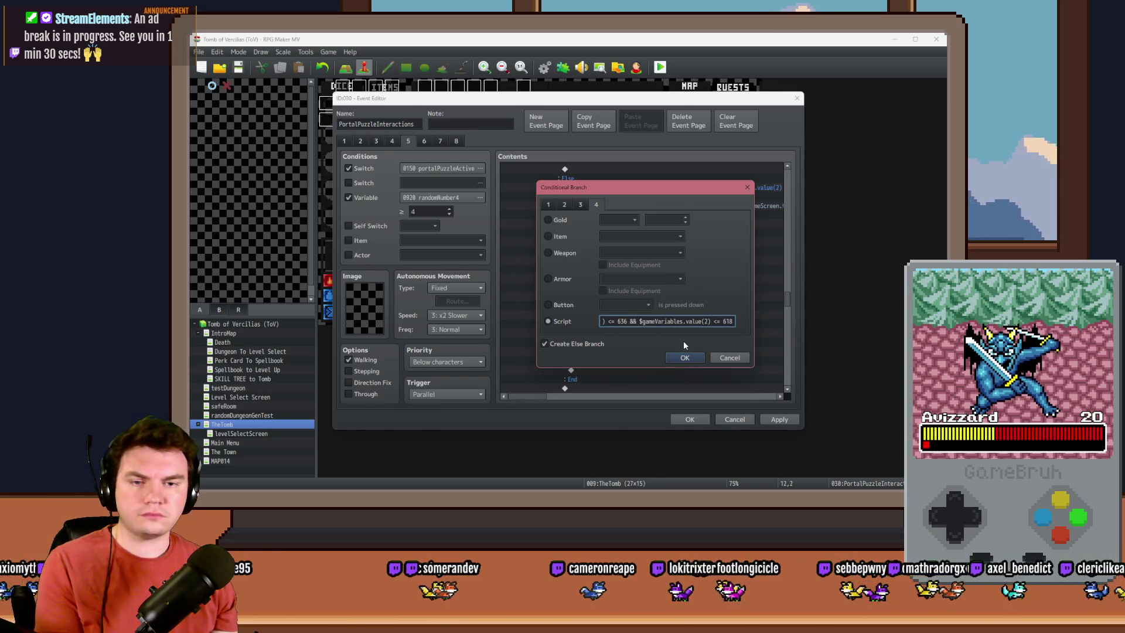
key(alt+Tab)
drag(861, 191, 879, 195)
mouse_move(680, 386)
mouse_down()
mouse_move(691, 368)
mouse_move(351, 176)
mouse_move(211, 47)
mouse_move(512, 171)
mouse_up()
key(alt+Tab)
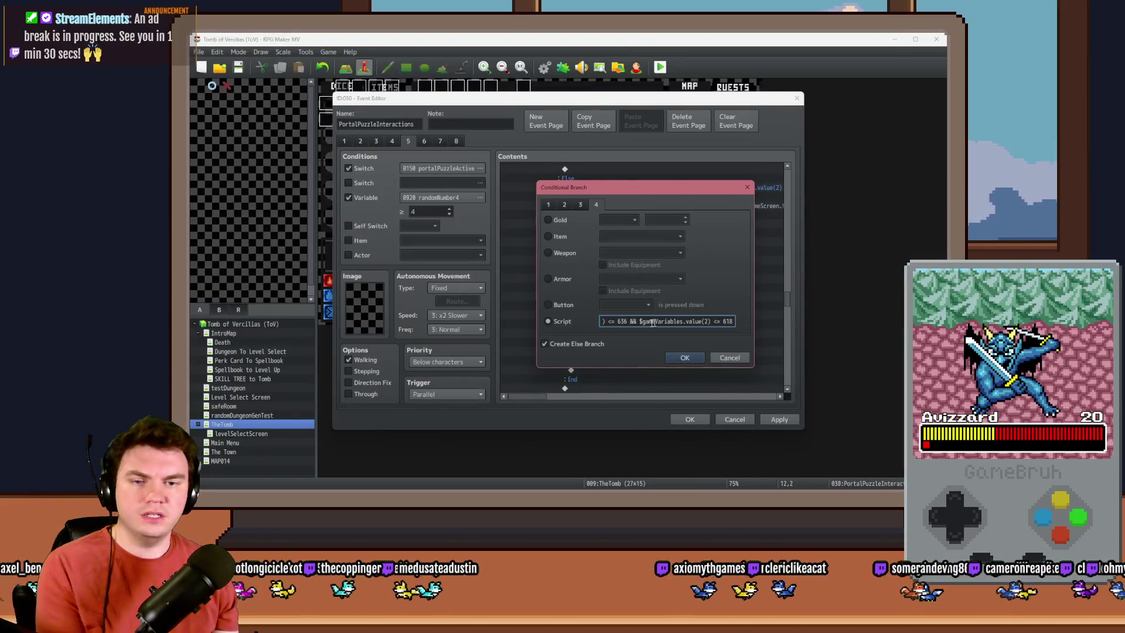
text(650)
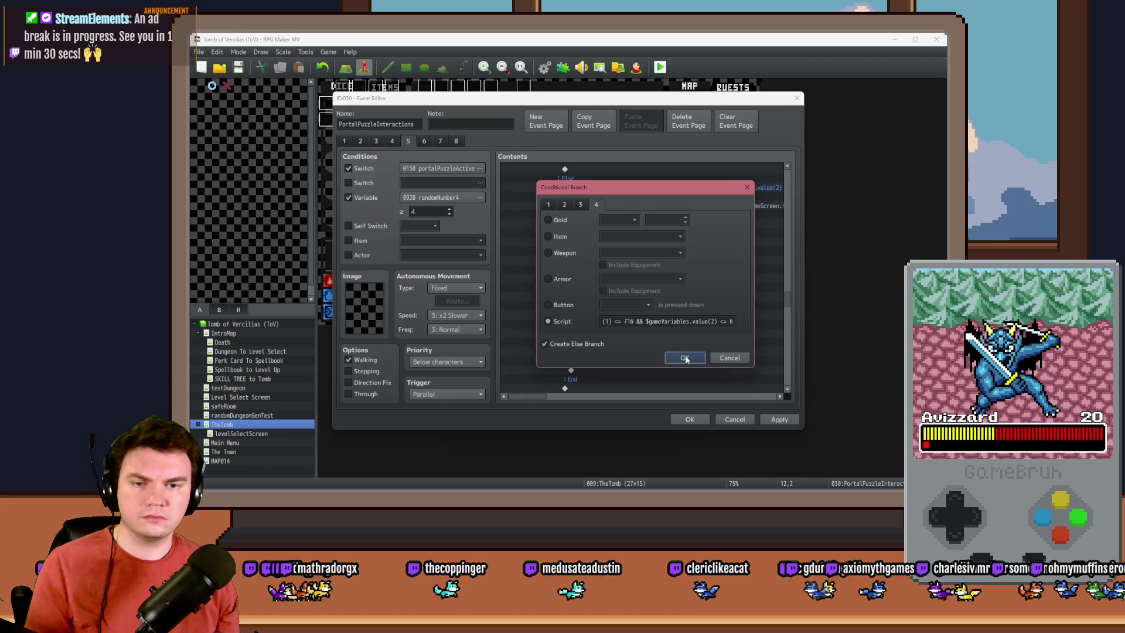
click(685, 356)
double_click(638, 197)
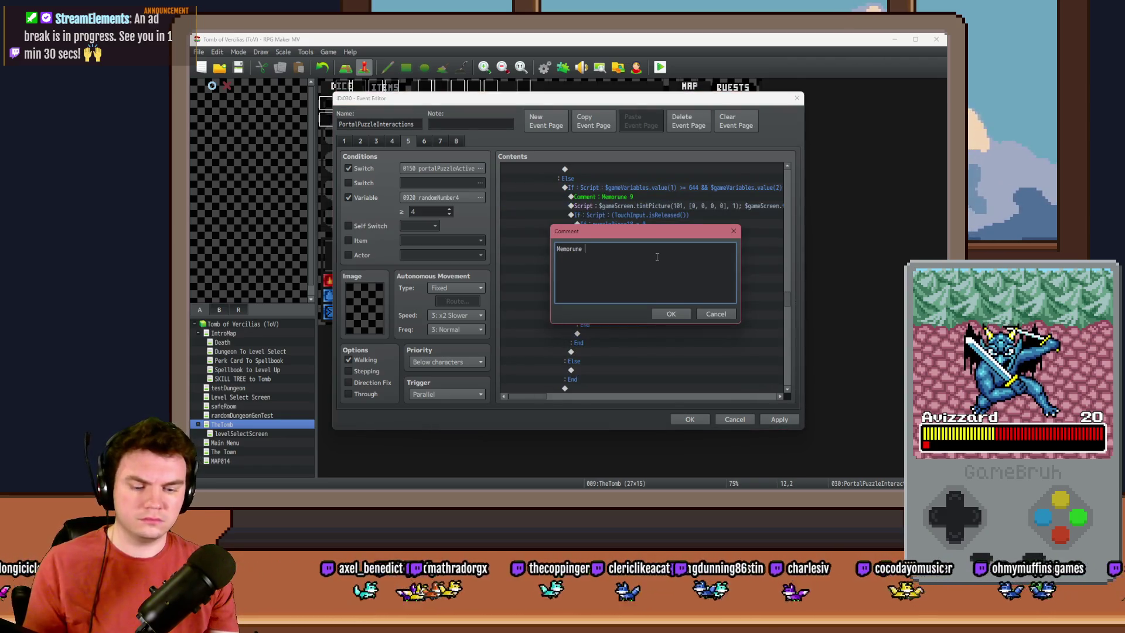
Step: Confirm the Memorune 10 label, tint picture 110 with 25s and zero picture 109's tint
key(ctrl+Return)
double_click(692, 207)
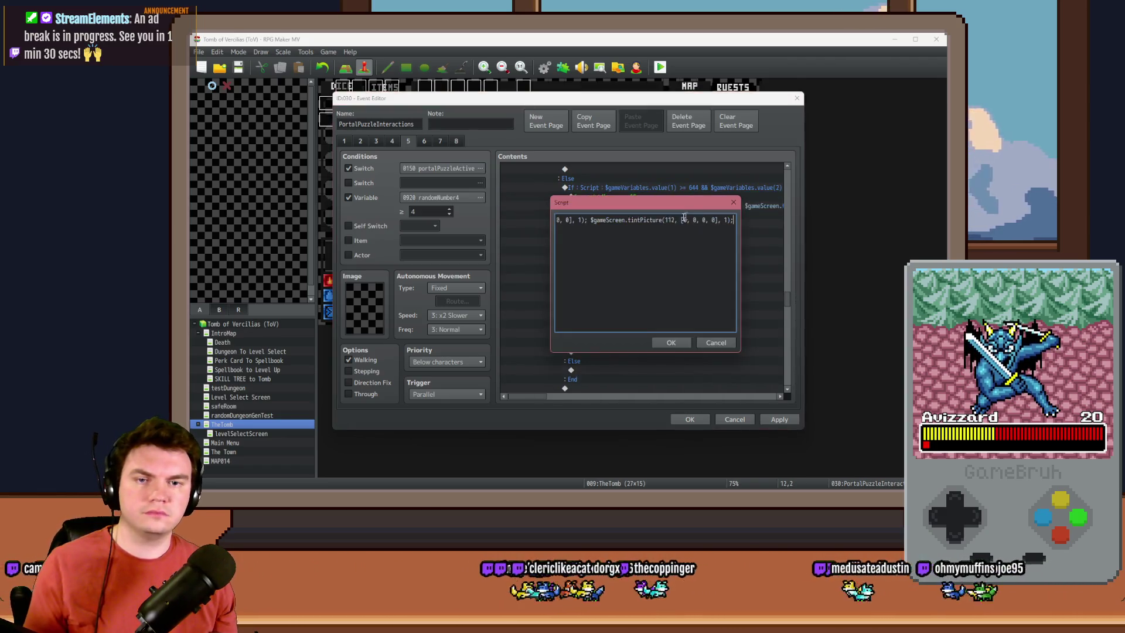
key(Left)
key(Left)
key(Left)
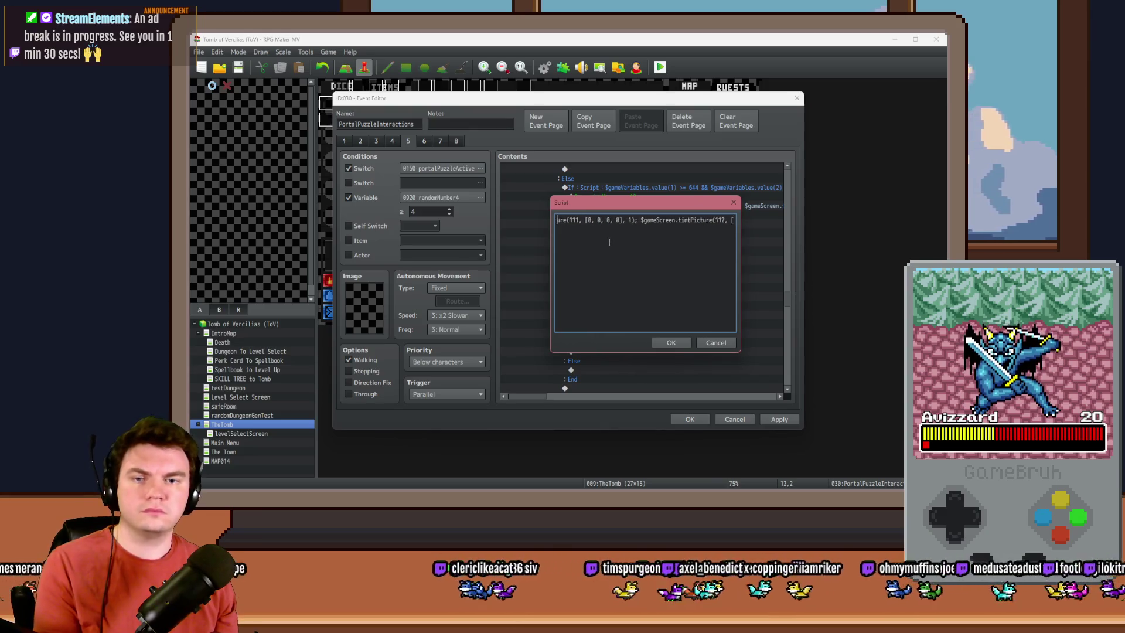
key(Left)
key(Left)
key(Left)
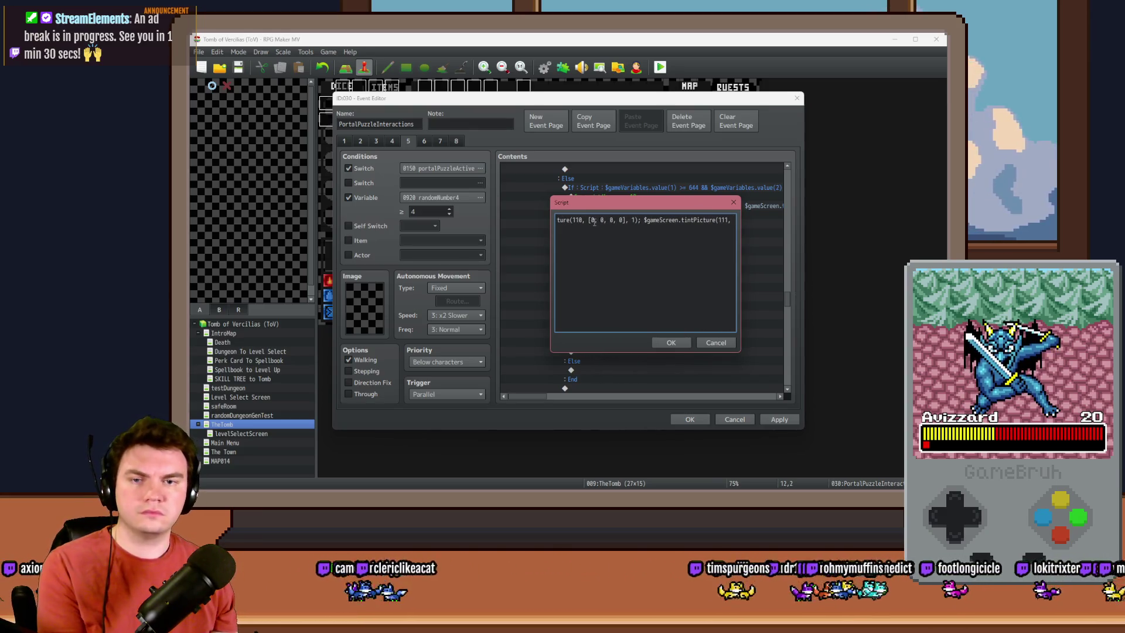
text(25, 25, )
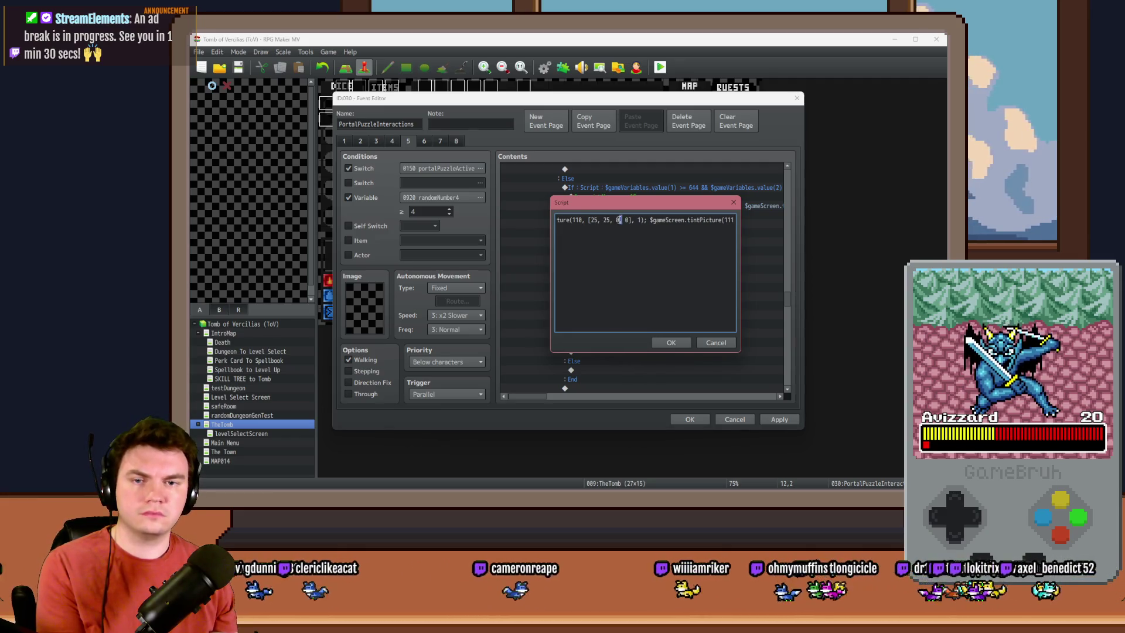
text(25)
key(BackSpace)
key(BackSpace)
text(09)
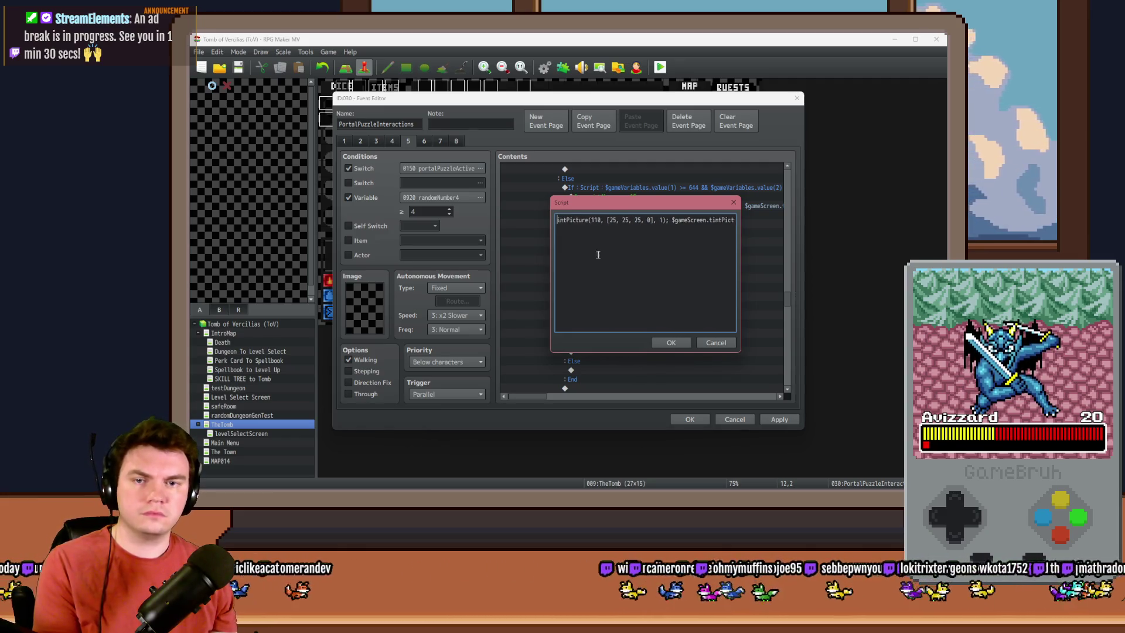
double_click(593, 220)
text(0)
double_click(603, 220)
text(0)
double_click(608, 220)
text(0)
click(671, 343)
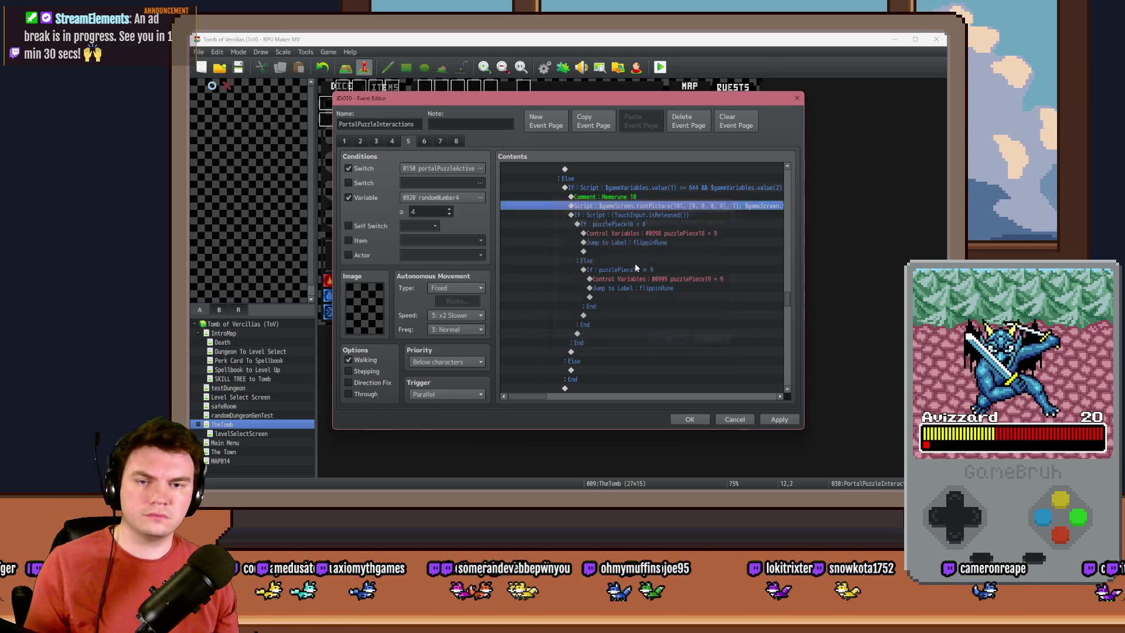
Step: Set the puzzlePiece18 assignment, its ≠ condition, and puzzlePiece19 to 10, then apply
double_click(638, 232)
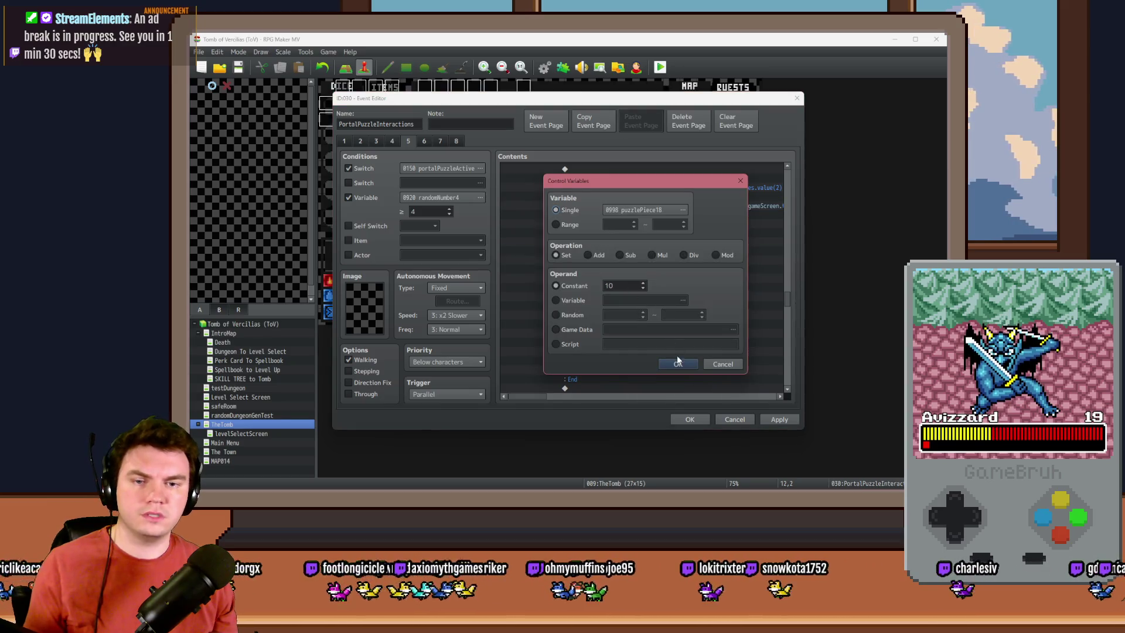
click(677, 362)
double_click(668, 268)
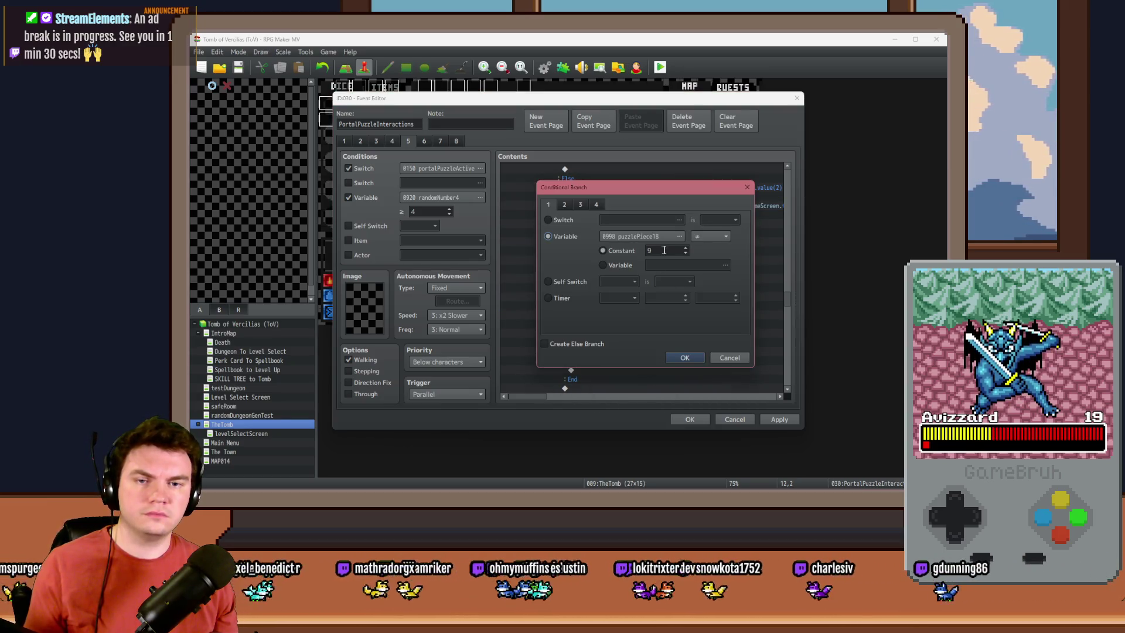
click(697, 356)
double_click(636, 287)
click(678, 363)
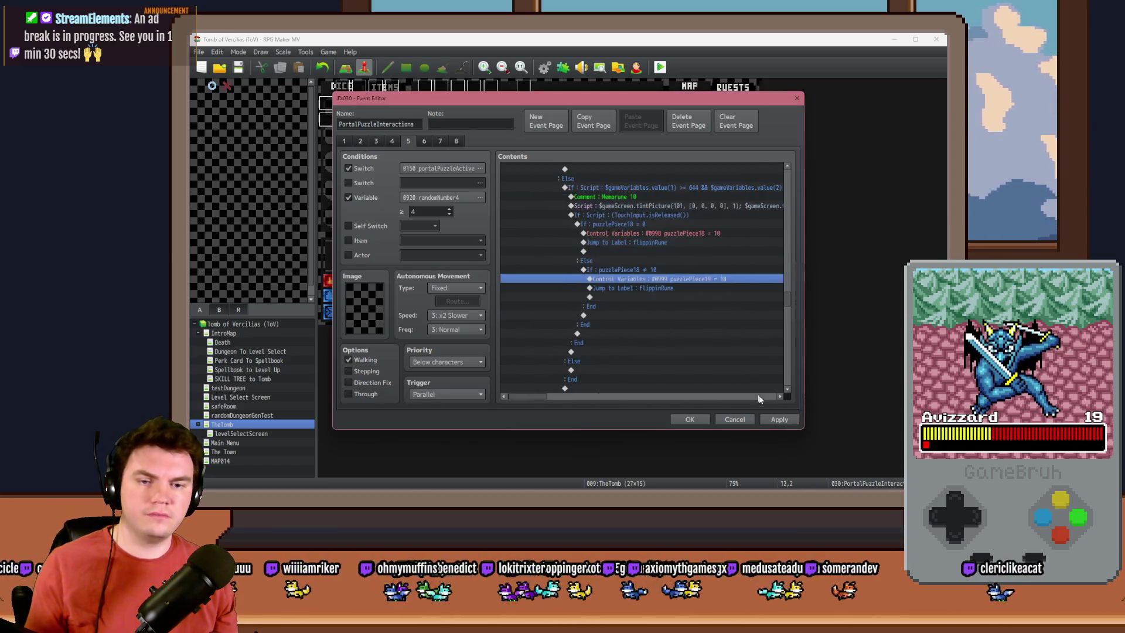
click(773, 419)
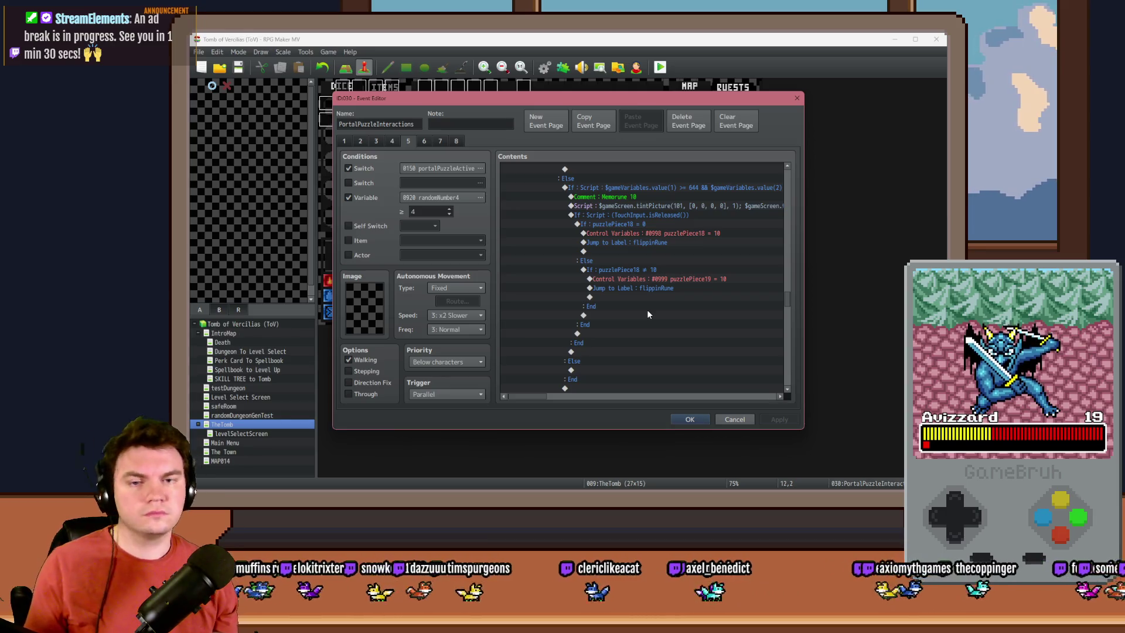
Step: Duplicate the Memorune 10 branch and bring up the rune artwork in Photoshop
click(658, 184)
scroll(604, 295, down, 3)
key(Delete)
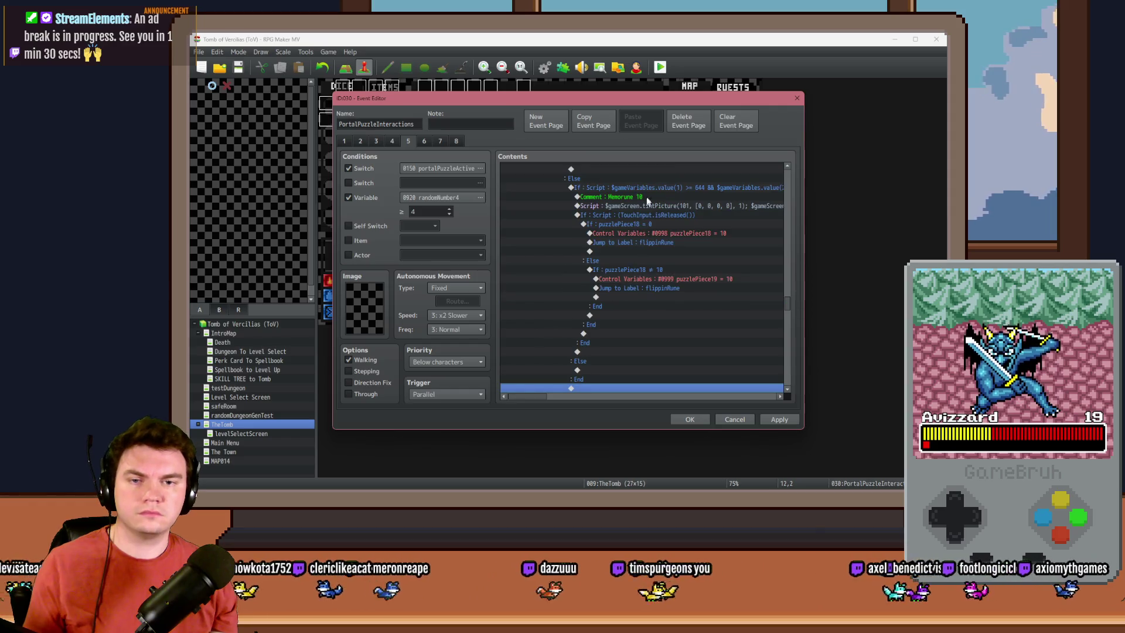
key(alt+Tab)
click(885, 194)
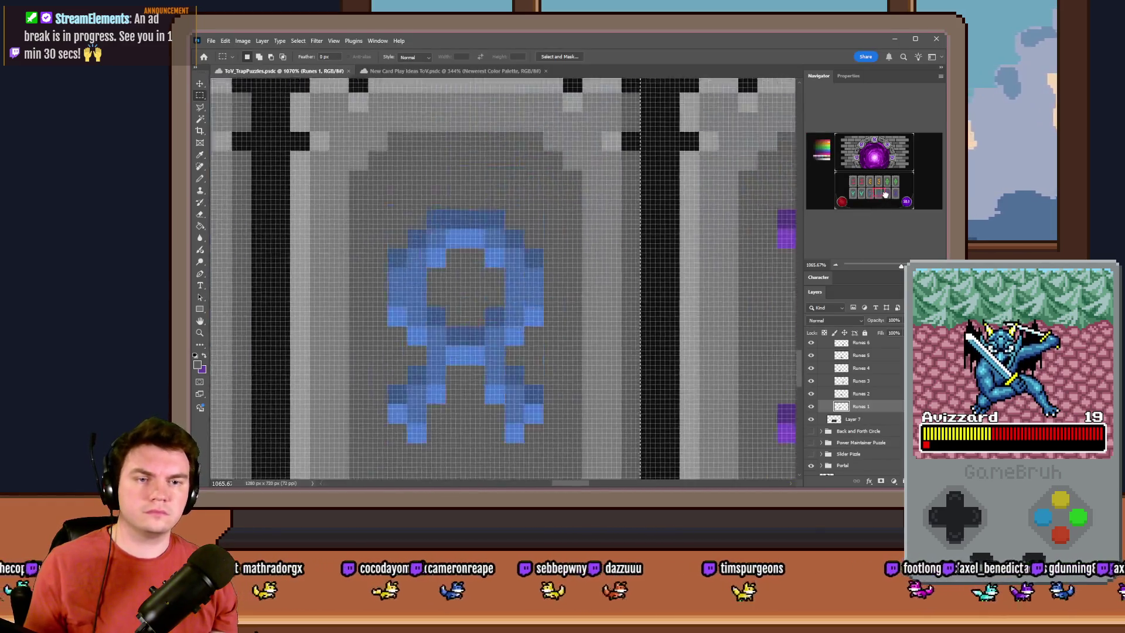
Step: Measure the next rune in Photoshop and change the branch's script range to 724–796
click(887, 192)
mouse_move(560, 236)
mouse_down()
mouse_move(502, 189)
mouse_move(216, 65)
mouse_move(515, 199)
mouse_up()
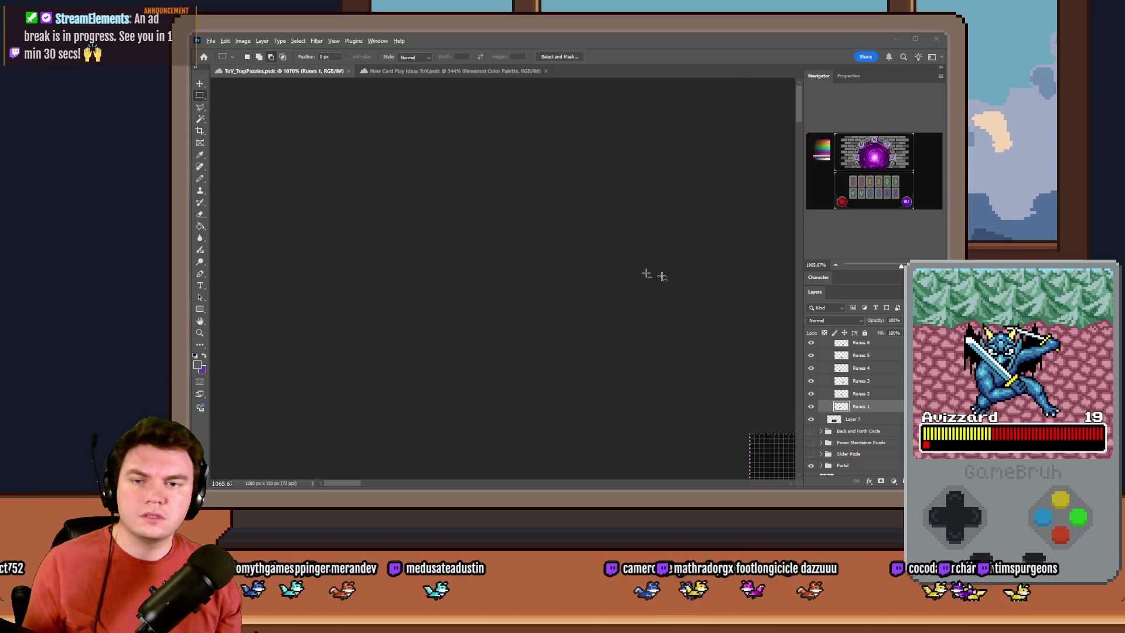
key(alt+Tab)
click(692, 321)
key(BackSpace)
key(BackSpace)
text(72 && $gameVari)
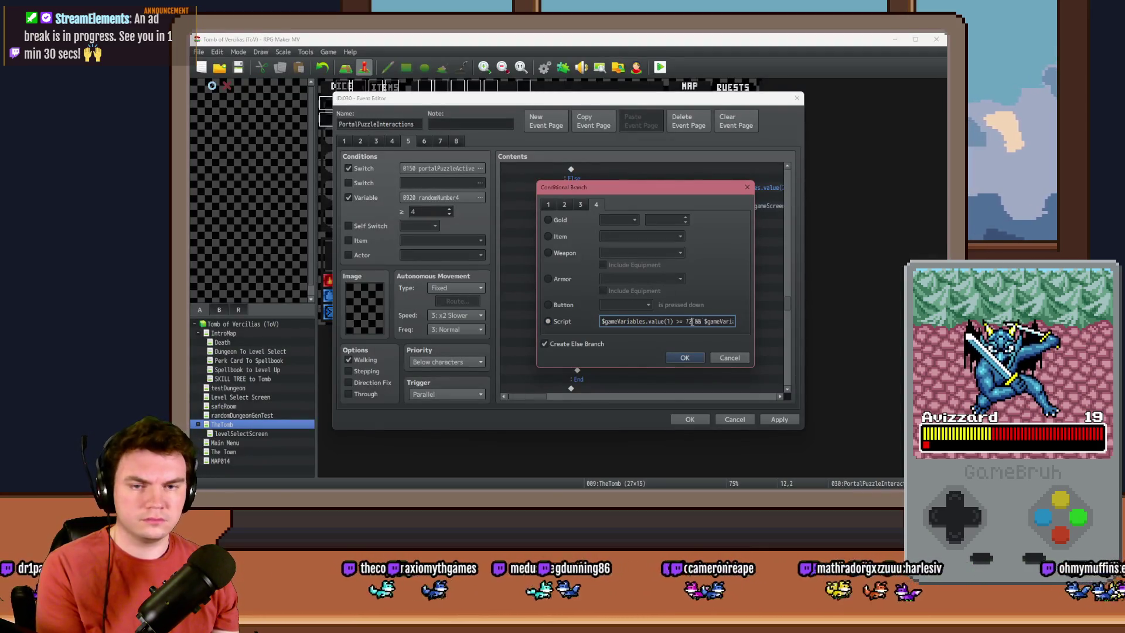
key(alt+Tab)
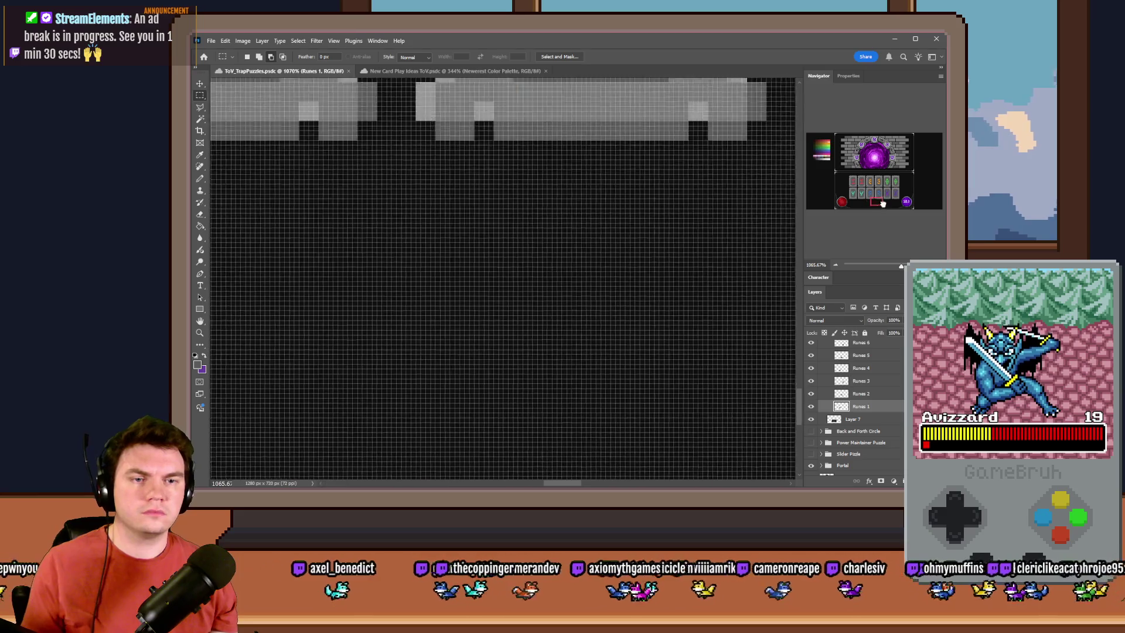
drag(689, 286, 200, 42)
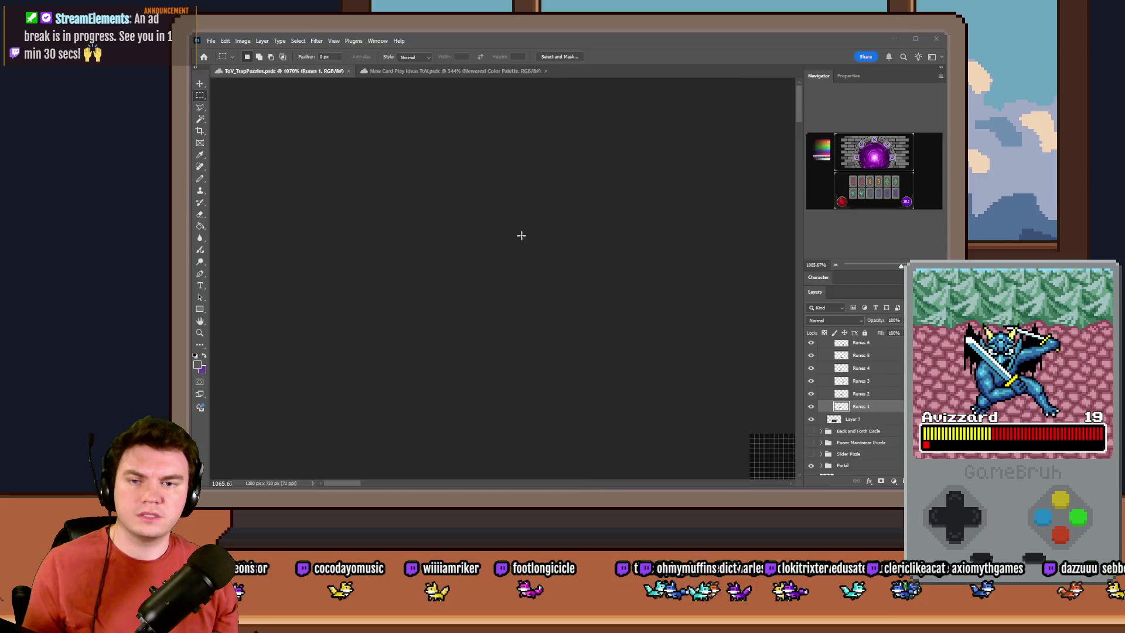
key(alt+Tab)
mouse_move(622, 322)
mouse_down()
mouse_move(651, 320)
mouse_move(624, 322)
mouse_up()
text(9)
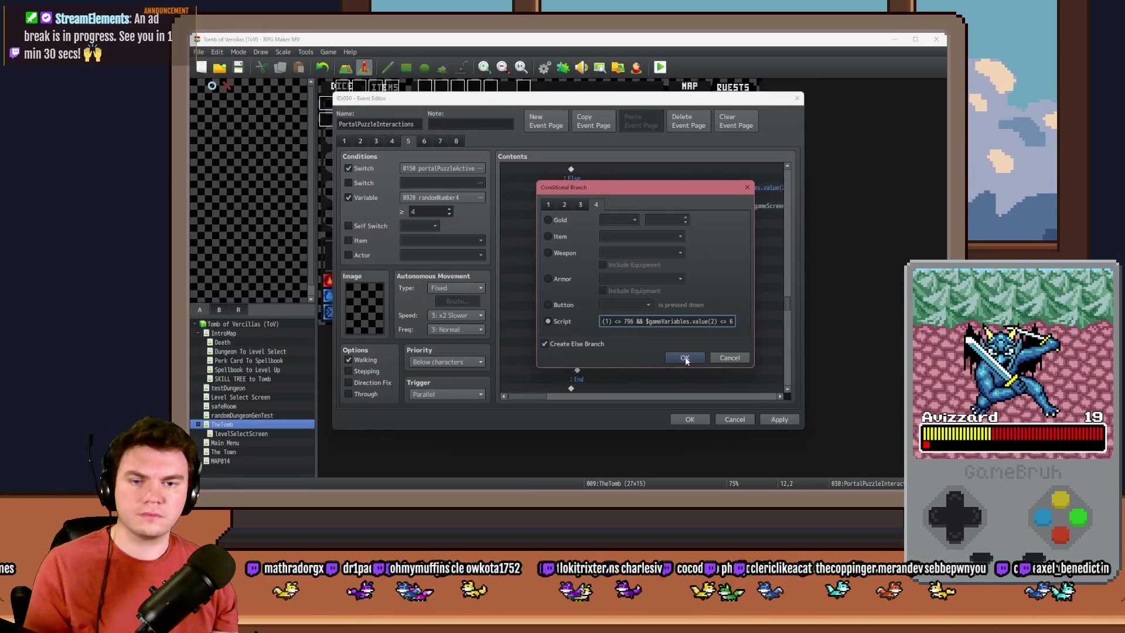
click(684, 358)
Step: In the branch's tint script, enter 25 for the picture tint values
double_click(656, 208)
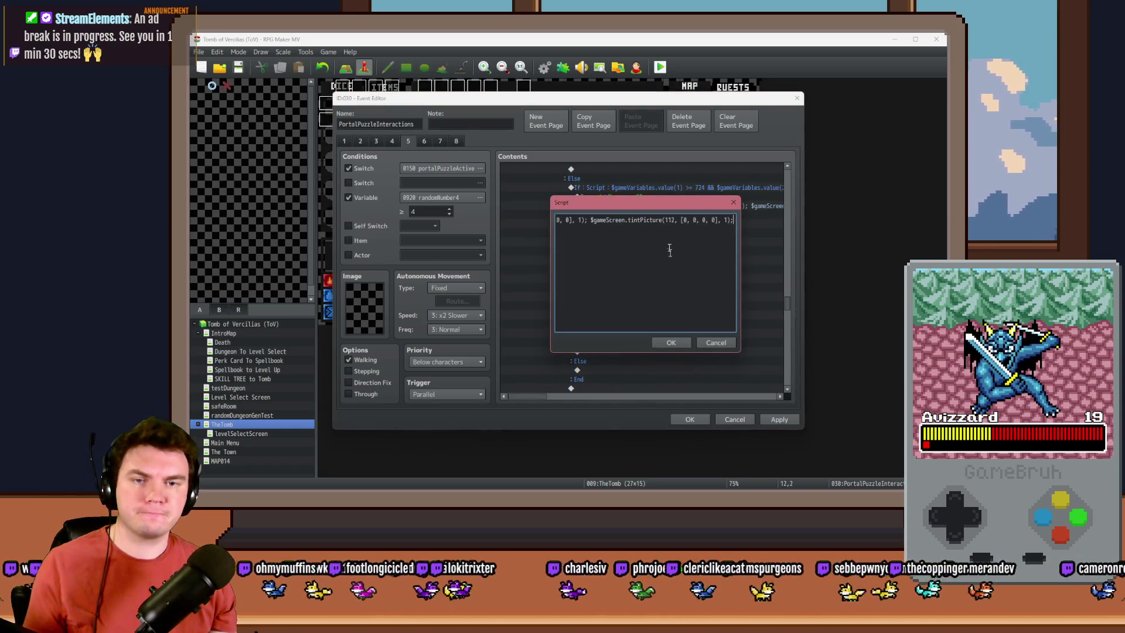
key(Left)
key(Left)
key(Left)
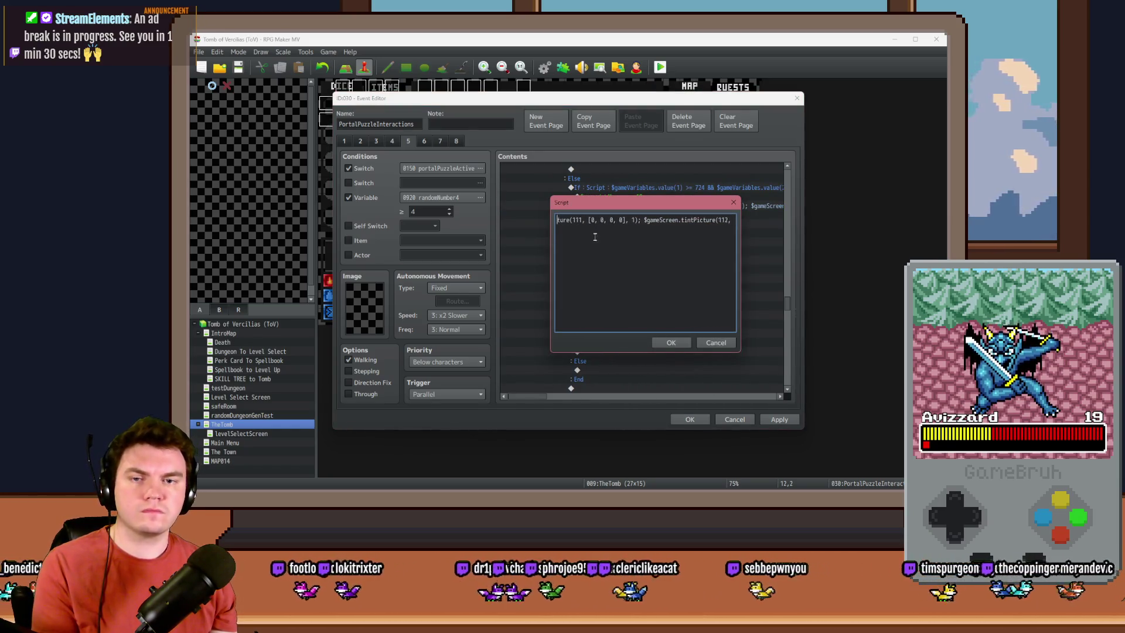
text(25)
key(Right)
key(Right)
key(Delete)
text(25)
key(Right)
key(Right)
key(Delete)
text(25)
Step: Zero the remaining tint values and confirm the edited tint script
drag(587, 220, 548, 215)
click(573, 220)
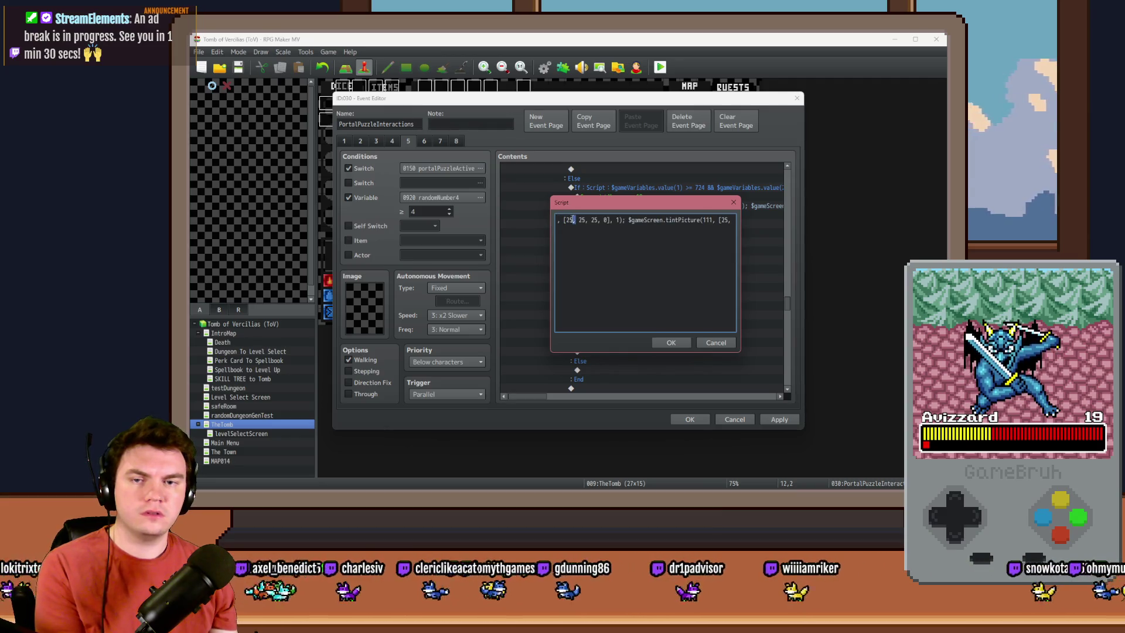
text(0)
double_click(580, 220)
text(0)
double_click(588, 220)
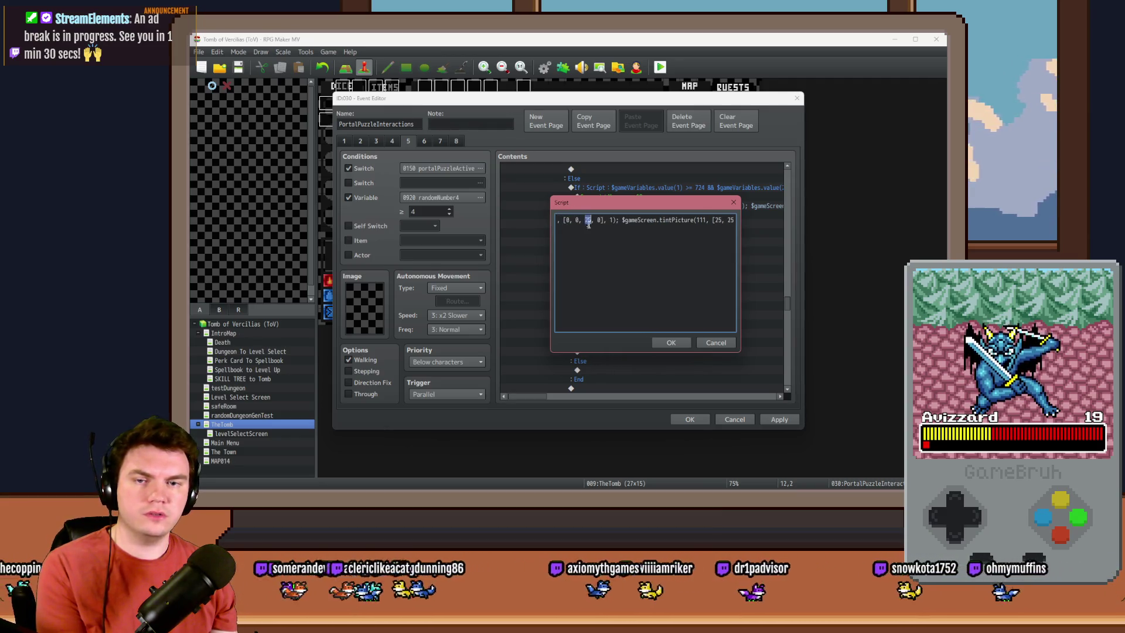
text(0)
click(668, 342)
scroll(609, 290, down, 1)
double_click(633, 218)
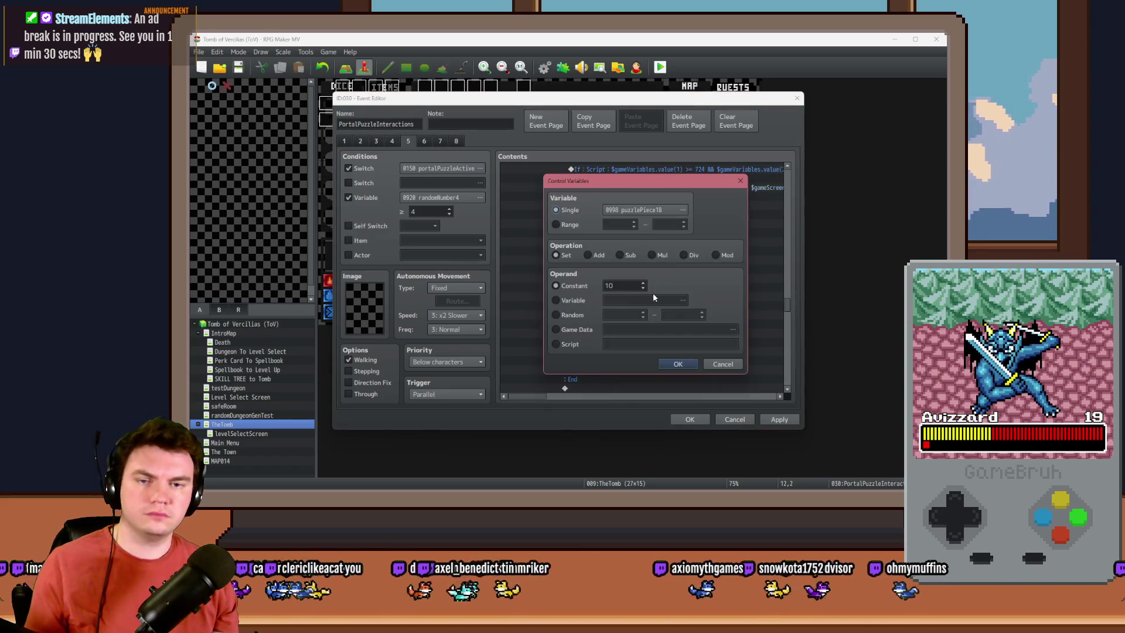
Step: Set puzzlePiece18 and puzzlePiece19 to 11, and make the puzzlePiece18 condition check 11
click(684, 366)
double_click(643, 252)
click(682, 358)
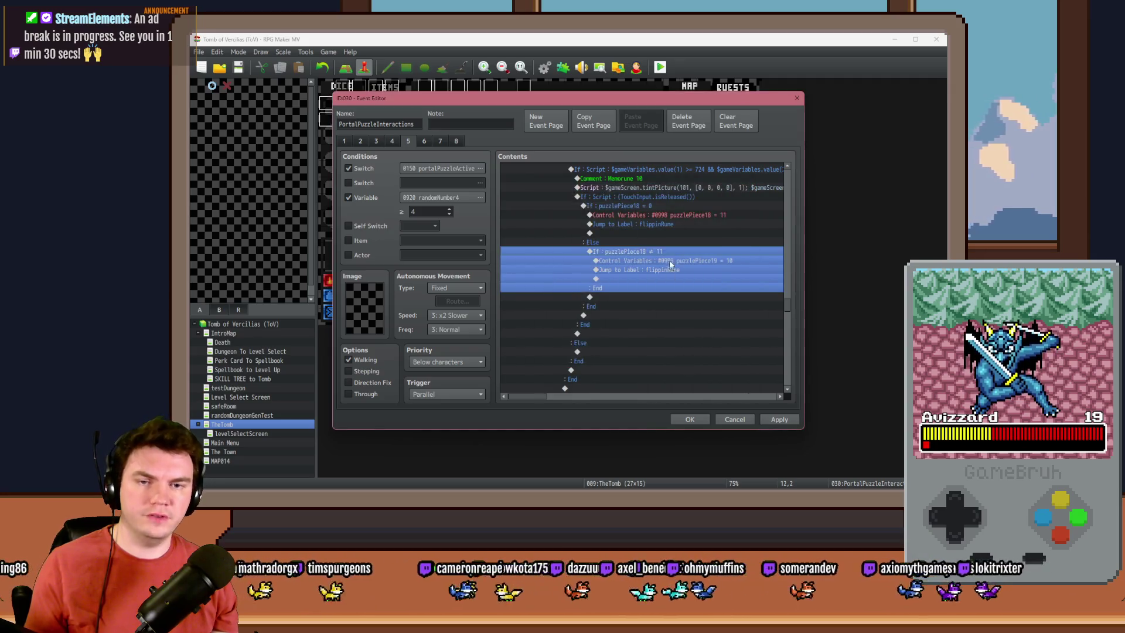
double_click(626, 286)
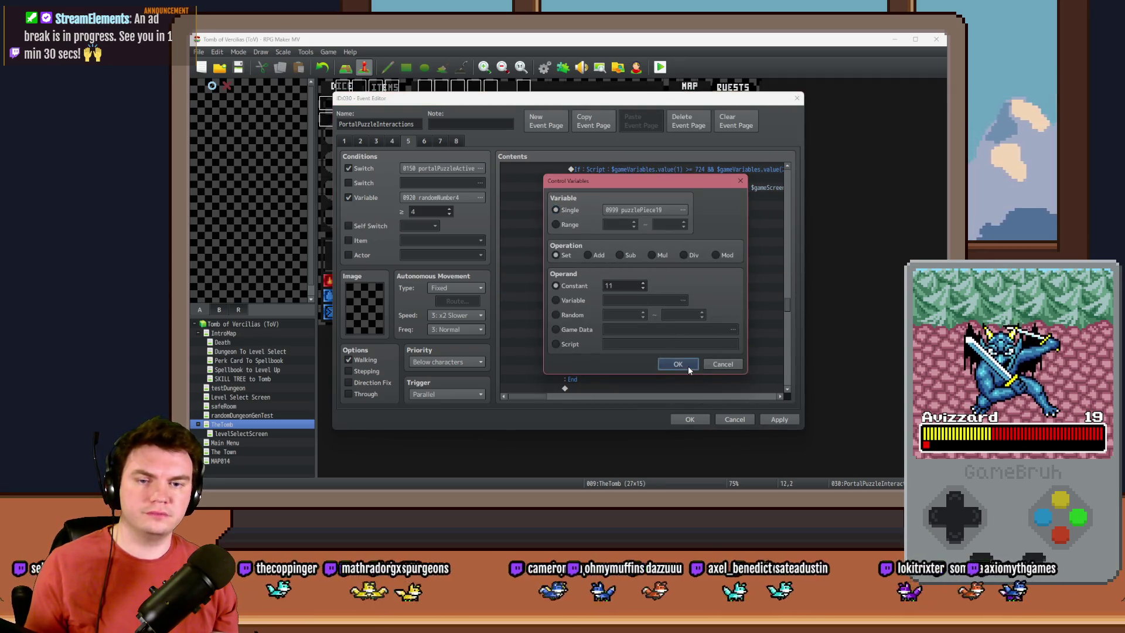
click(685, 364)
Step: Change the branch comment from Memorune 10 to Memorune 11
scroll(639, 246, up, 1)
click(645, 216)
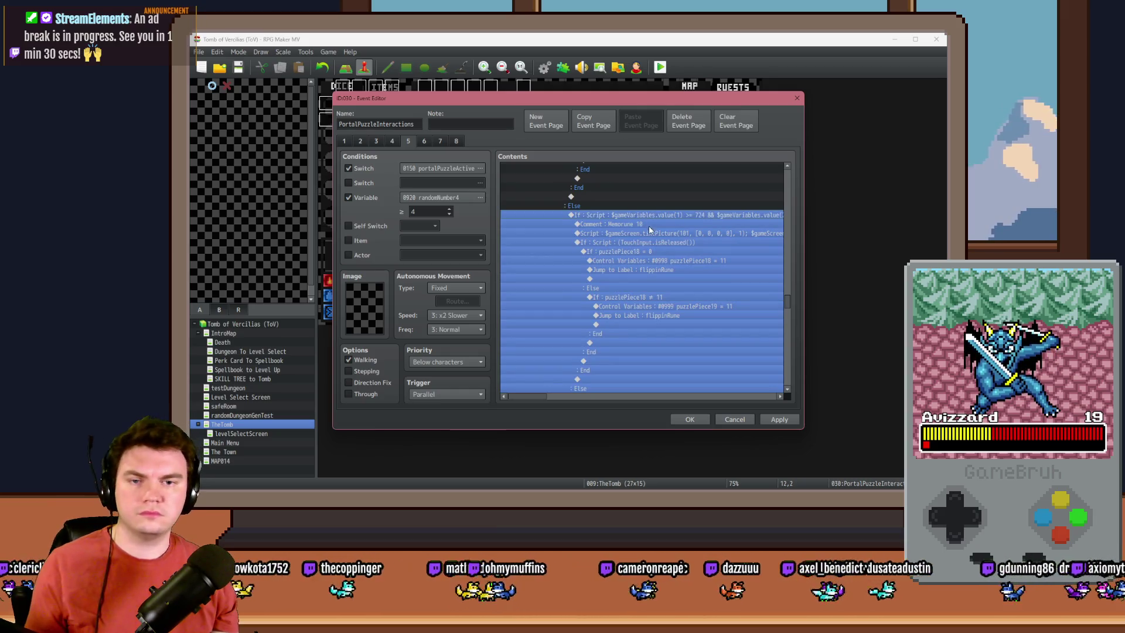
double_click(651, 240)
click(682, 358)
double_click(656, 223)
key(BackSpace)
text(1)
key(Return)
scroll(638, 252, up, 5)
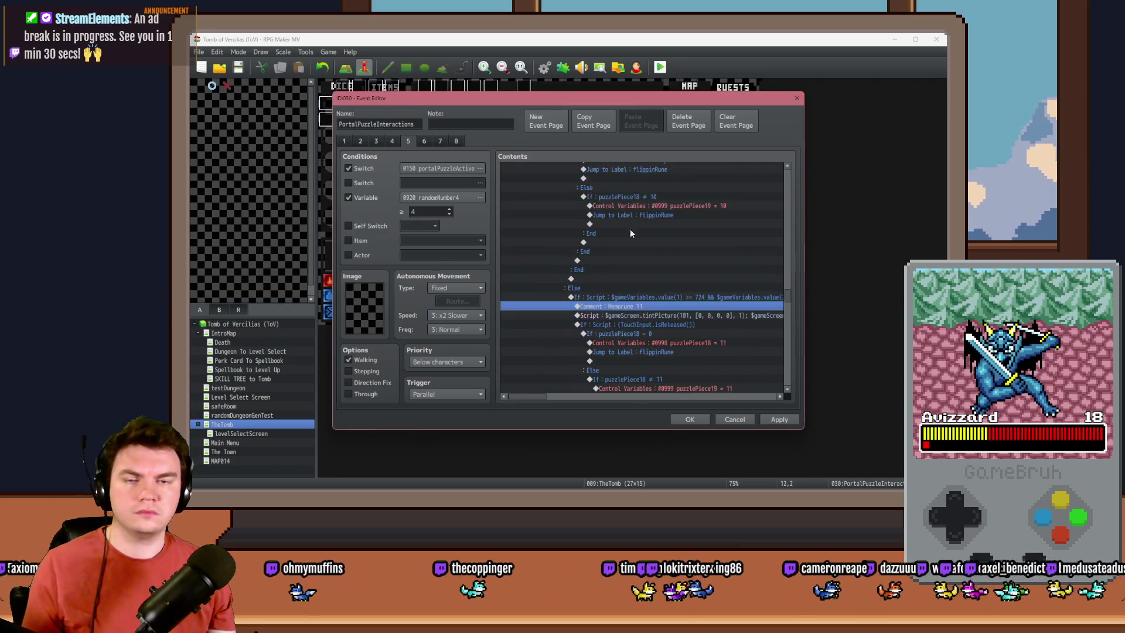
key(Down)
key(Down)
key(Down)
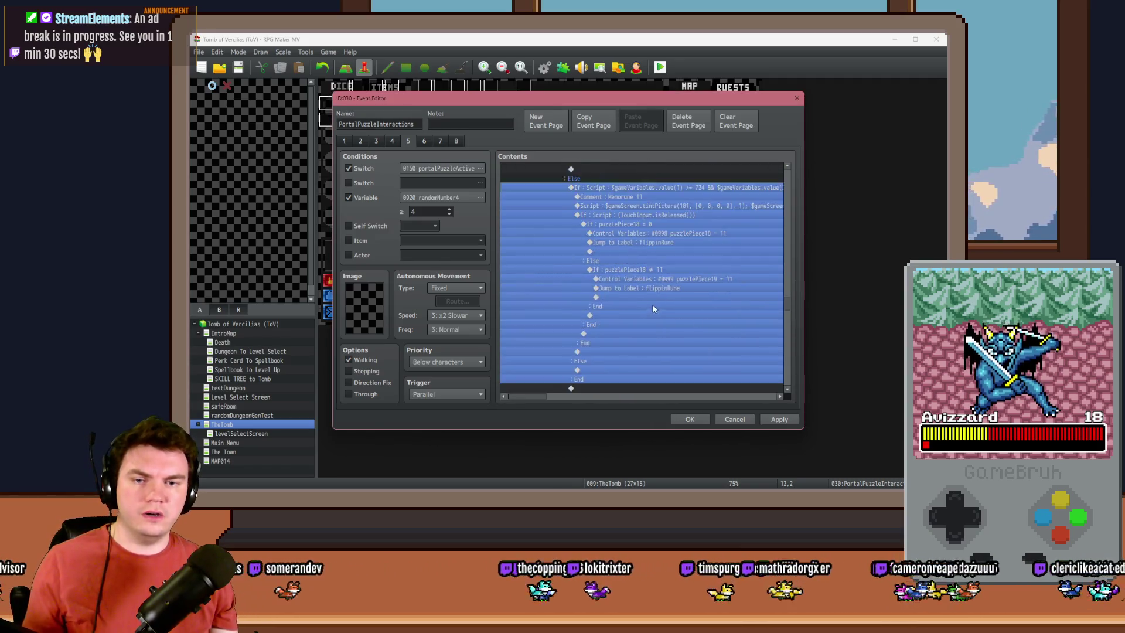
double_click(655, 274)
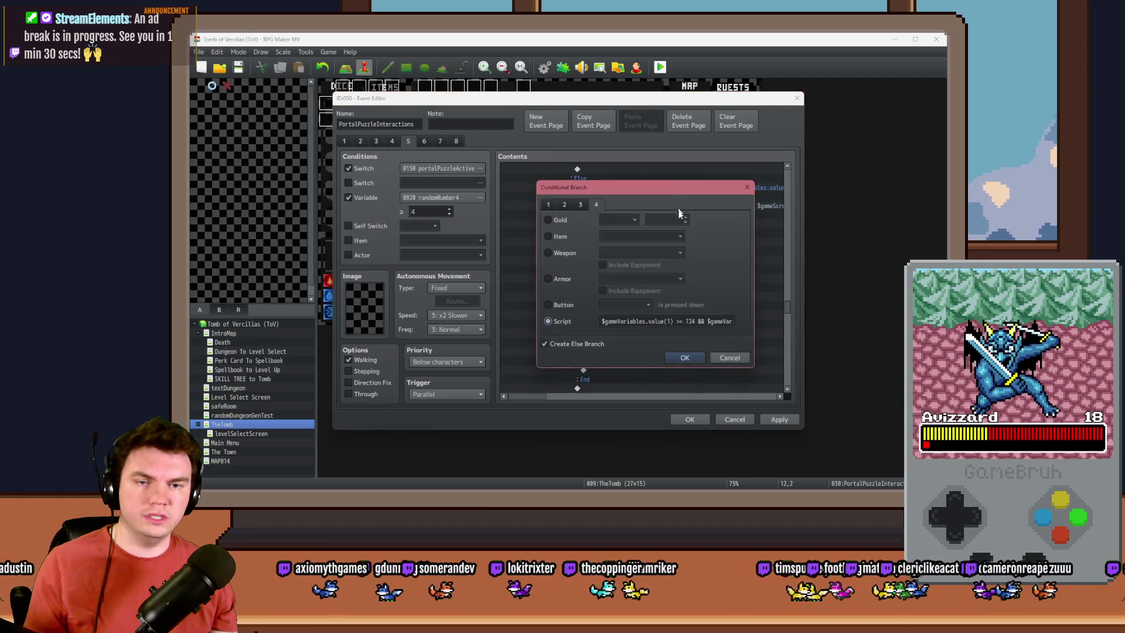
Step: Measure the rune's far edge in Photoshop and set the position condition's bound to 842
key(alt+Tab)
click(895, 189)
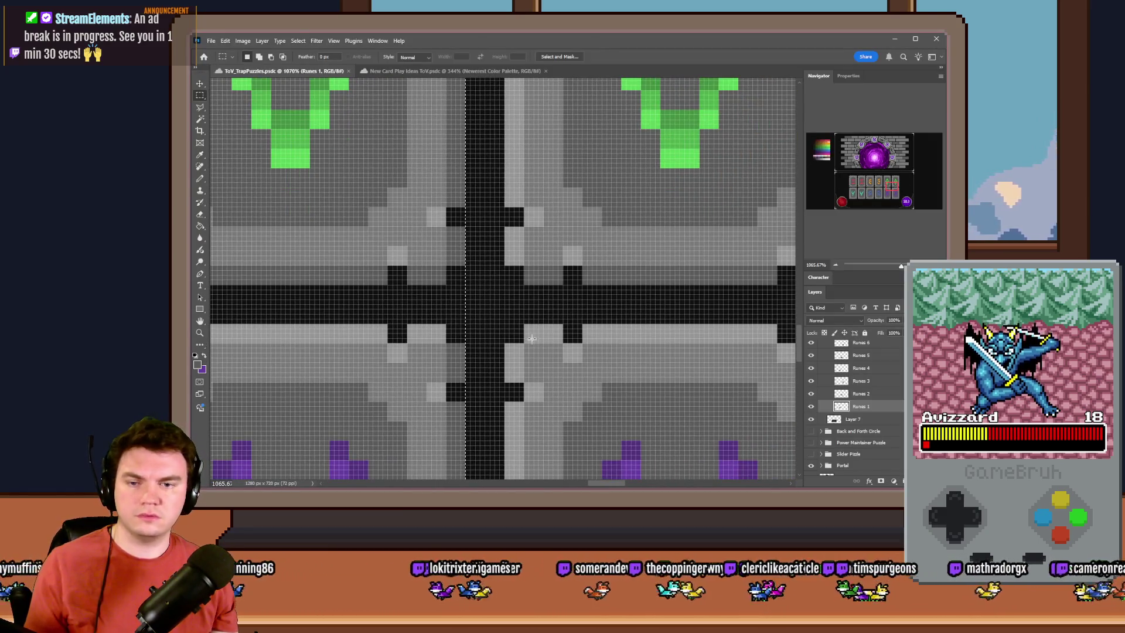
mouse_move(538, 326)
mouse_down()
mouse_move(507, 347)
mouse_move(444, 246)
mouse_move(192, 69)
mouse_move(652, 219)
mouse_up()
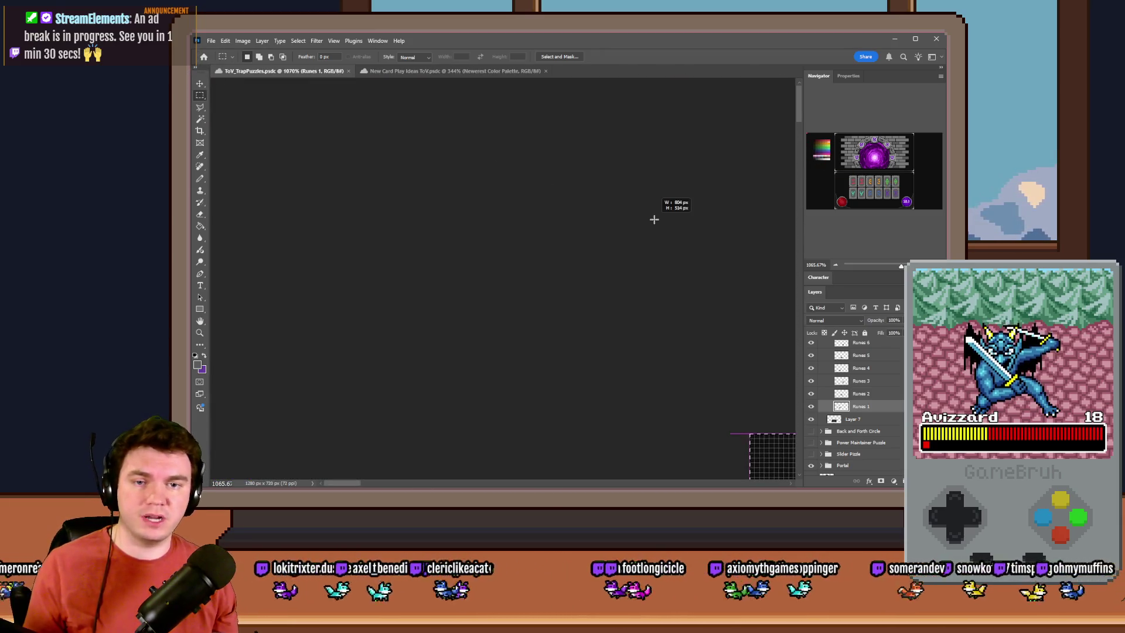
key(alt+Tab)
click(684, 324)
key(End)
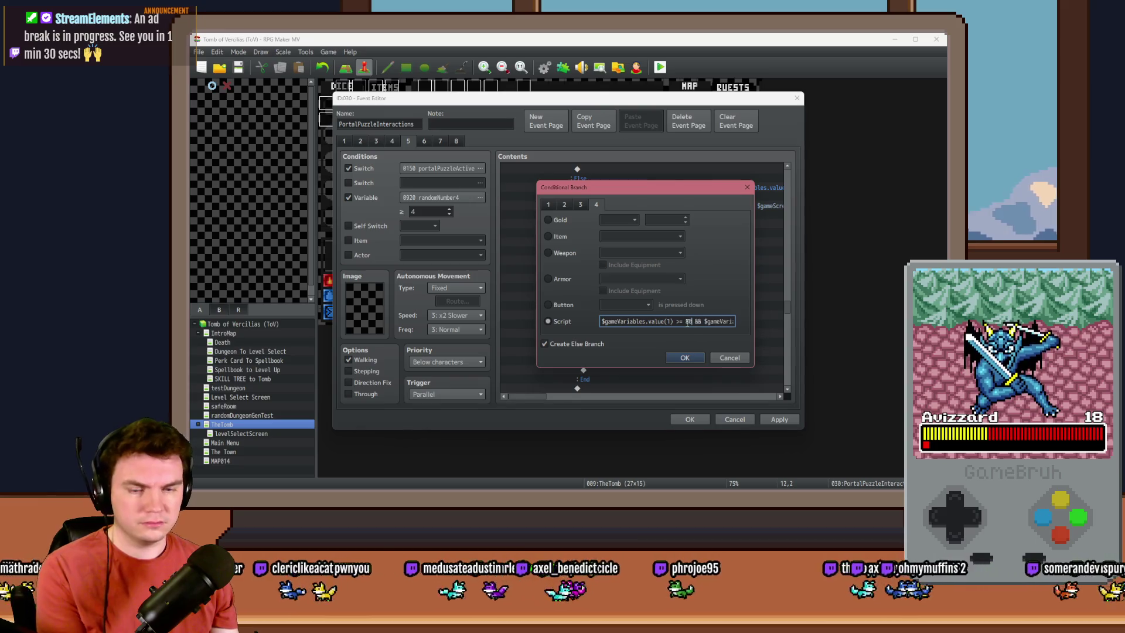
key(alt+Tab)
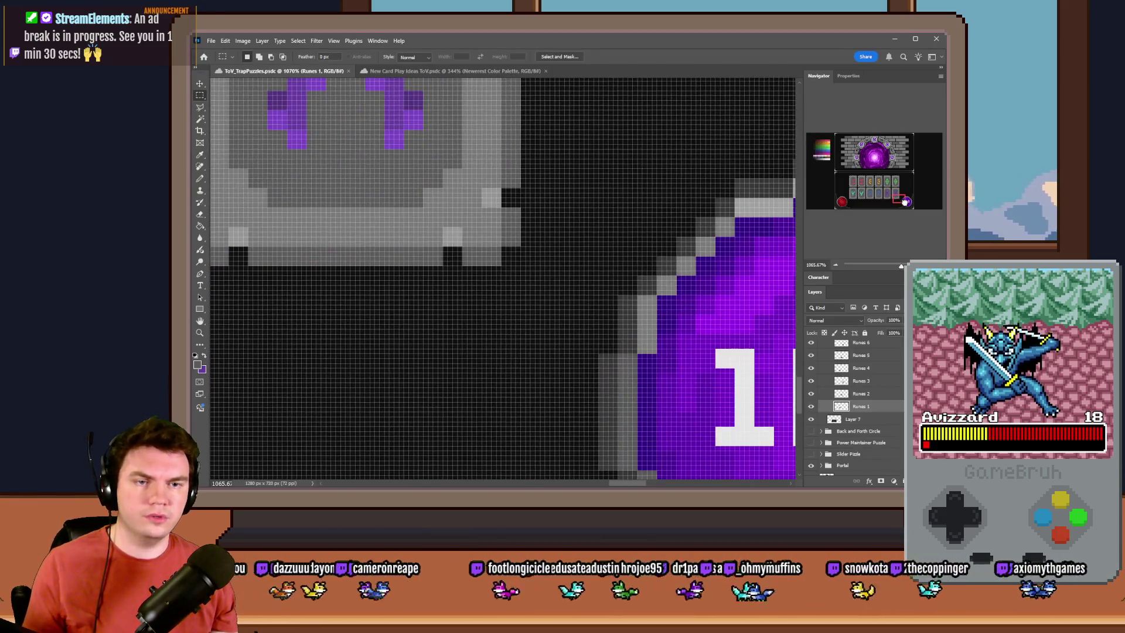
mouse_move(519, 263)
mouse_down()
mouse_move(402, 161)
mouse_move(211, 79)
mouse_move(646, 224)
mouse_up()
key(alt+Tab)
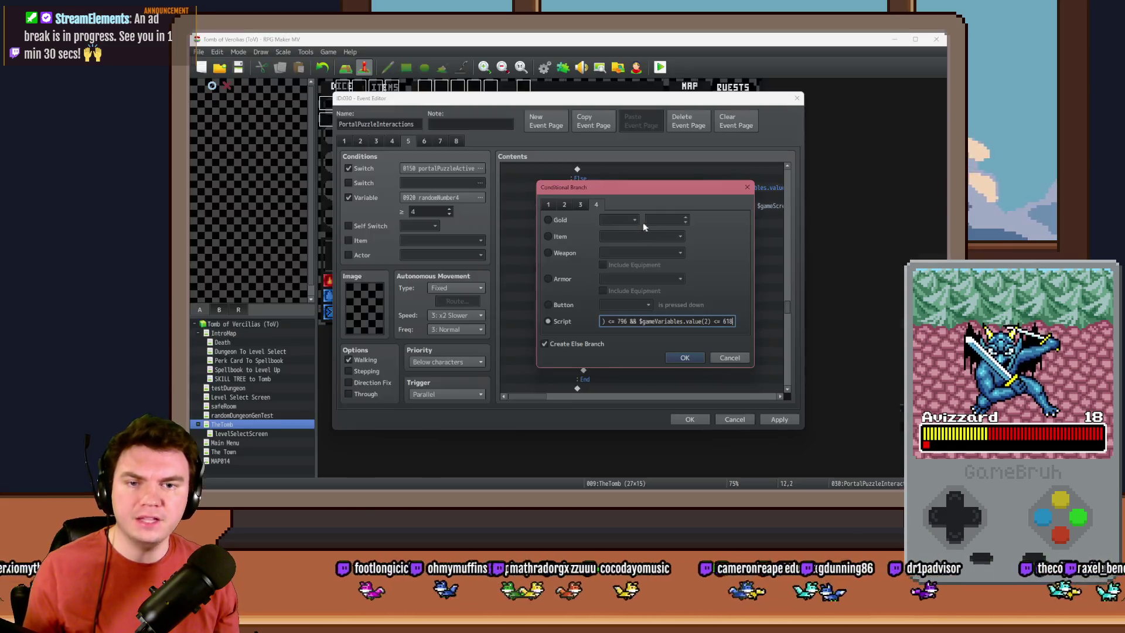
text(842)
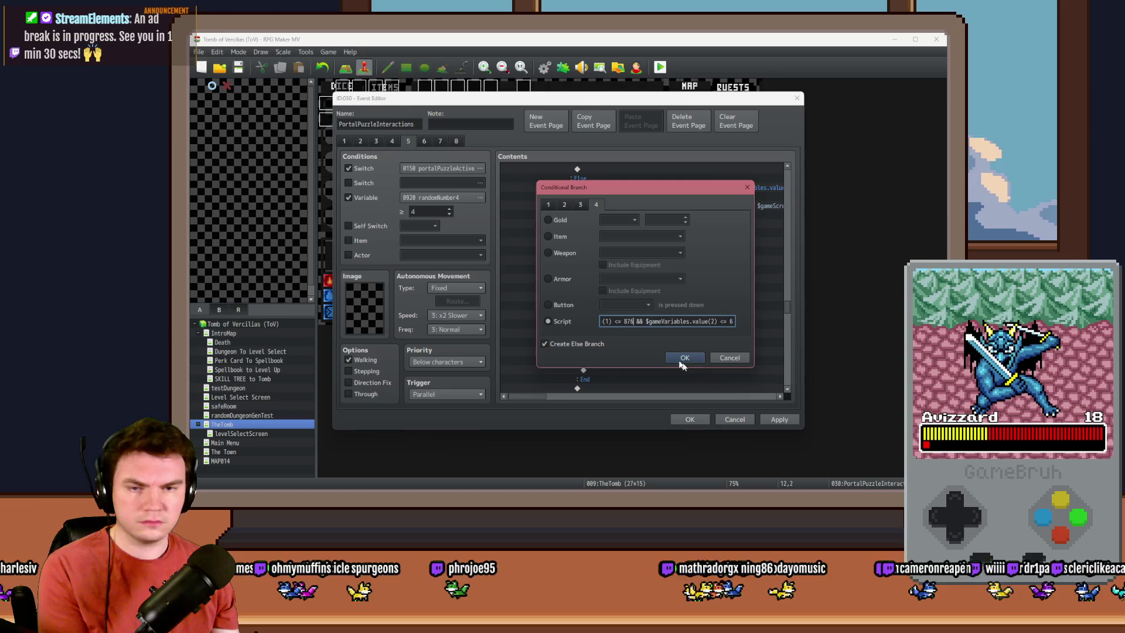
click(684, 357)
Step: Keep the Memorune 12 comment and rework picture 112's tint values using 25 and 0
double_click(627, 197)
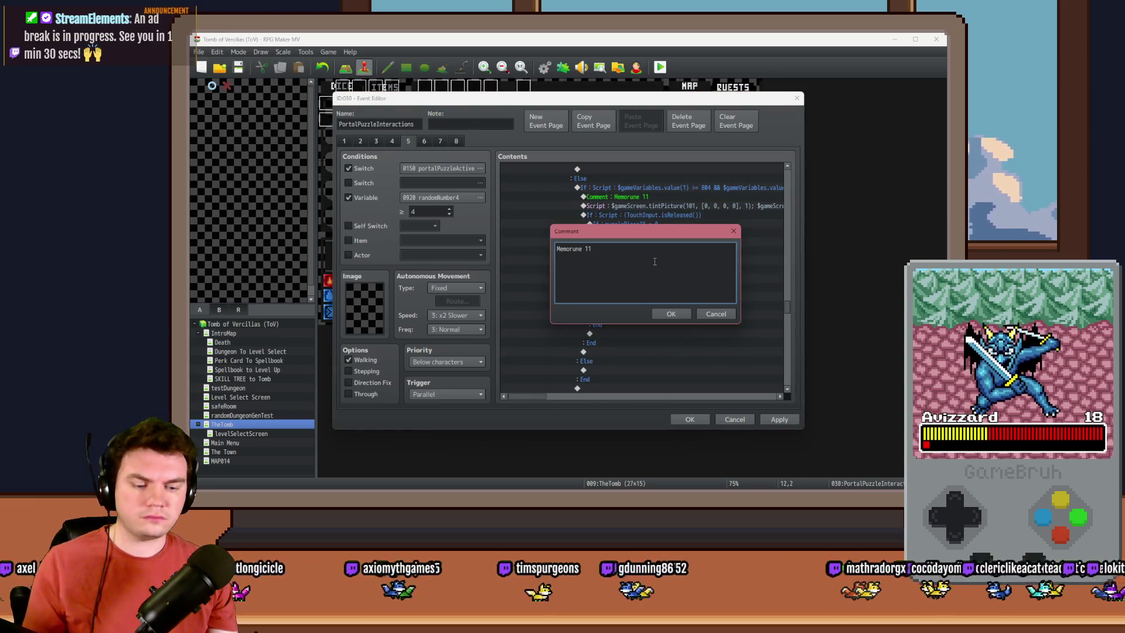
key(Escape)
double_click(656, 206)
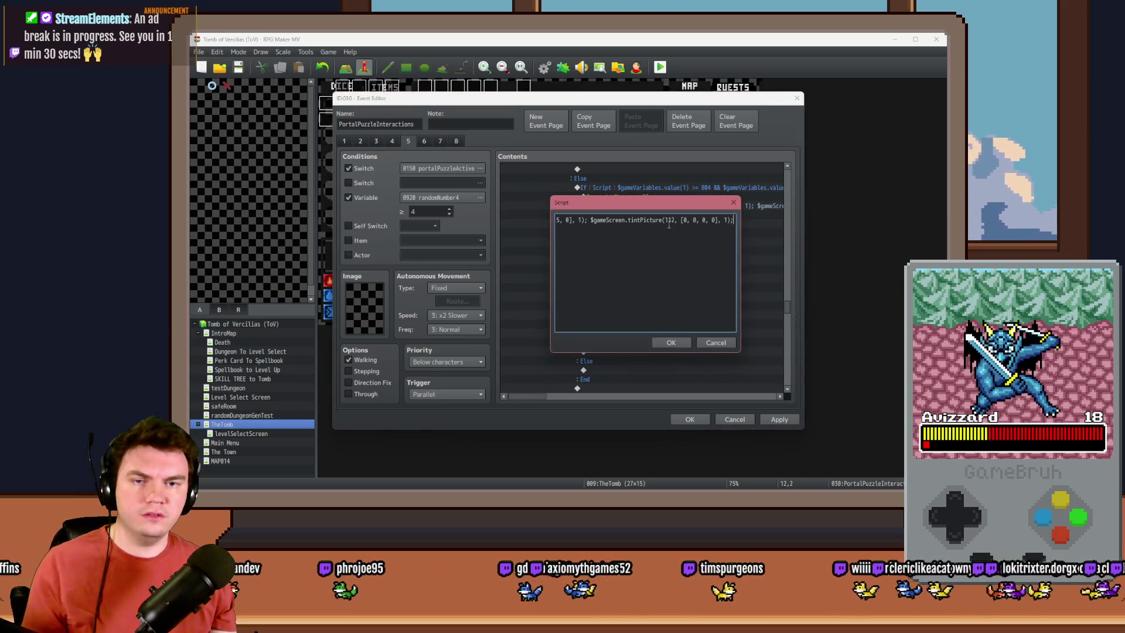
text(5, 25)
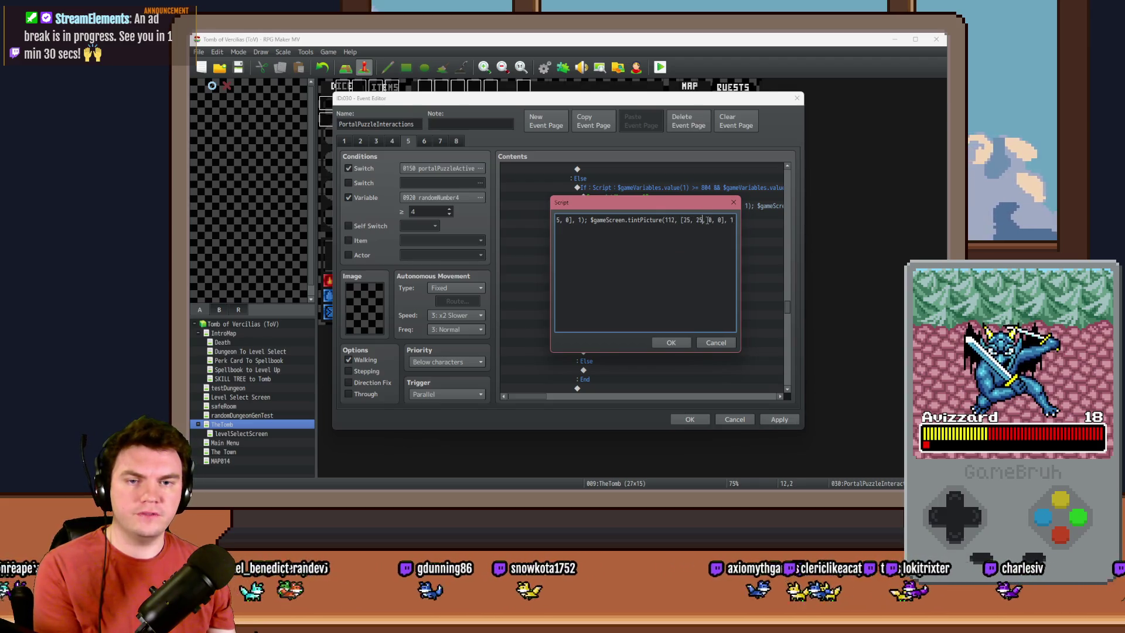
drag(709, 219, 554, 218)
click(602, 221)
text(0, 0, 0)
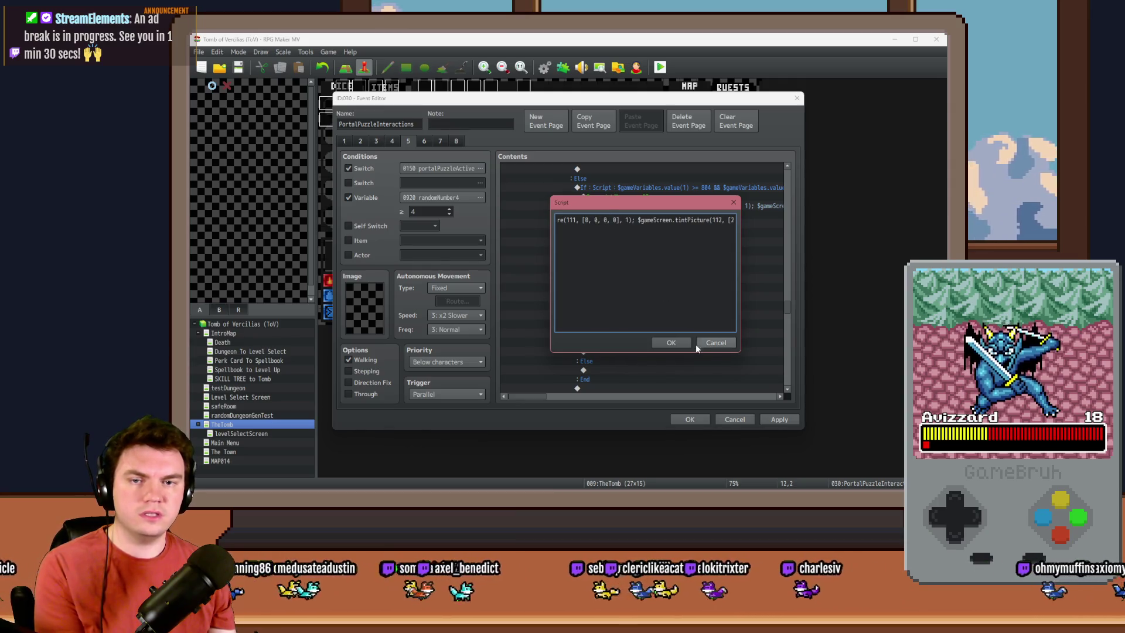
click(681, 341)
Step: Set puzzlePiece18 and puzzlePiece19 to 12, check against 12, and close the event editor
click(640, 218)
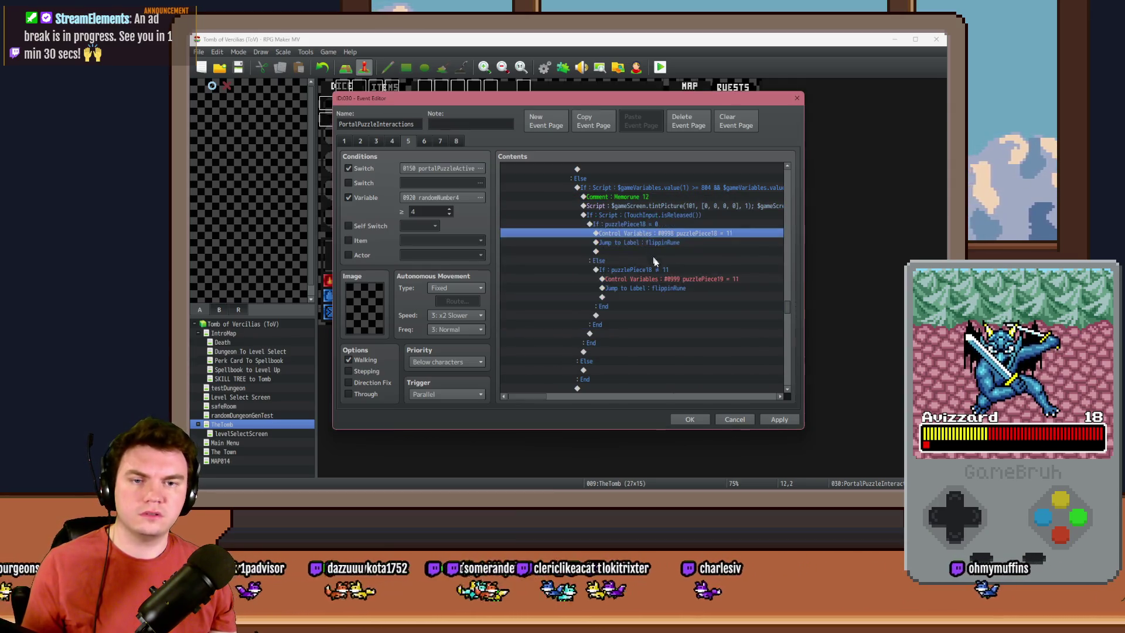
double_click(644, 233)
click(678, 364)
double_click(659, 269)
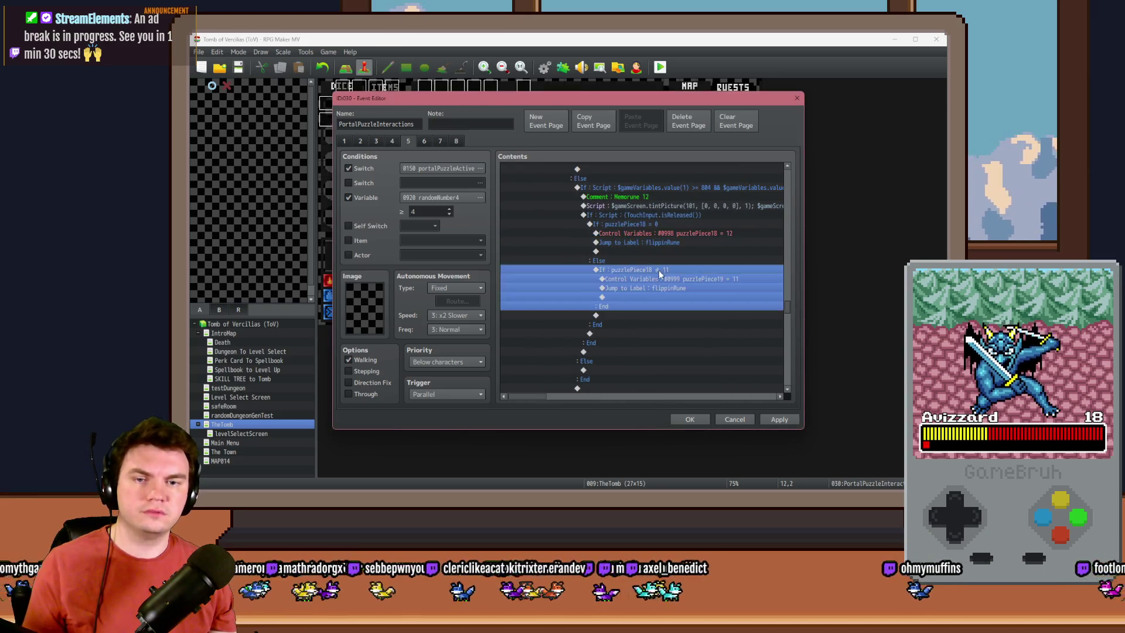
click(684, 358)
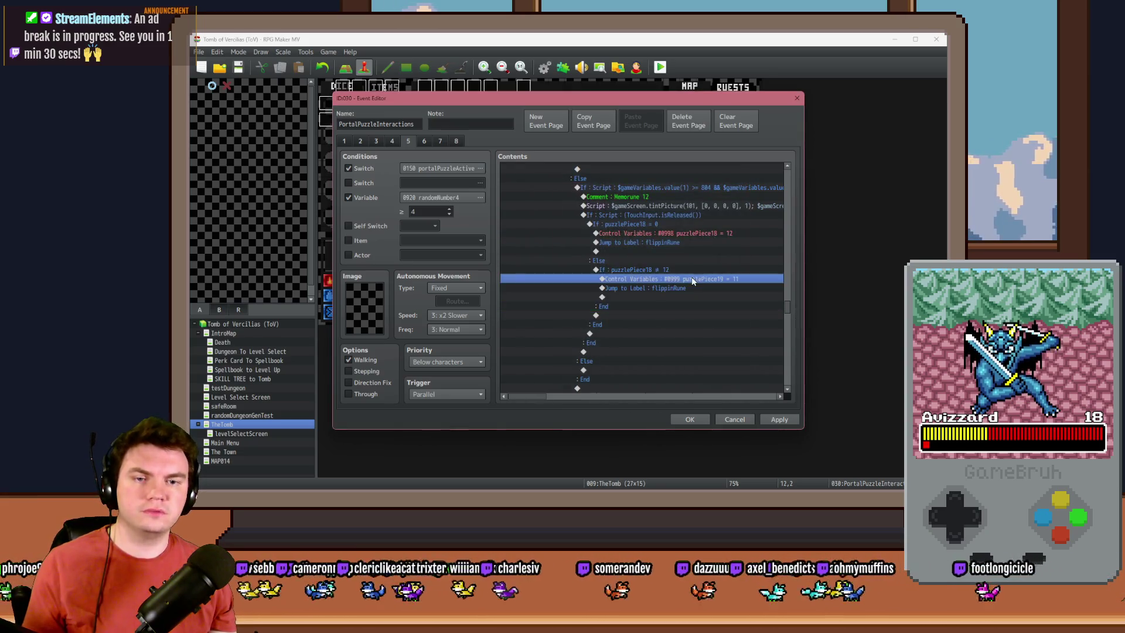
double_click(691, 276)
click(680, 364)
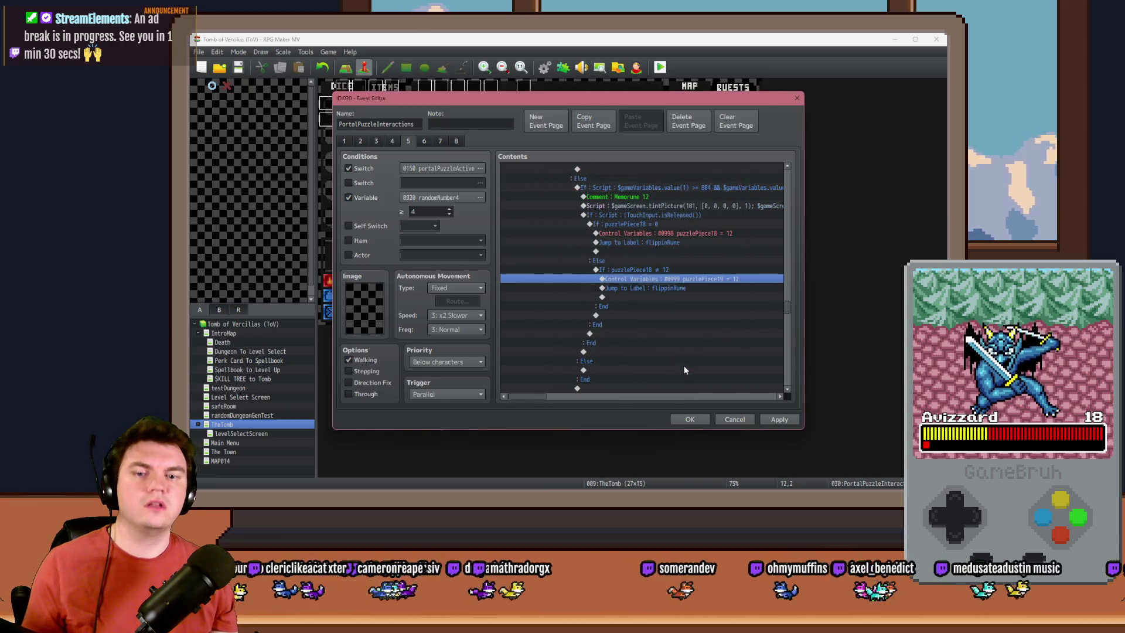
click(690, 420)
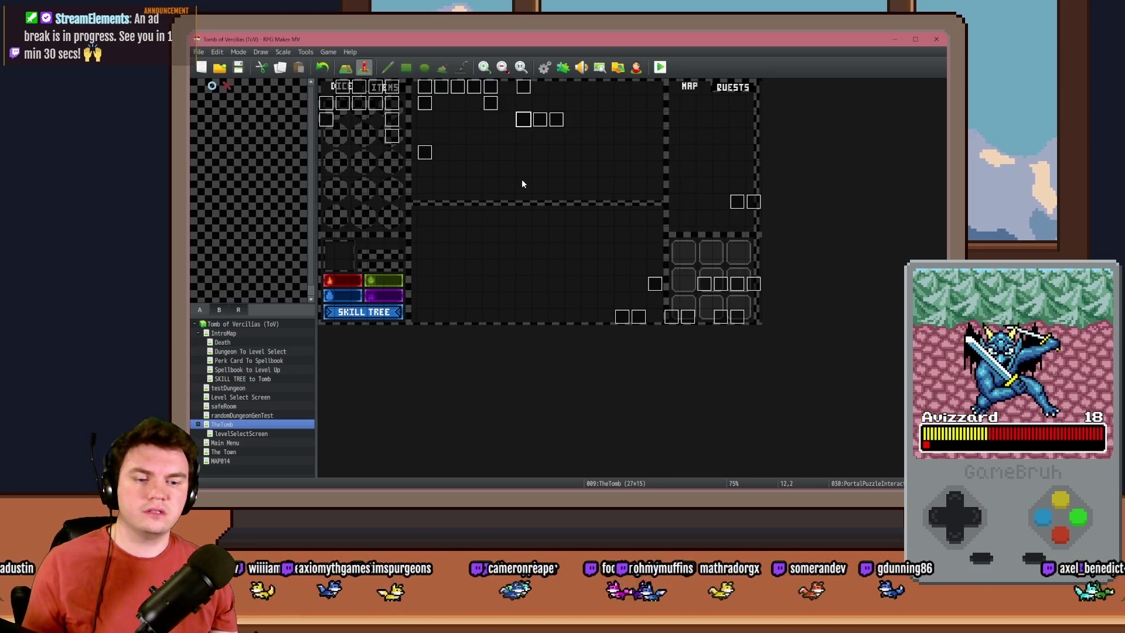
Step: Reopen the PortalPuzzleInteractions event and paste the tint script into the Else branch
key(alt+Tab)
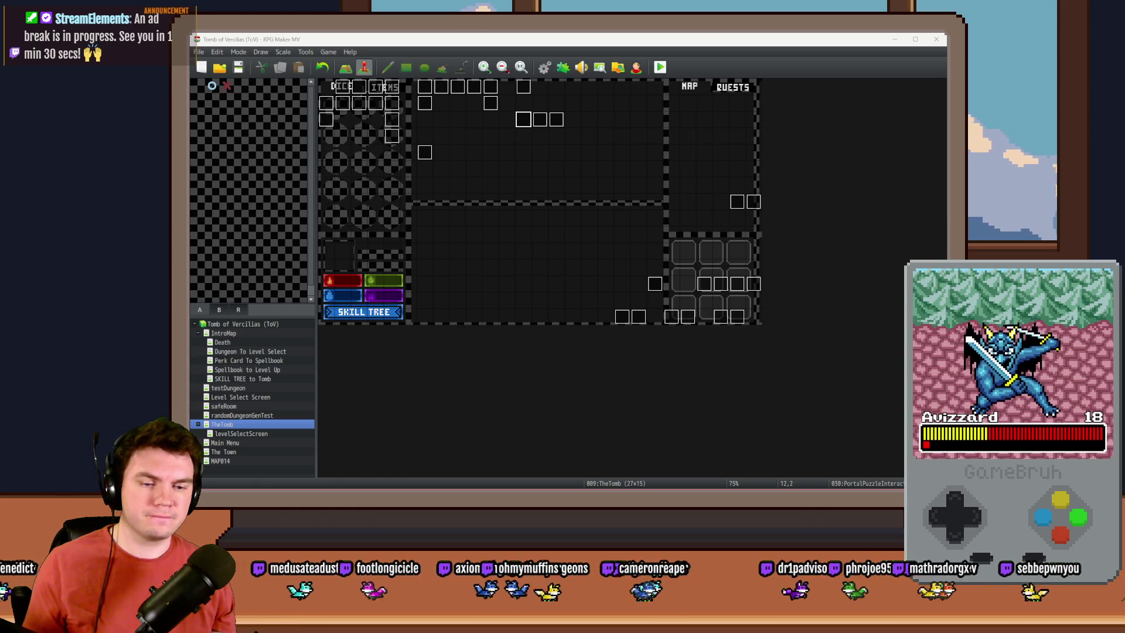
key(alt+Tab)
key(Return)
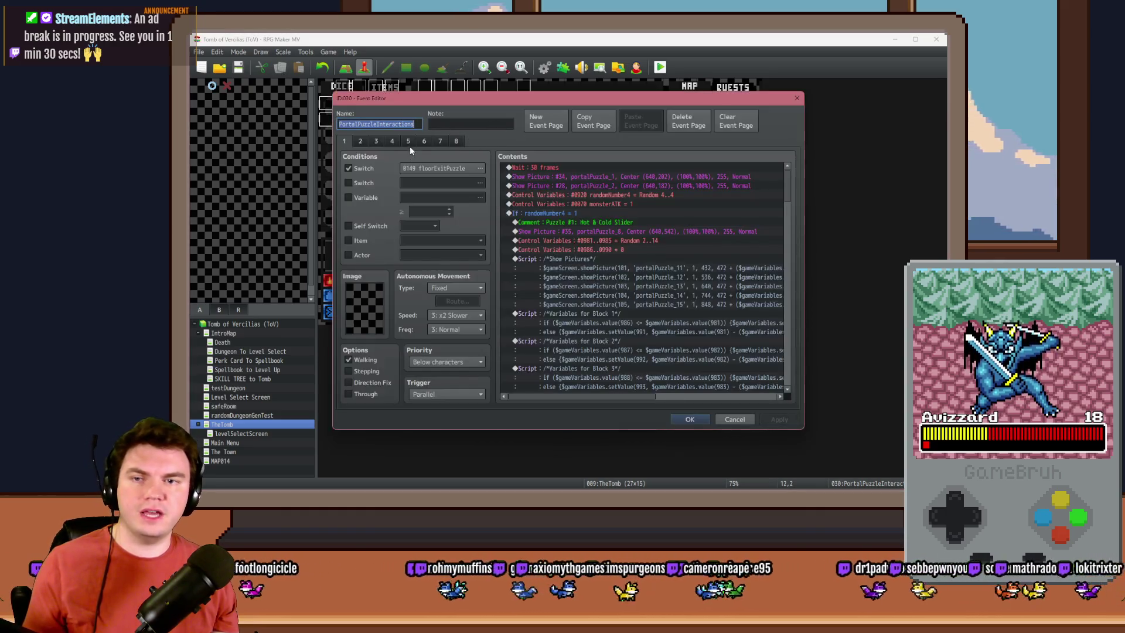
click(729, 204)
mouse_move(787, 177)
mouse_down()
mouse_move(790, 325)
mouse_move(792, 308)
mouse_up()
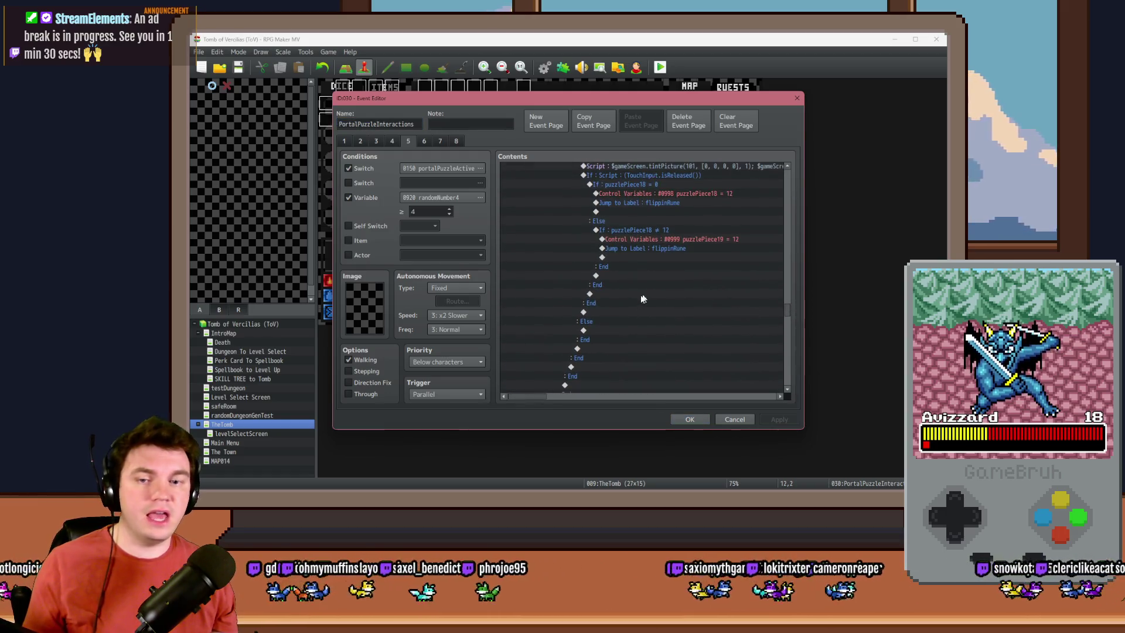
click(595, 329)
key(ctrl+v)
Step: Change the pasted script to tint picture 101 to [0, 0, 0, 0]
double_click(630, 330)
key(ctrl+a)
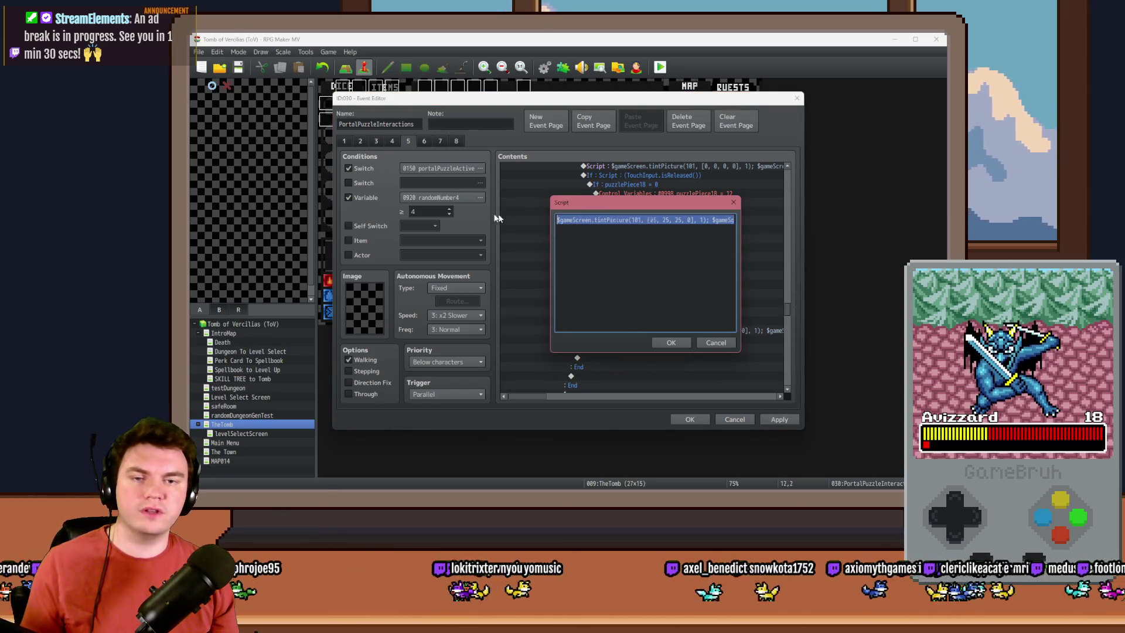
click(647, 220)
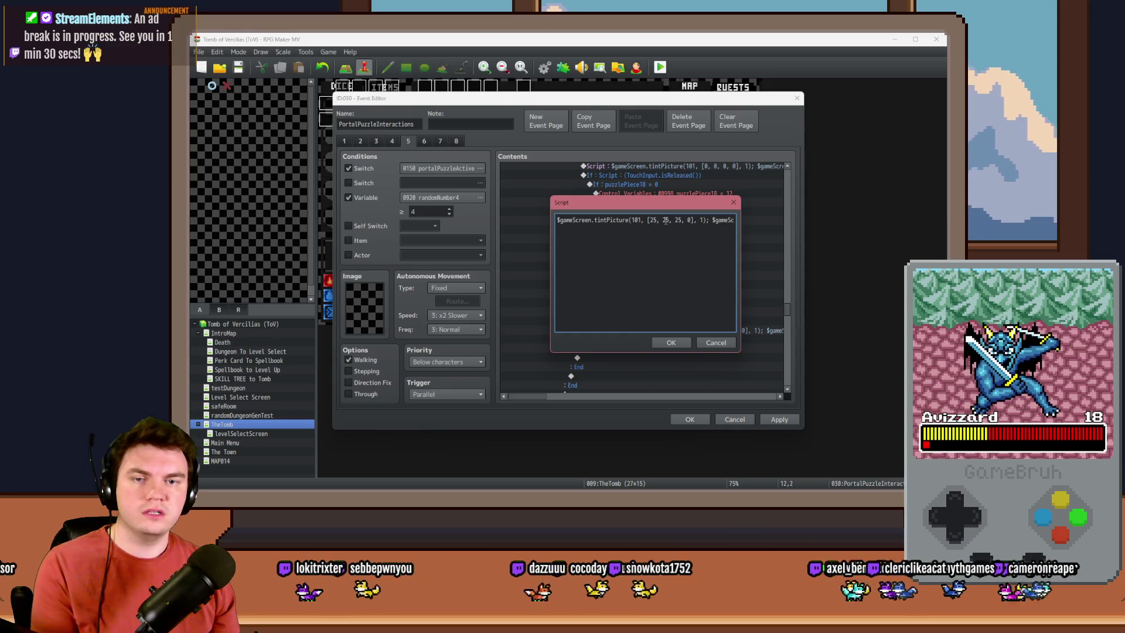
key(Delete)
key(Delete)
text(0)
key(Right)
key(Right)
key(Delete)
key(Delete)
text(0)
key(Right)
key(Right)
key(Delete)
key(Delete)
text(0)
Step: Confirm the script, save the event, and launch a playtest
click(685, 342)
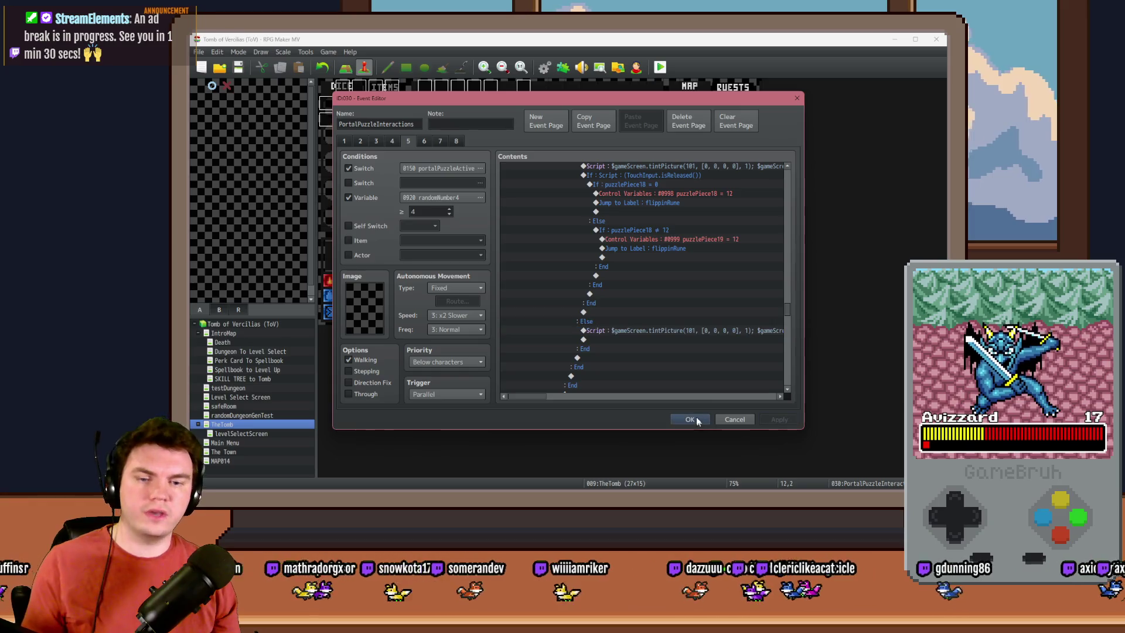
click(691, 418)
click(661, 67)
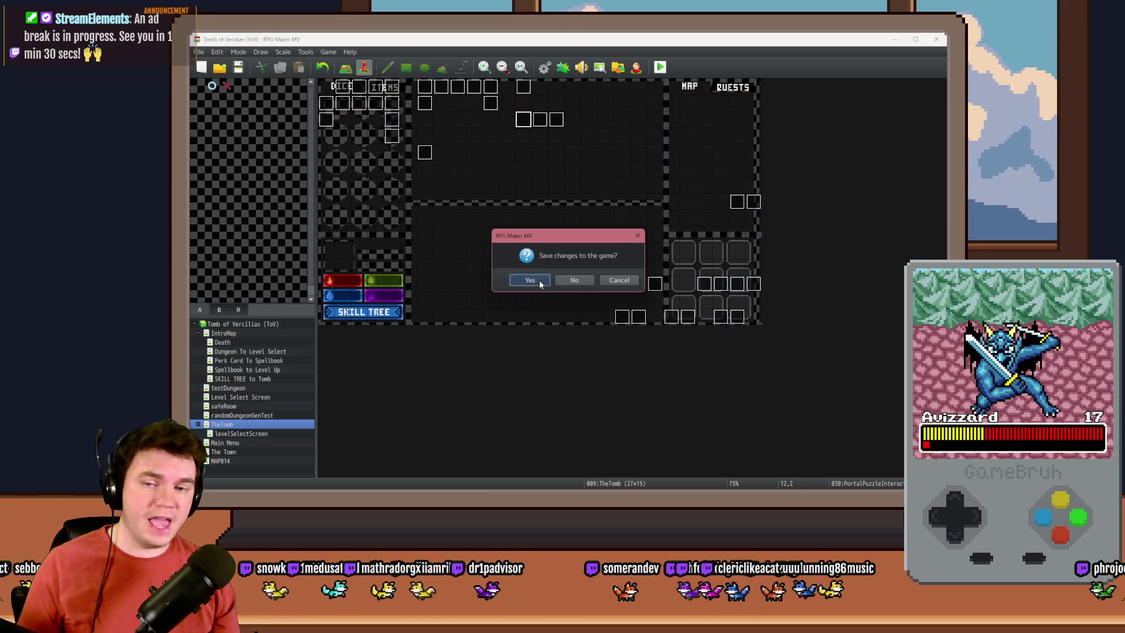
Step: Save changes, pick the gauntlets perk, and walk into the glyph room to interact
click(539, 280)
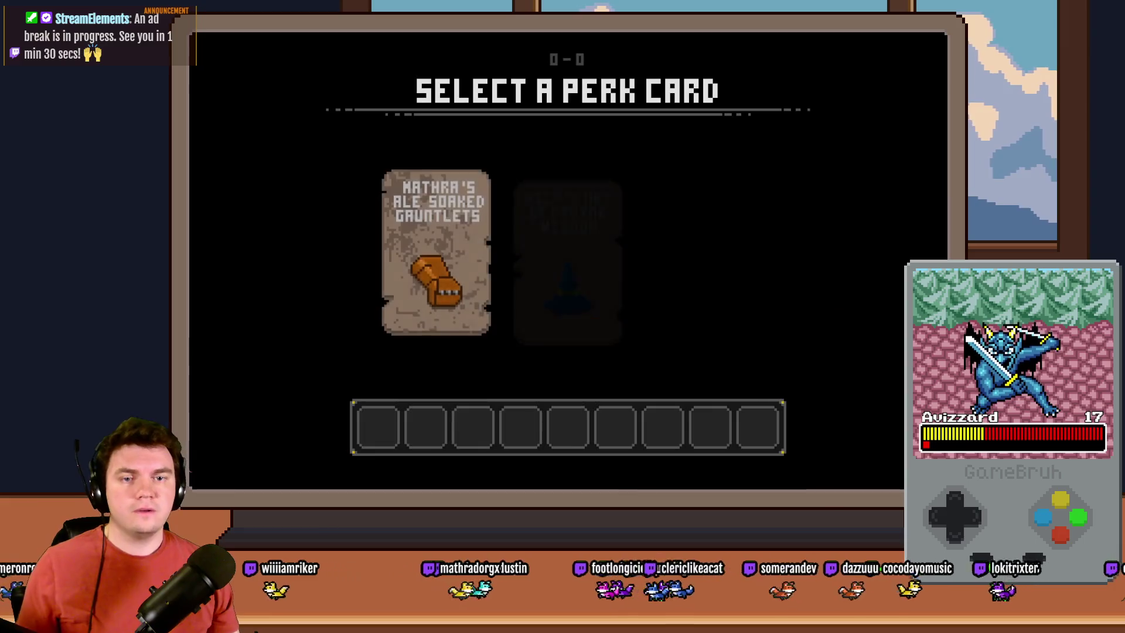
click(404, 233)
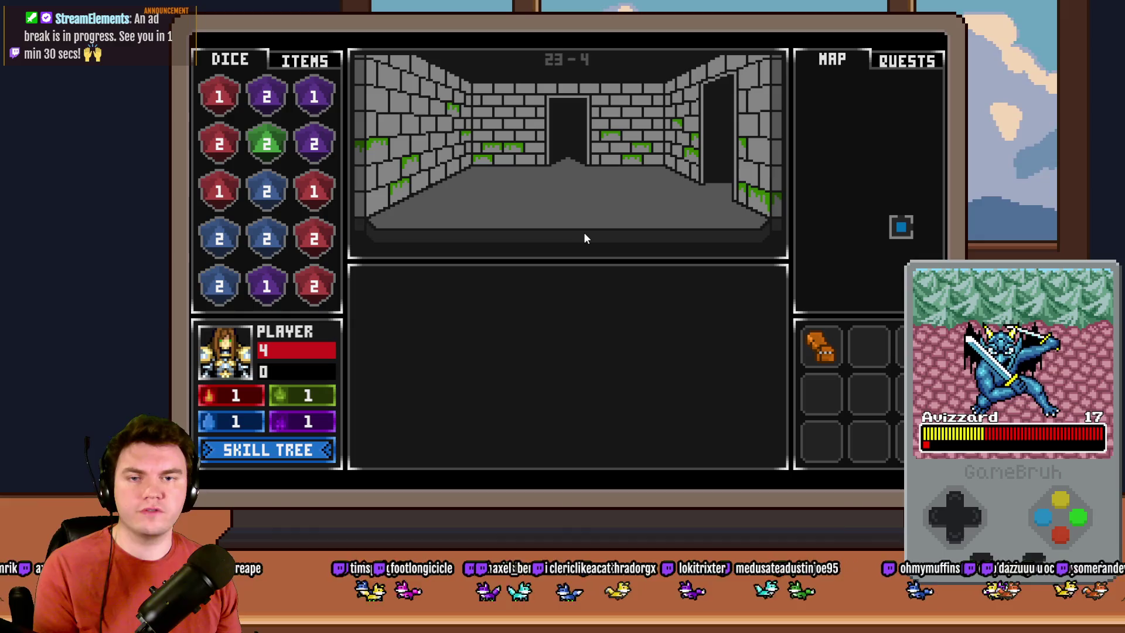
click(584, 237)
click(584, 234)
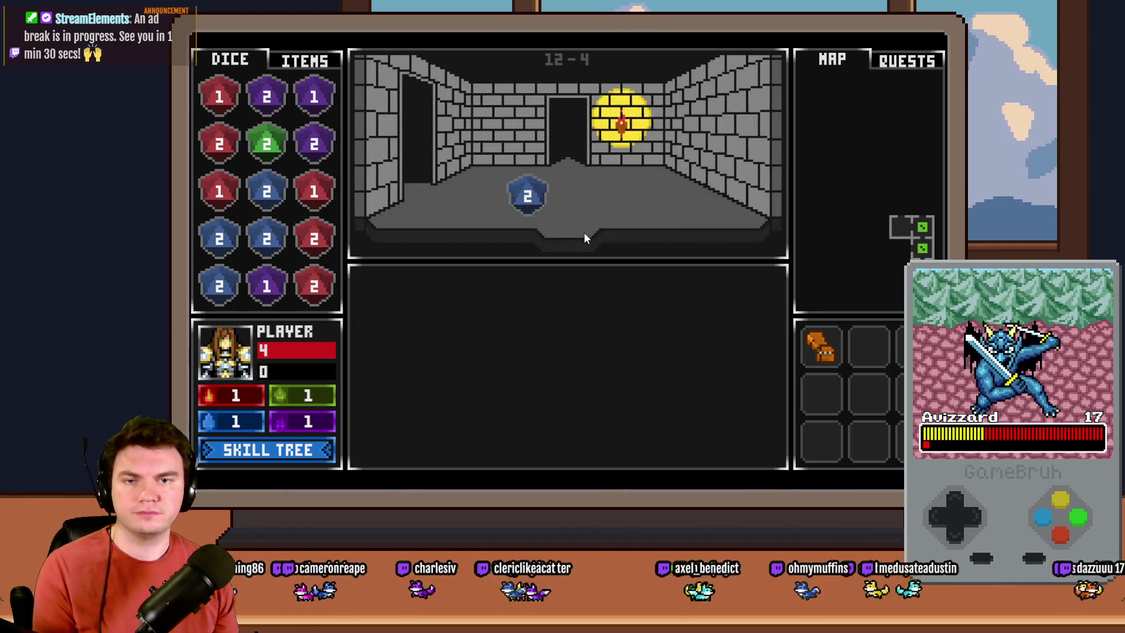
click(583, 232)
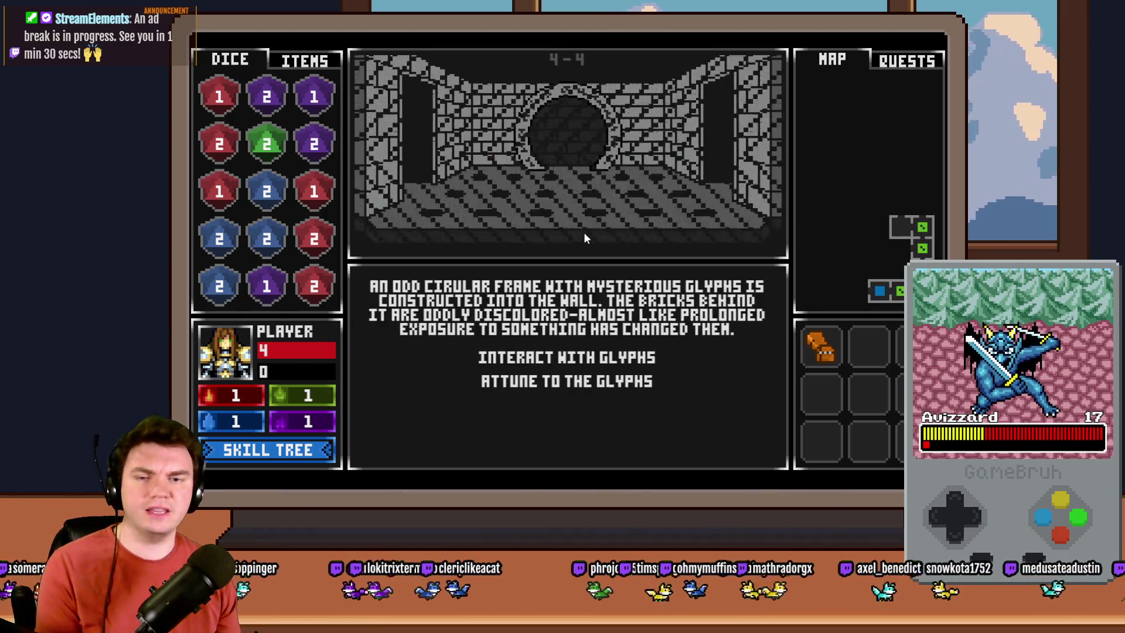
click(586, 352)
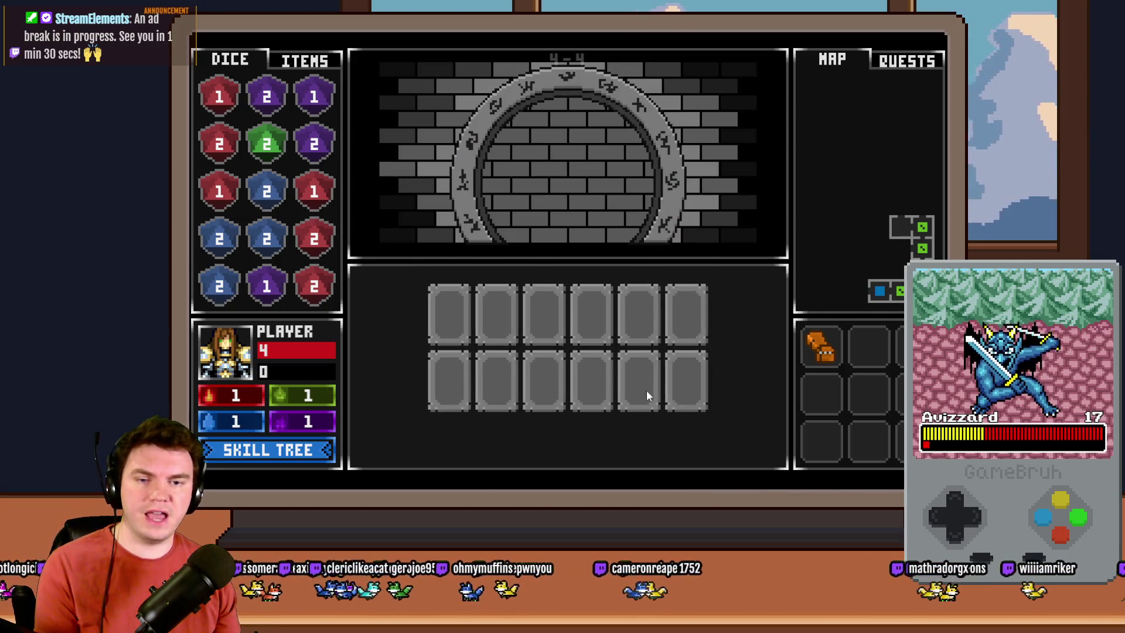
Step: Flip rune tiles, testing mismatches, until two orange crescents match
click(442, 384)
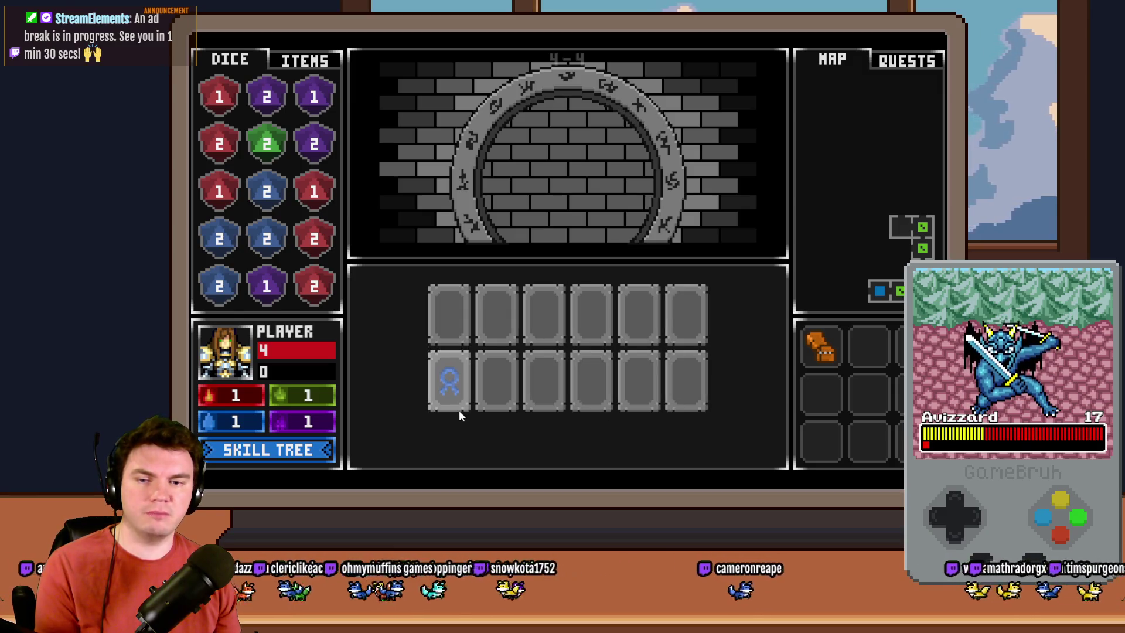
click(578, 394)
click(667, 404)
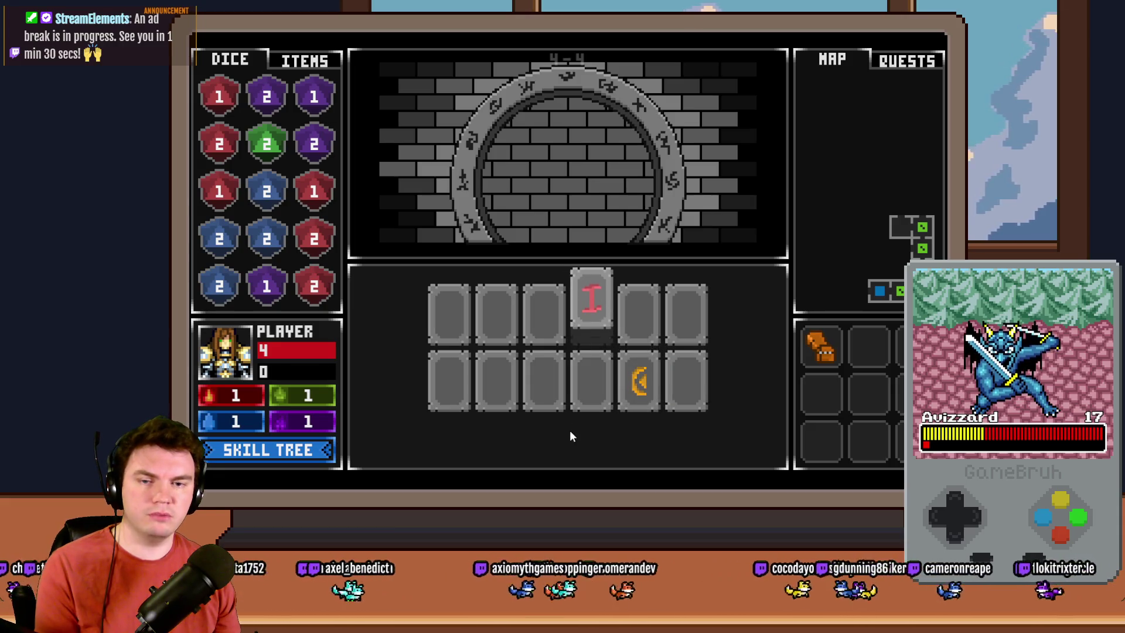
click(500, 317)
click(581, 377)
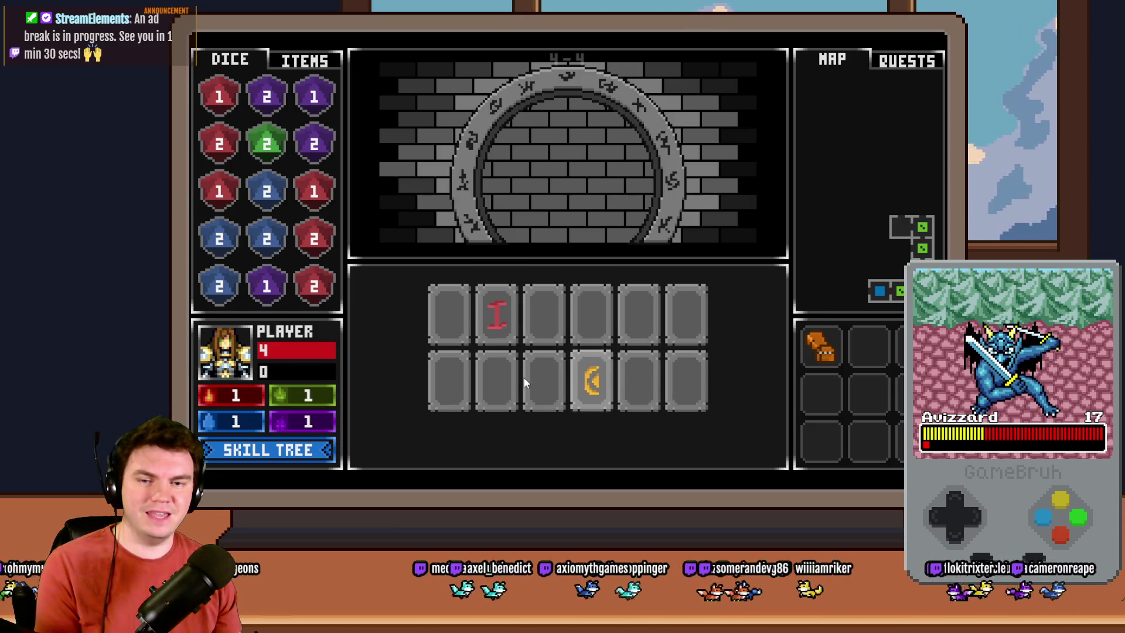
click(460, 385)
click(676, 326)
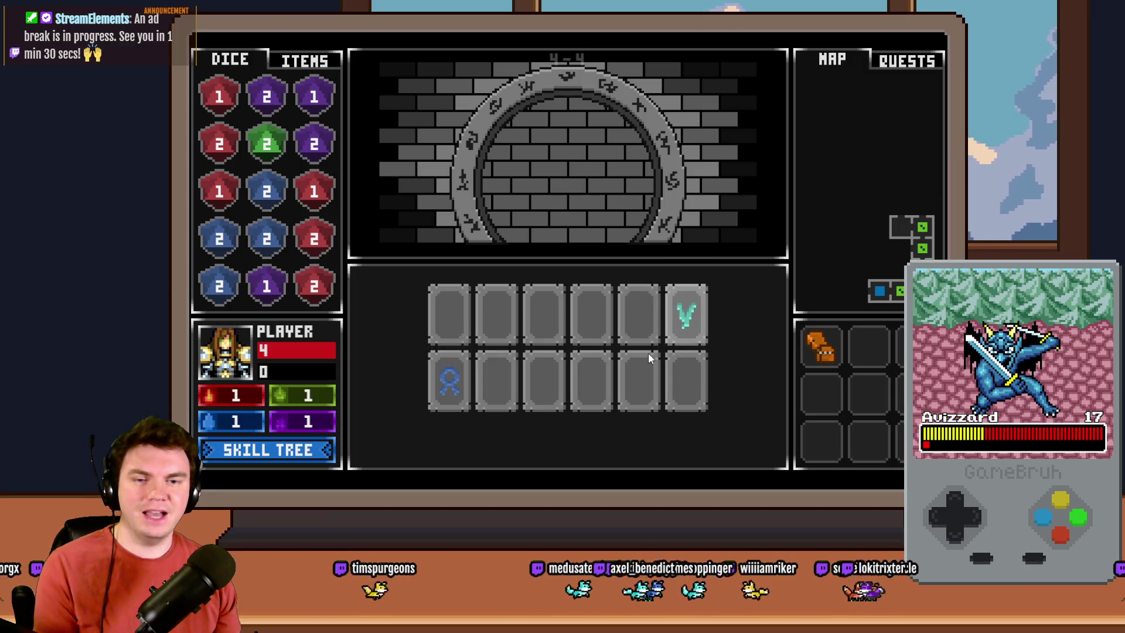
click(640, 319)
click(456, 316)
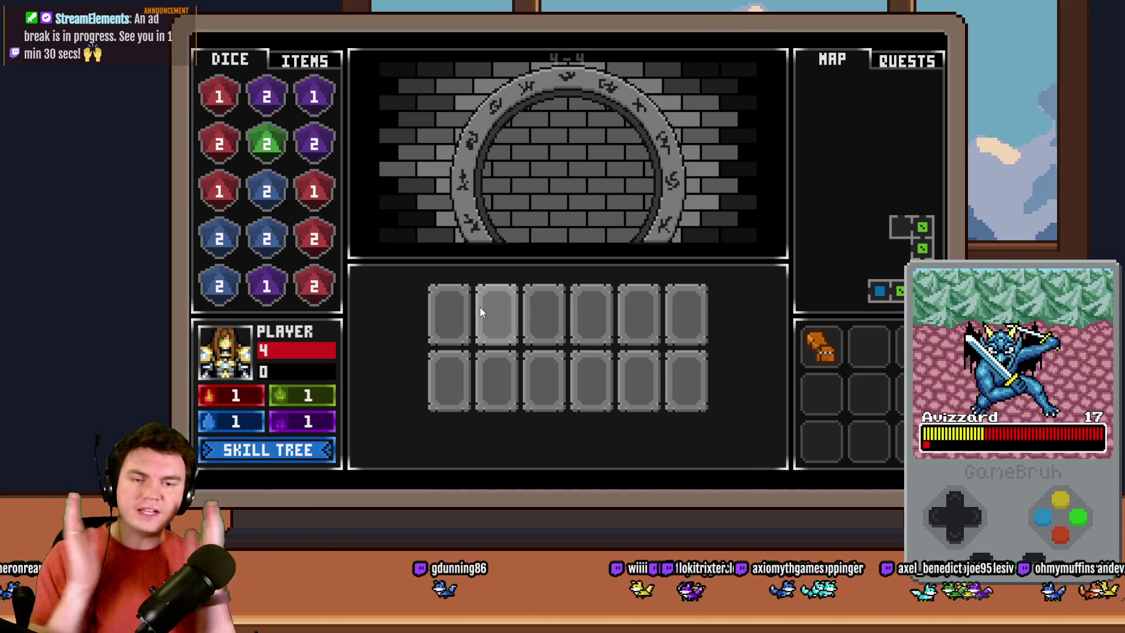
click(685, 381)
click(651, 384)
click(686, 381)
click(602, 382)
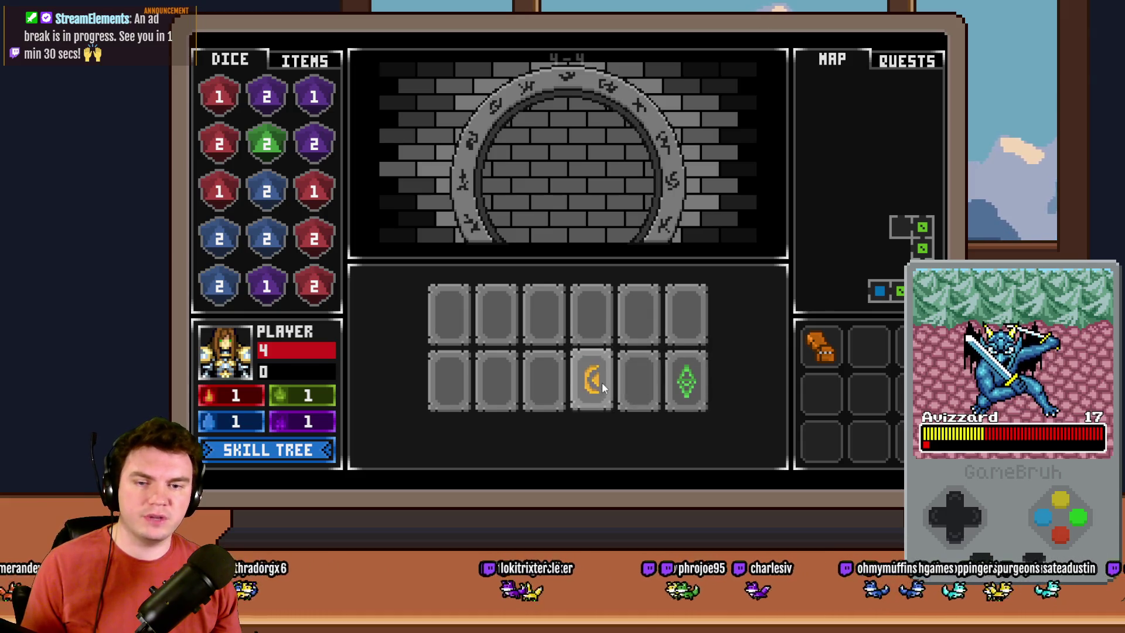
click(641, 387)
click(585, 385)
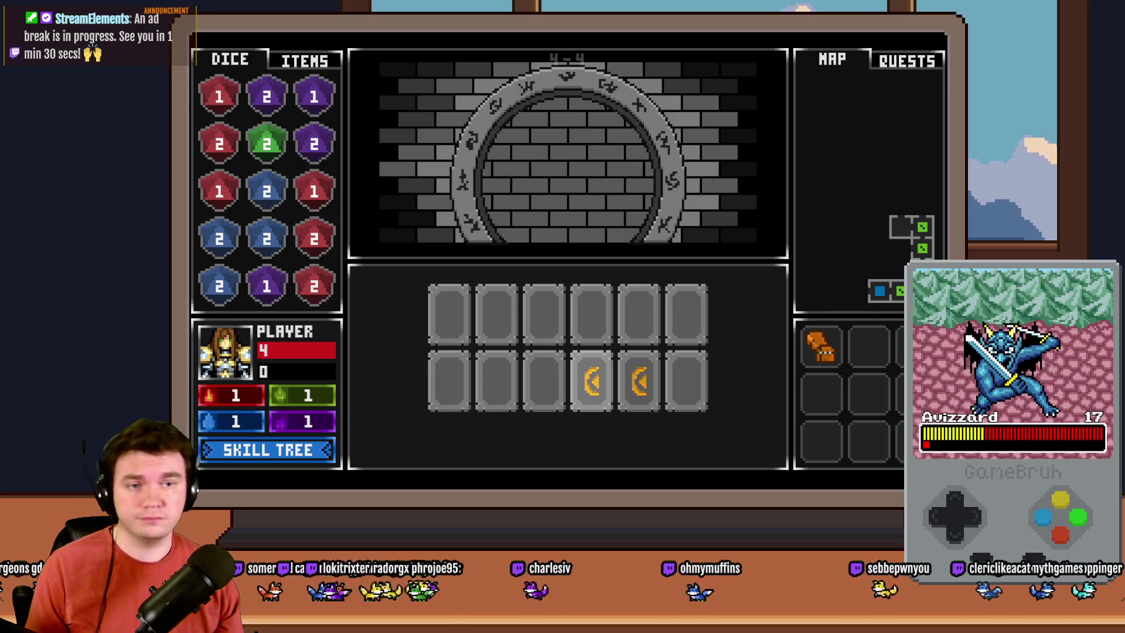
Step: Close the playtest and return to the TheTomb map in the editor
key(alt+F4)
double_click(515, 117)
key(Escape)
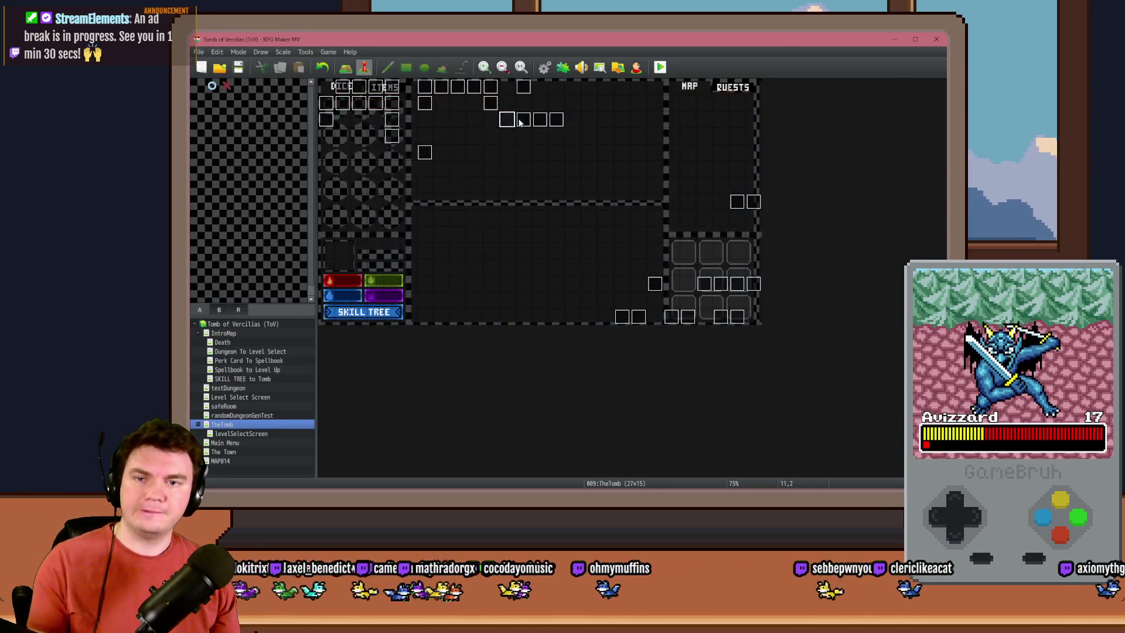
Step: Open PortalPuzzleInteractions on page 5 and scroll to the 'It's a match!' block
double_click(520, 120)
click(360, 141)
click(376, 140)
click(392, 141)
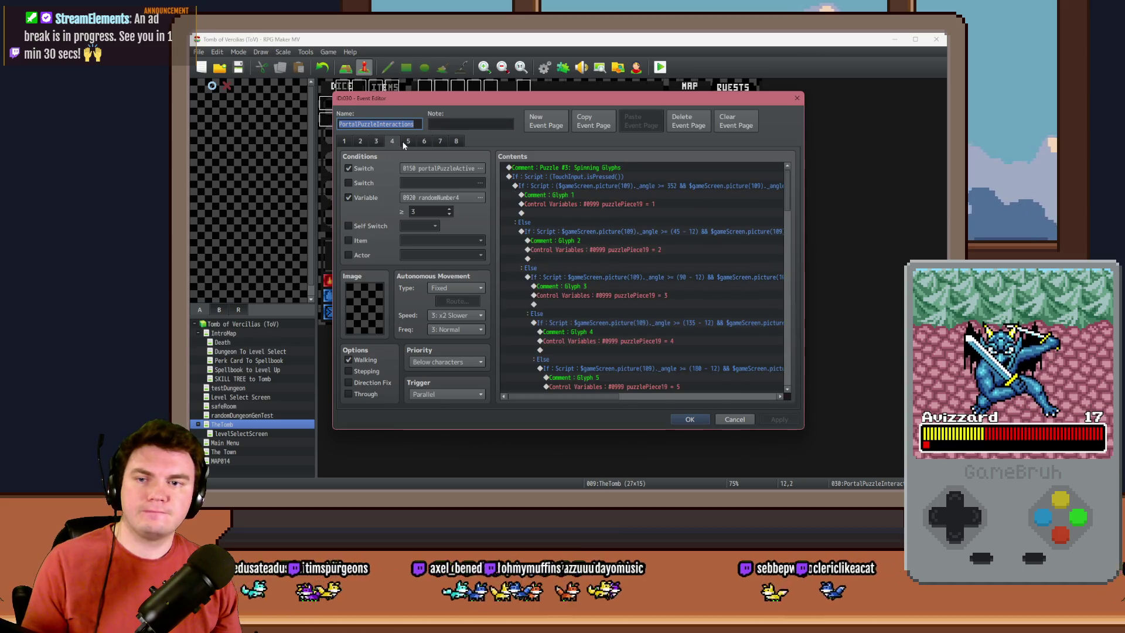
click(407, 141)
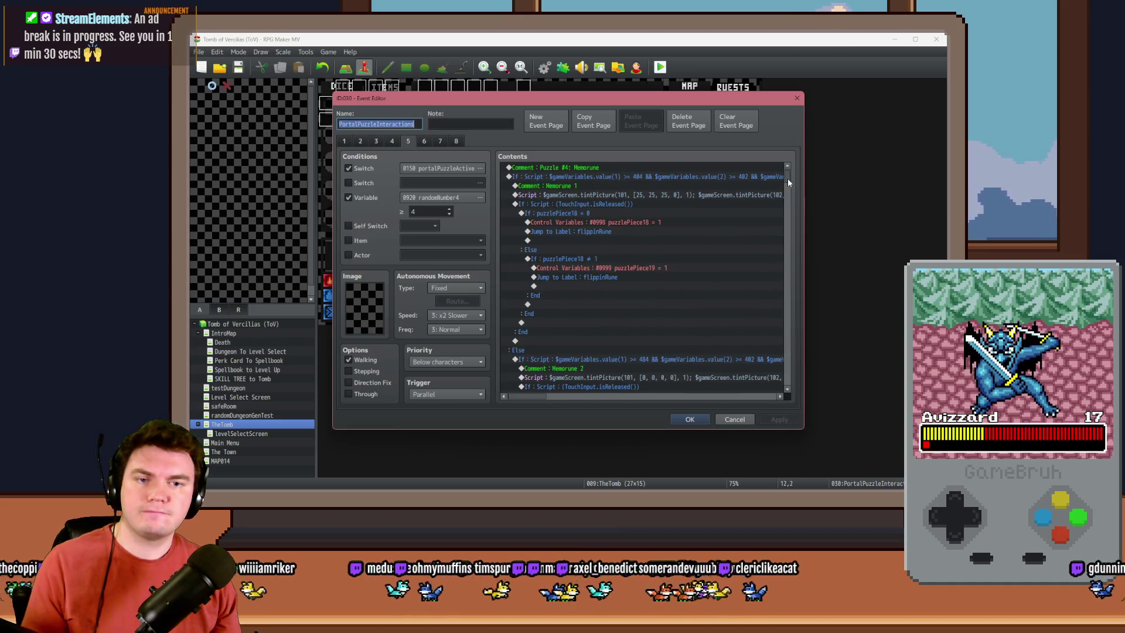
drag(788, 179, 795, 380)
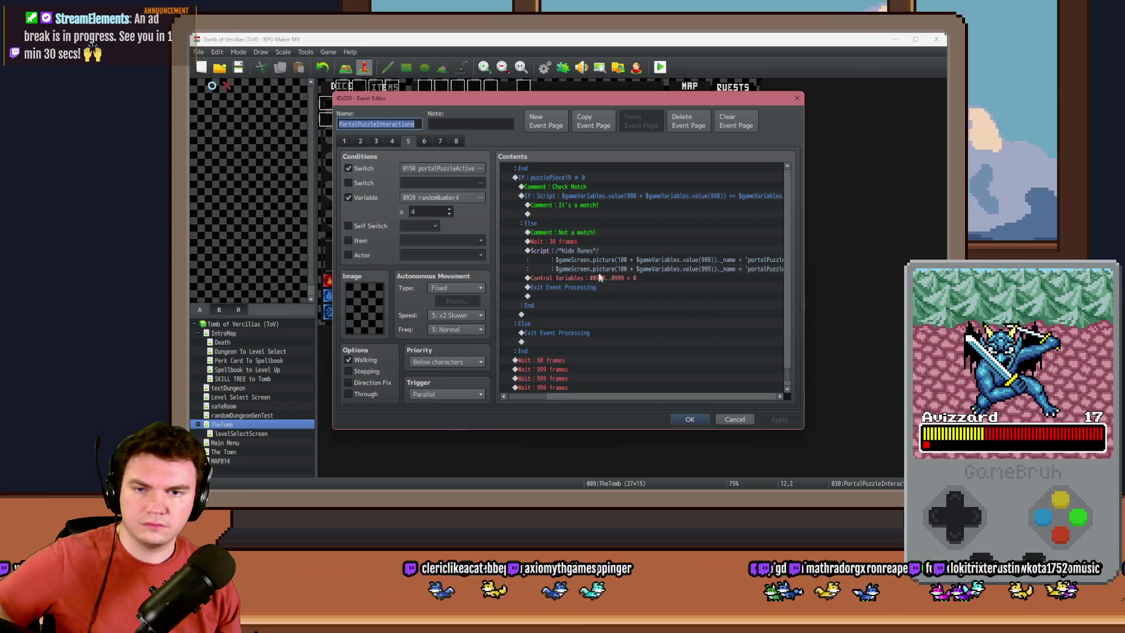
click(581, 203)
click(582, 214)
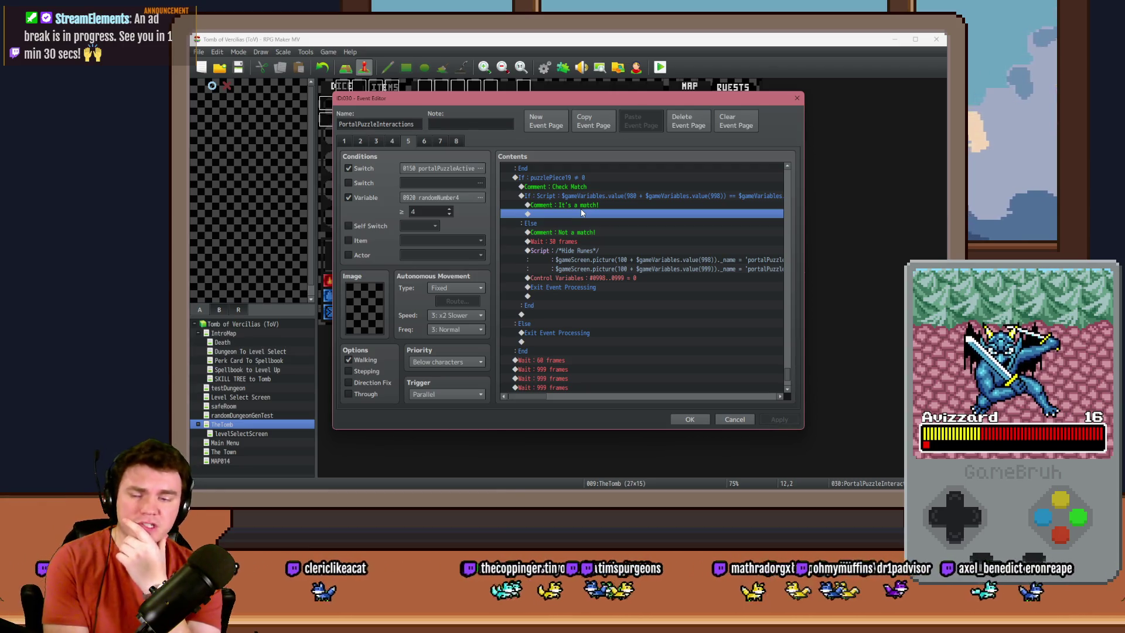
scroll(667, 329, up, 7)
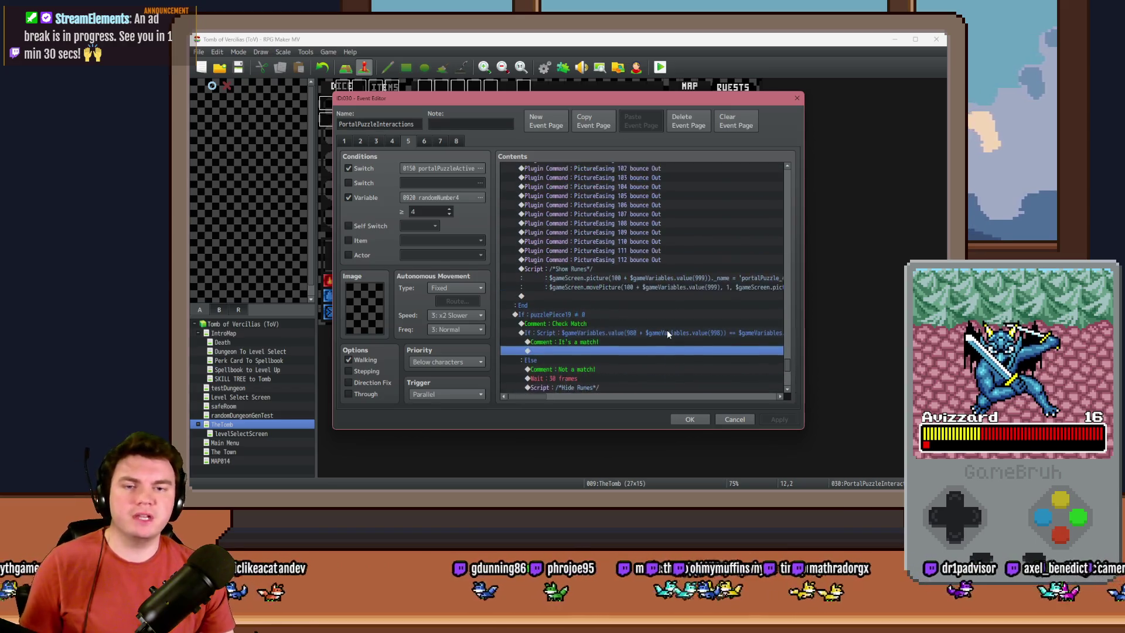
scroll(650, 343, up, 8)
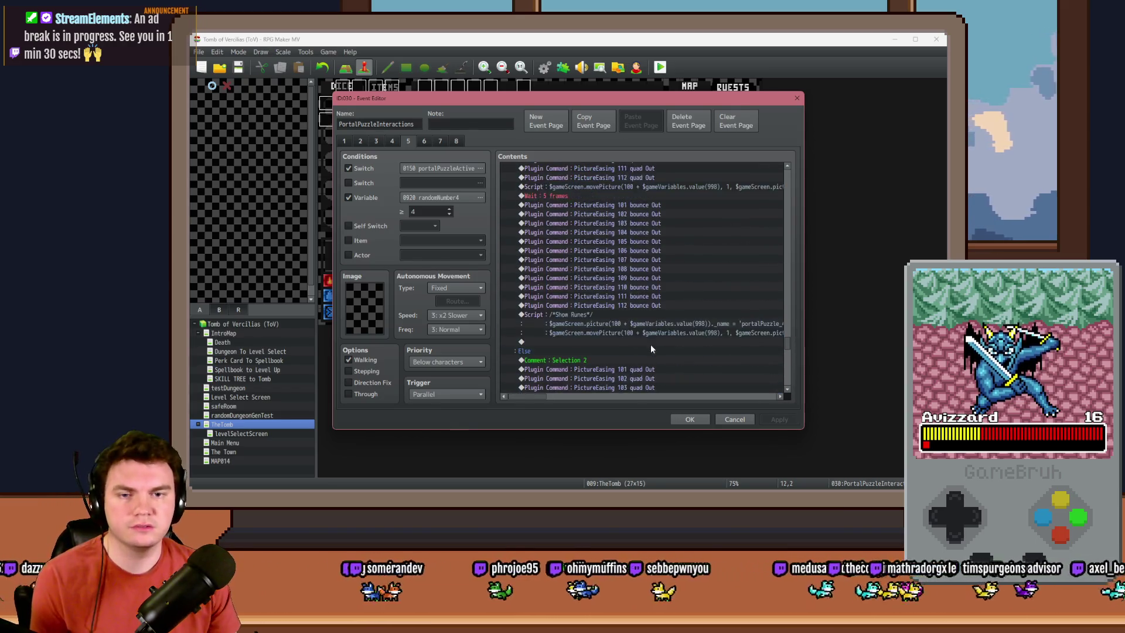
scroll(652, 343, up, 5)
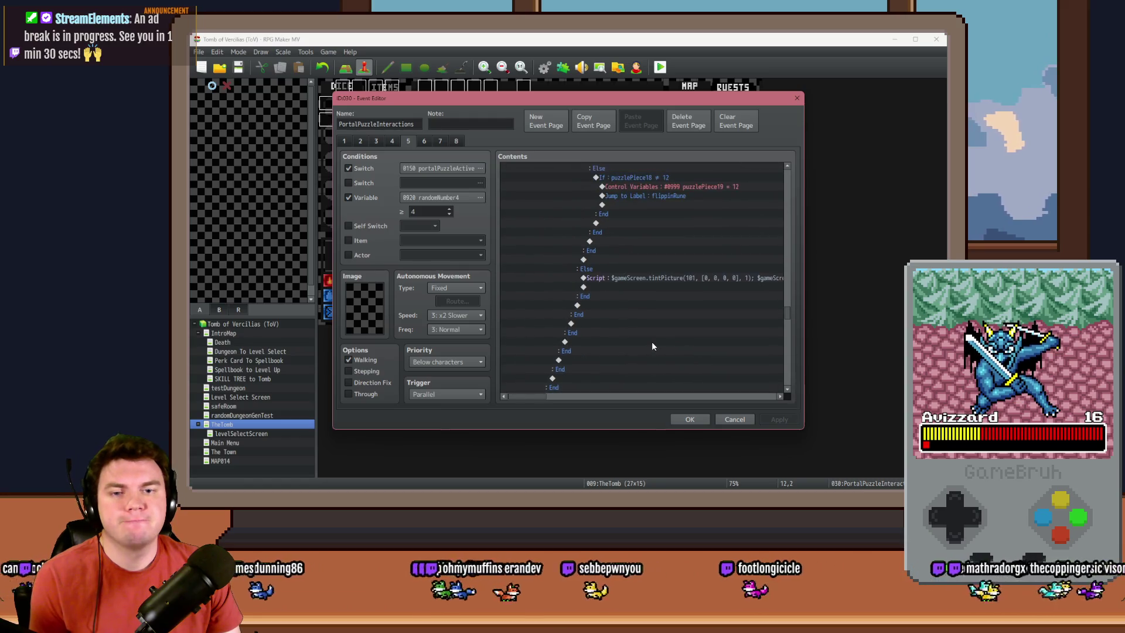
click(674, 279)
scroll(668, 299, up, 3)
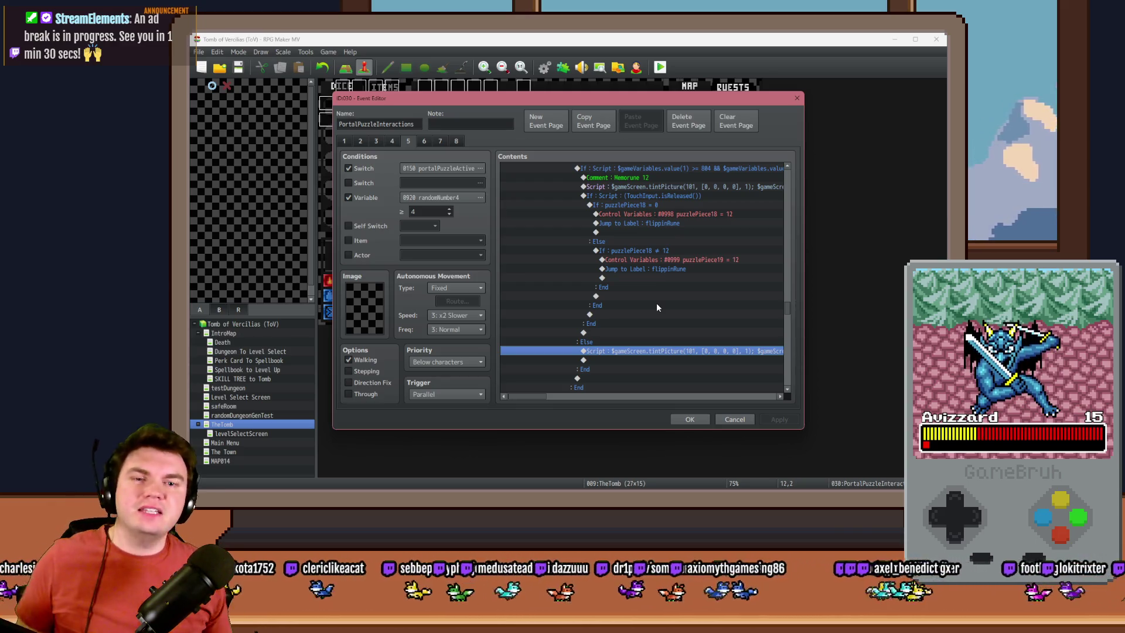
scroll(656, 304, down, 10)
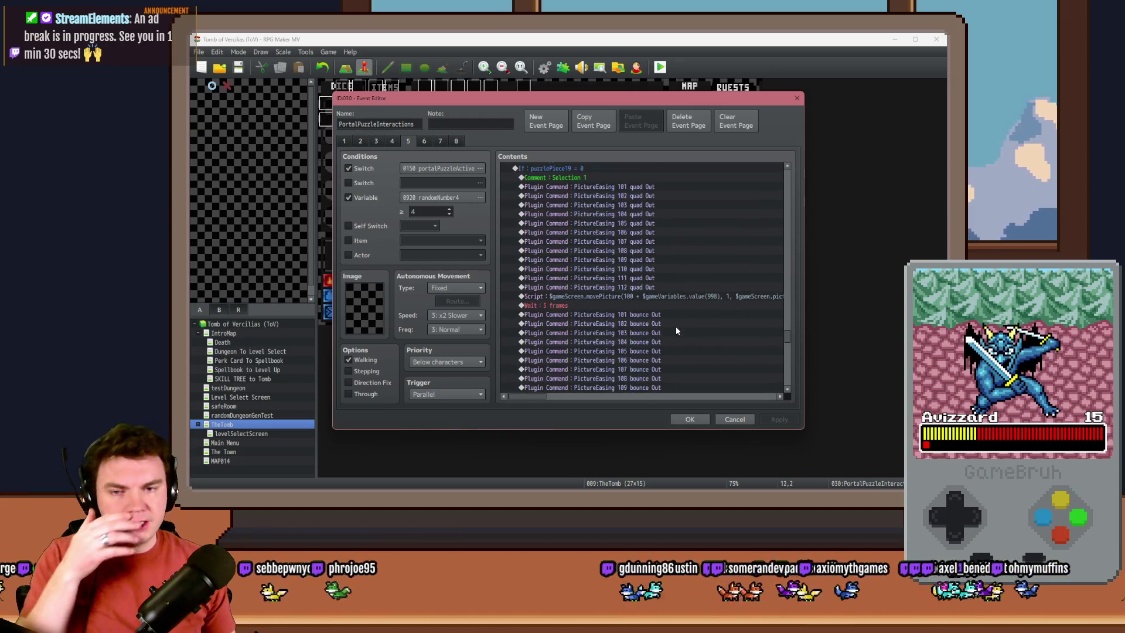
scroll(676, 325, down, 6)
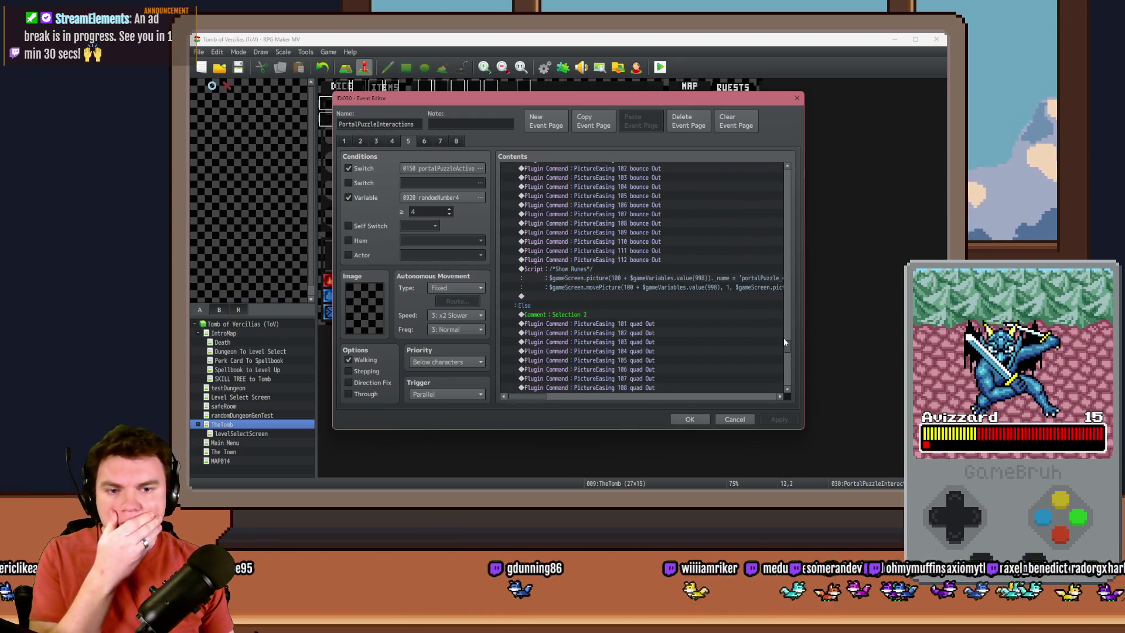
mouse_move(790, 340)
mouse_down()
mouse_move(788, 300)
mouse_move(788, 370)
mouse_up()
click(615, 262)
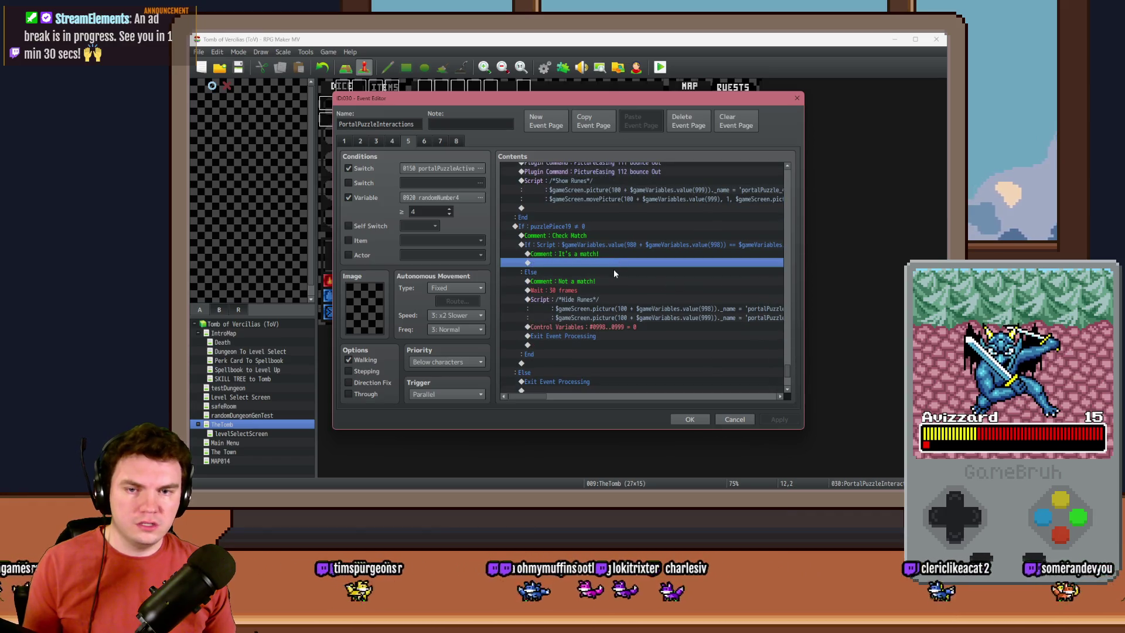
Step: Paste the tint script under 'It's a match!' and copy the picture-number expression from the Hide Runes script
key(ctrl+v)
click(639, 317)
double_click(622, 317)
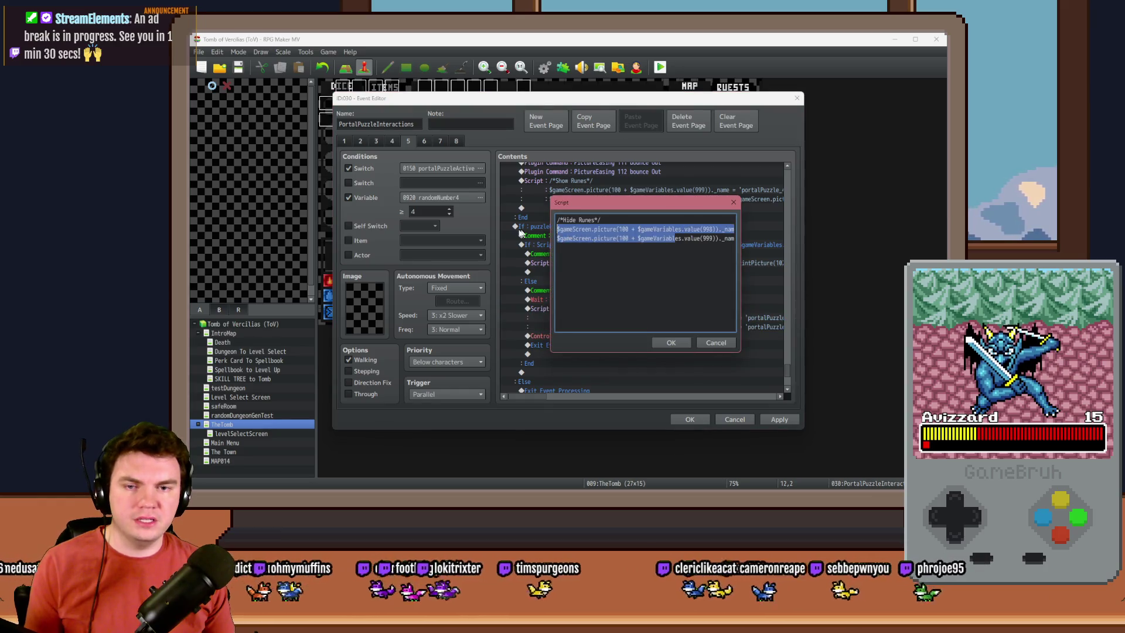
drag(619, 229, 718, 229)
key(ctrl+c)
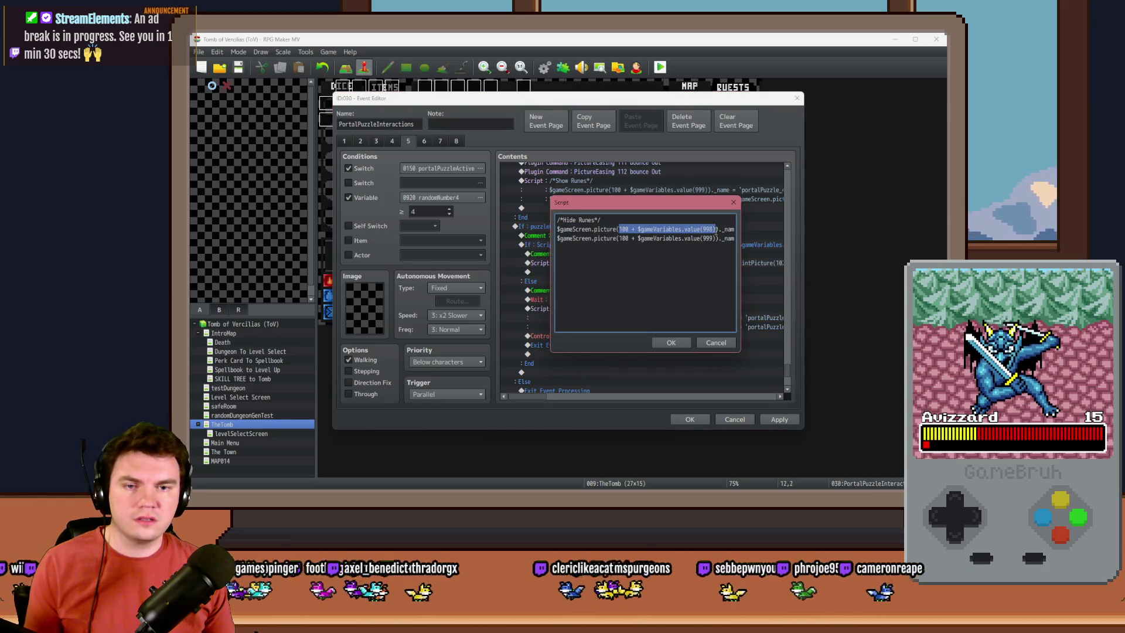
click(676, 347)
Step: Replace picture 101 in the tint script with the 100 + variable 998 expression and delete the trailing extra command
double_click(645, 263)
triple_click(625, 221)
double_click(635, 220)
key(ctrl+v)
drag(557, 221, 614, 220)
click(651, 222)
drag(705, 220, 739, 220)
click(720, 220)
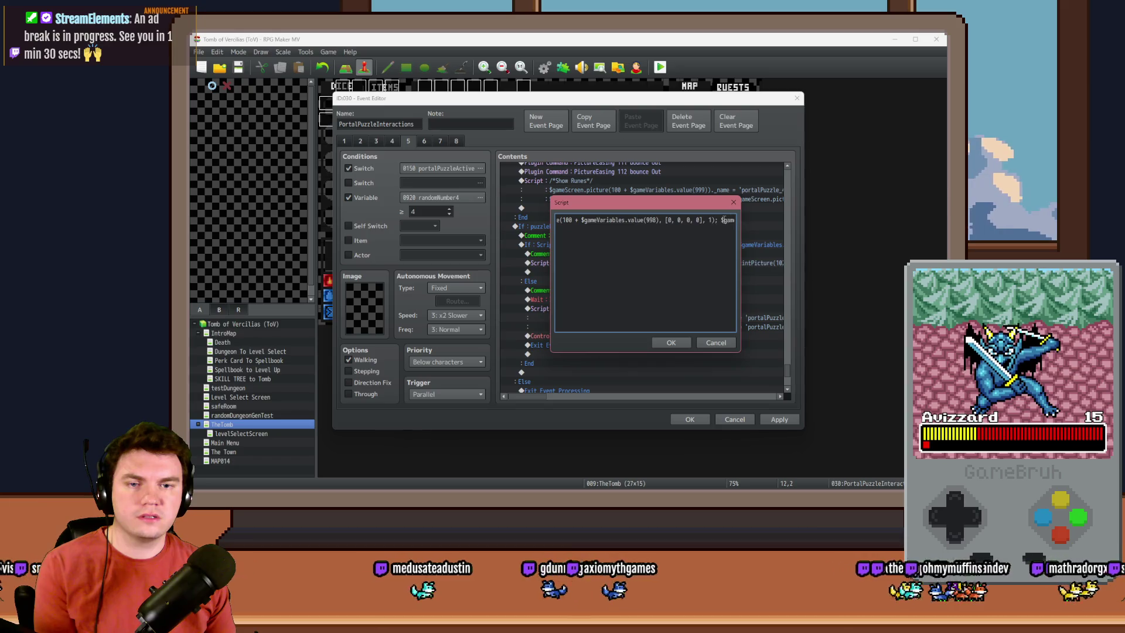
key(shift+End)
key(Delete)
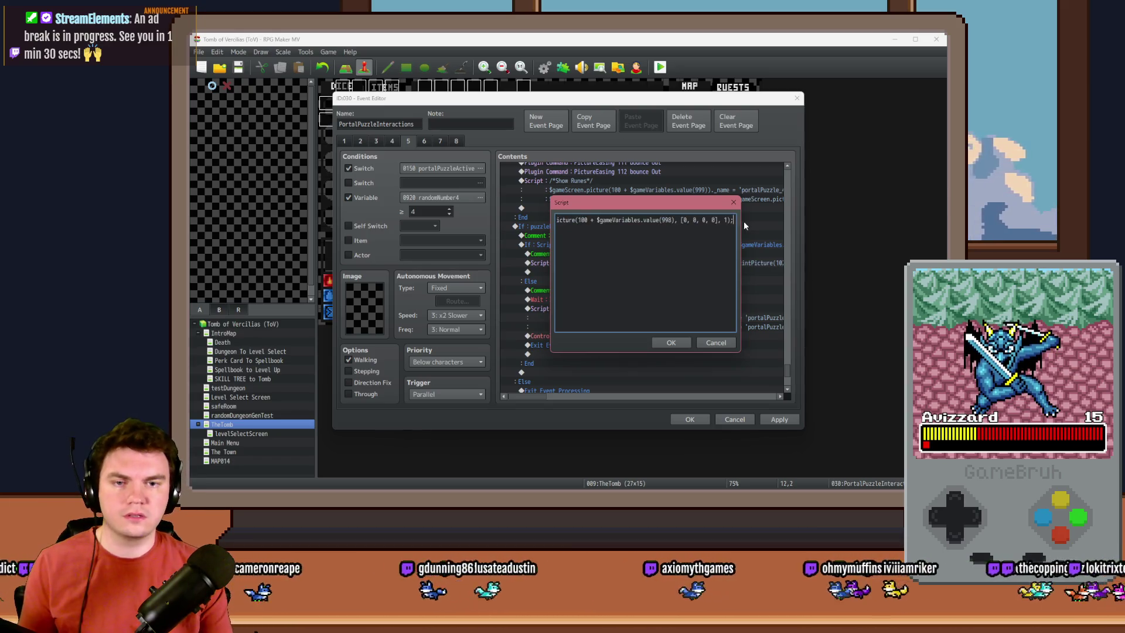
Step: Change the tint's red and blue values to 50, giving [50, 0, 50, 0]
double_click(684, 220)
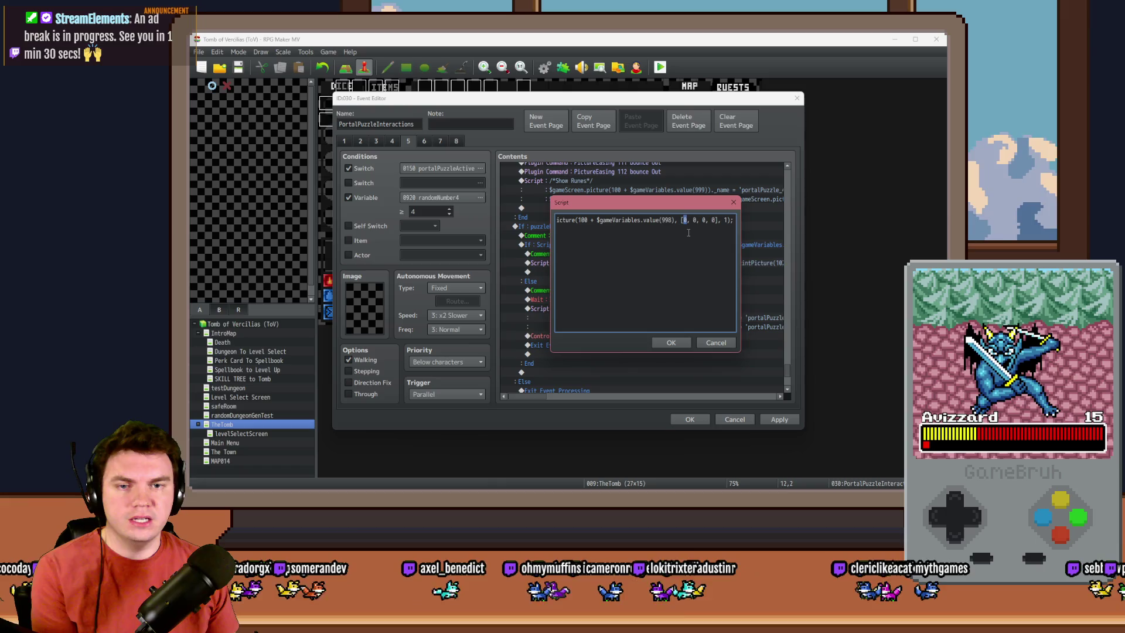
text(50)
double_click(704, 220)
text(50)
Step: Duplicate the tint line for variable 999 and confirm the script
key(ctrl+Home)
key(ctrl+a)
key(ctrl+c)
key(End)
key(Return)
key(ctrl+v)
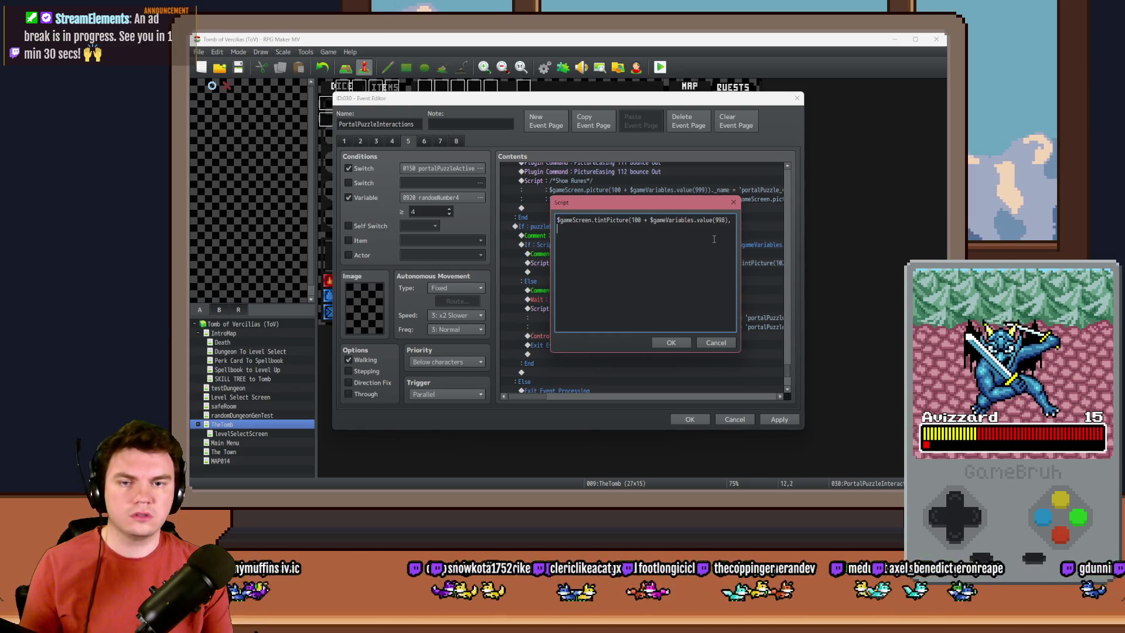
double_click(660, 229)
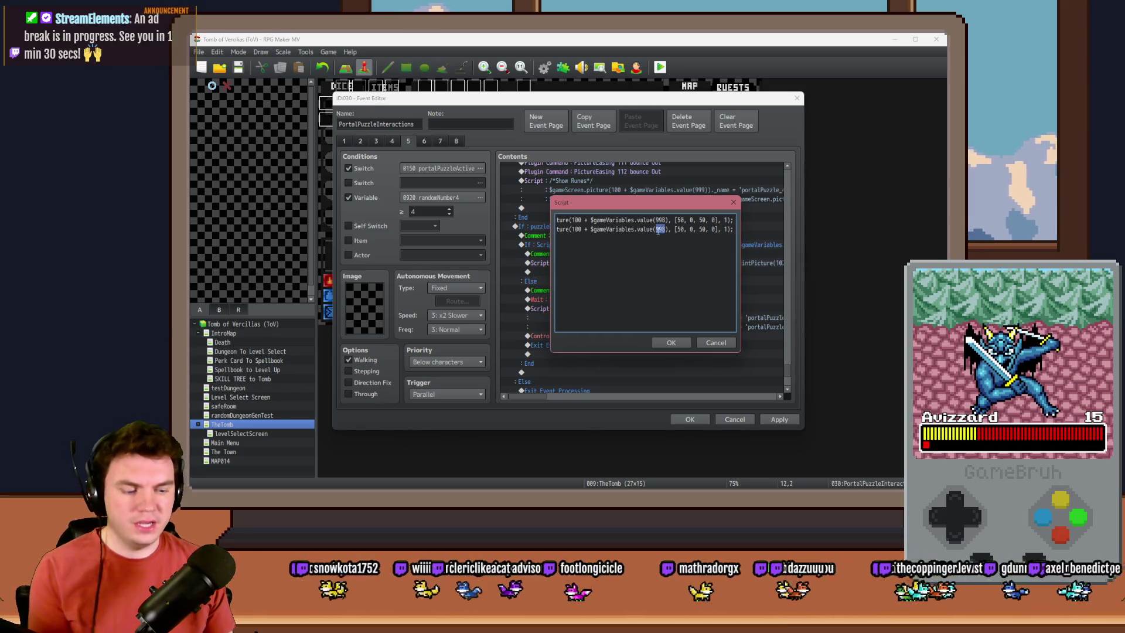
text(999)
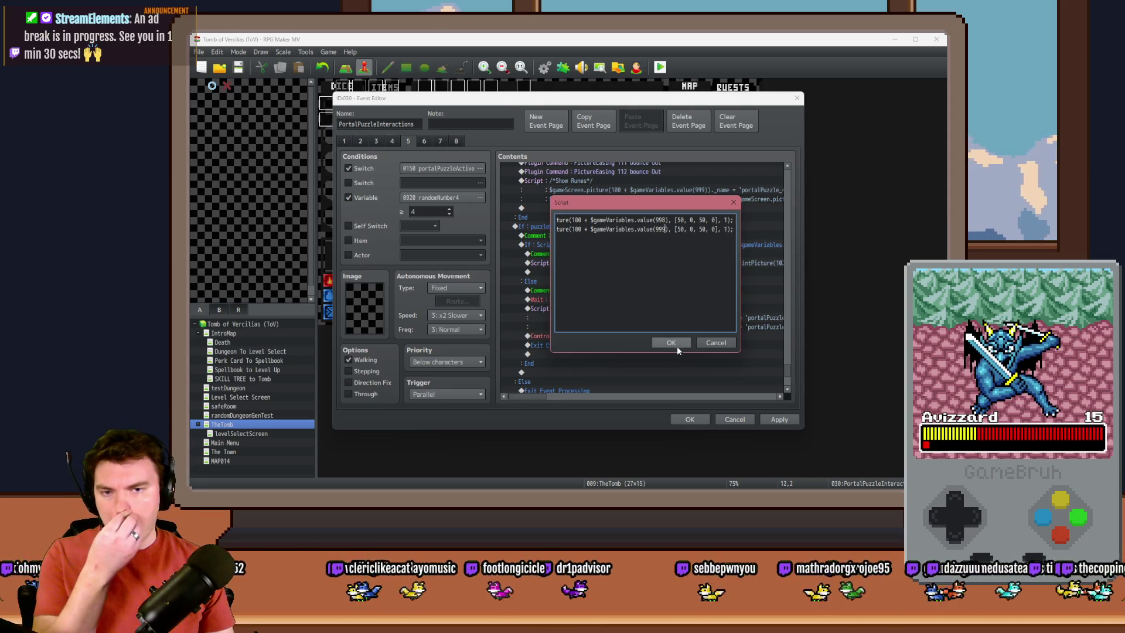
click(677, 346)
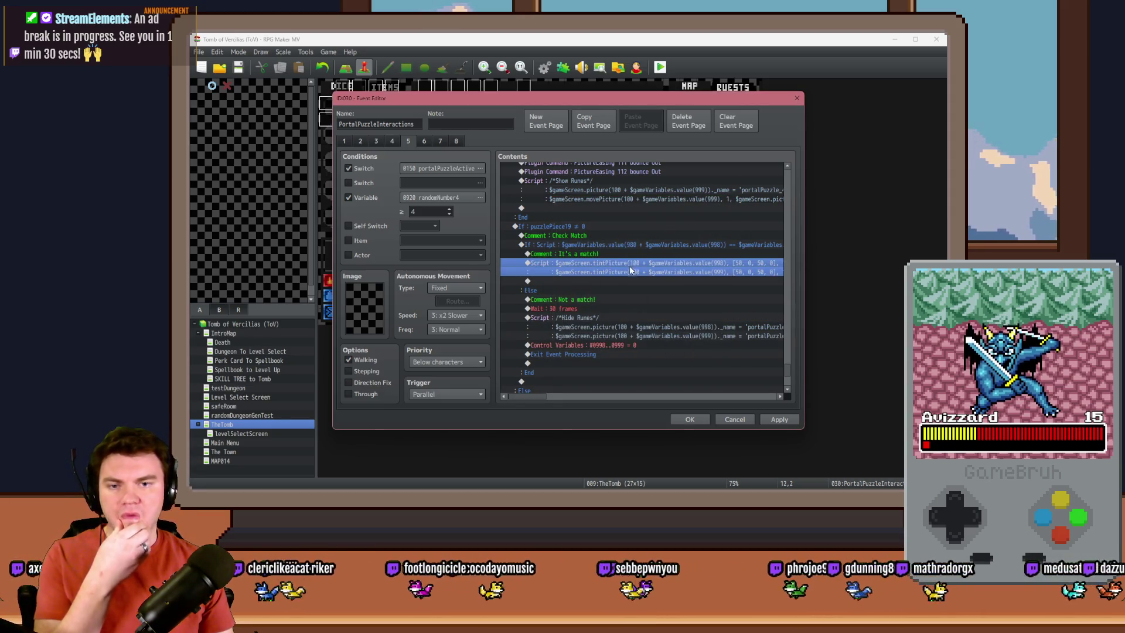
click(593, 354)
Step: Copy Exit Event Processing below the match tint, then apply and close the event editor
key(ctrl+c)
click(593, 281)
key(ctrl+v)
click(779, 419)
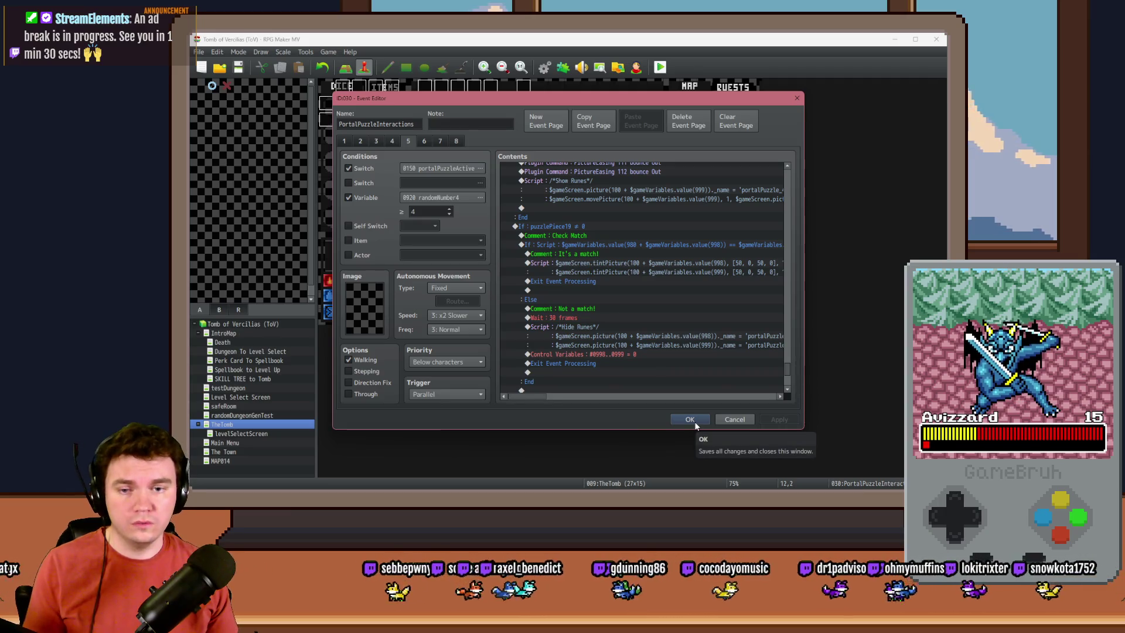
click(695, 420)
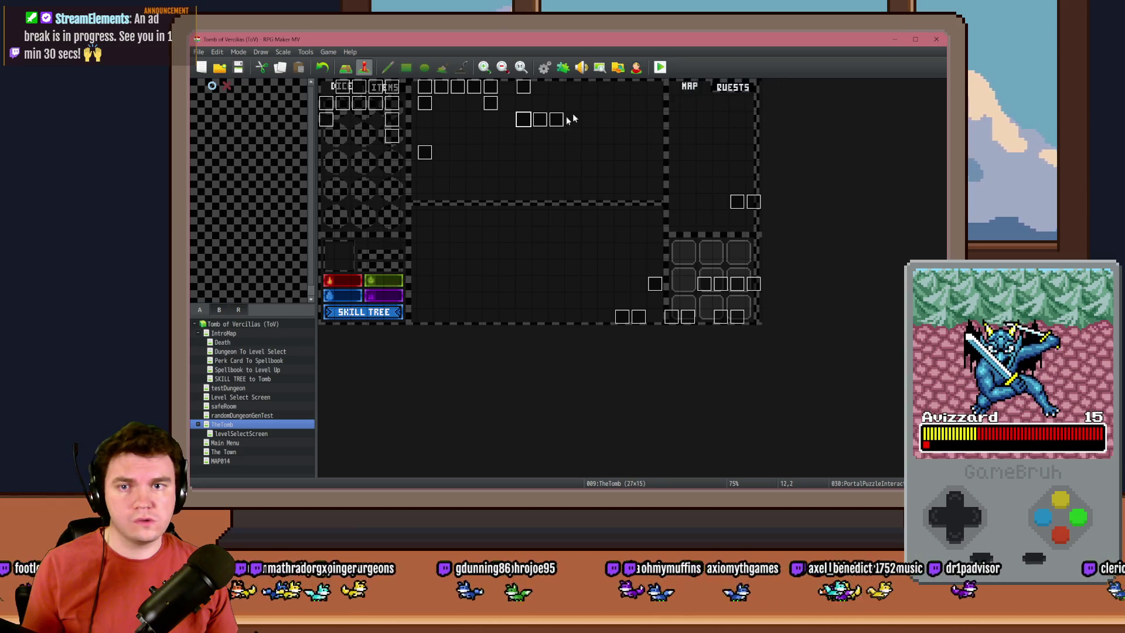
Step: On the Memorune page, insert a Wait before the match branch's exit, save, and start a playtest
double_click(526, 122)
click(424, 141)
click(392, 141)
click(408, 141)
drag(787, 176, 795, 367)
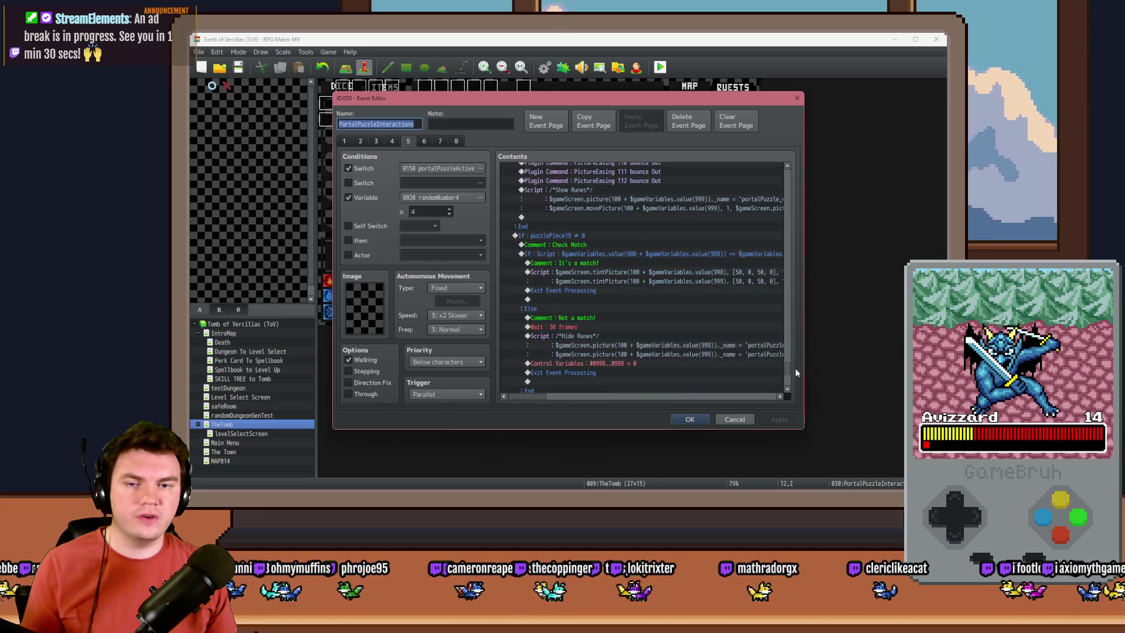
click(592, 291)
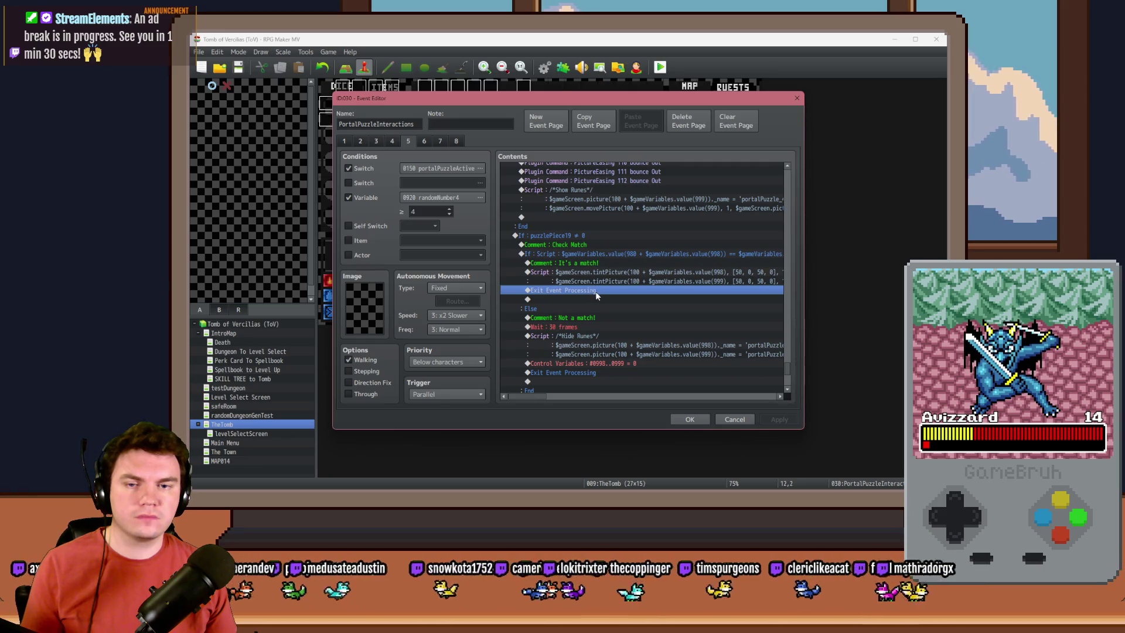
double_click(597, 290)
click(695, 169)
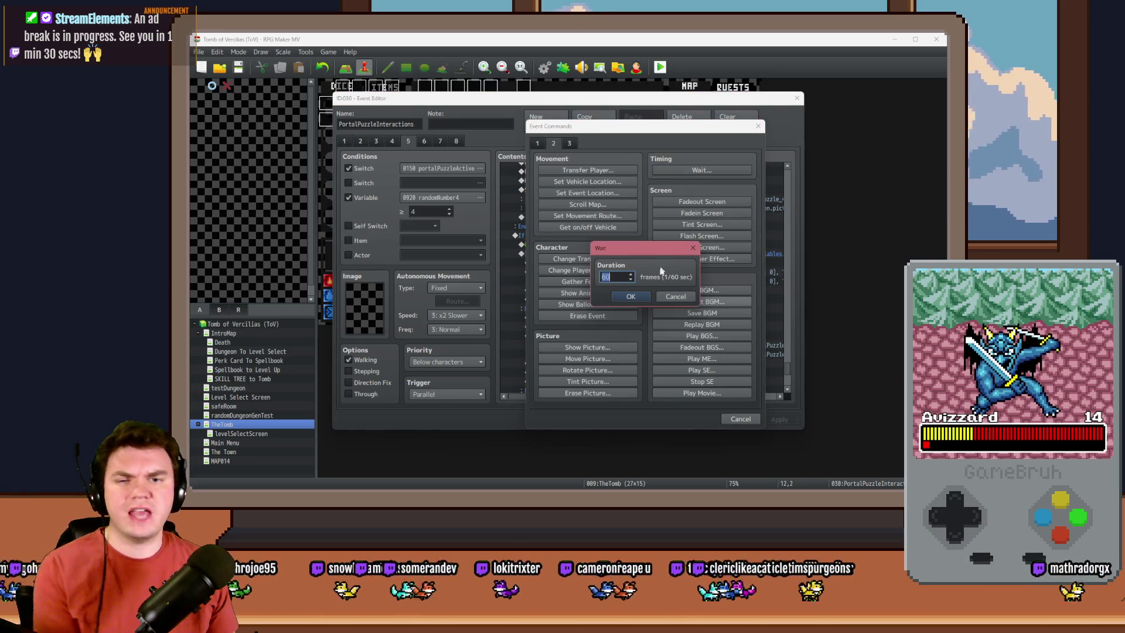
click(631, 296)
click(691, 419)
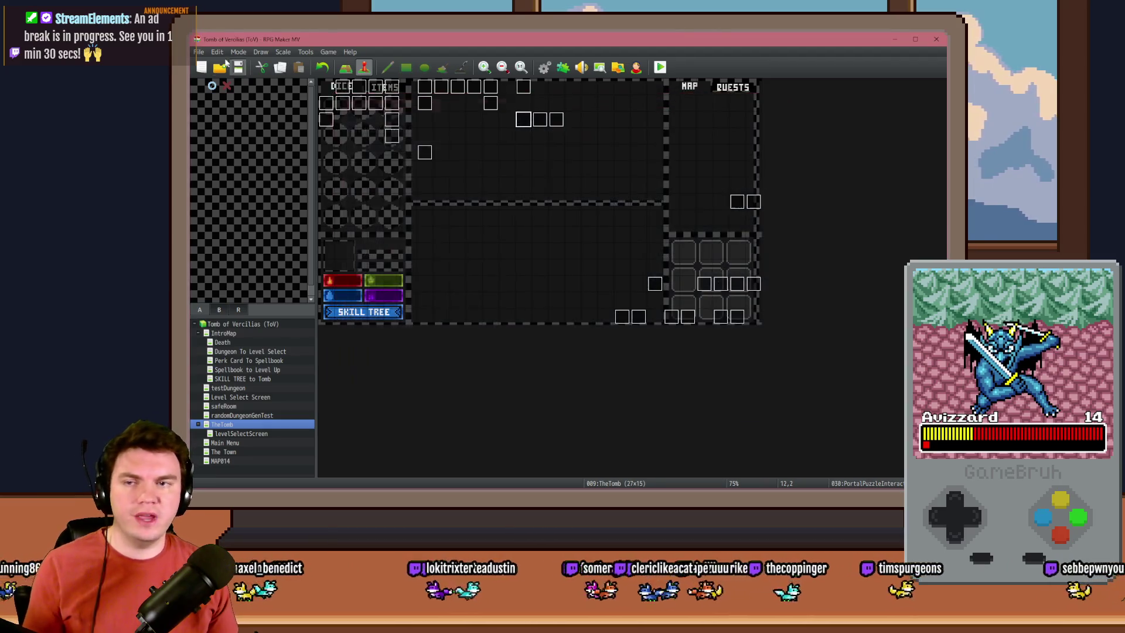
click(660, 67)
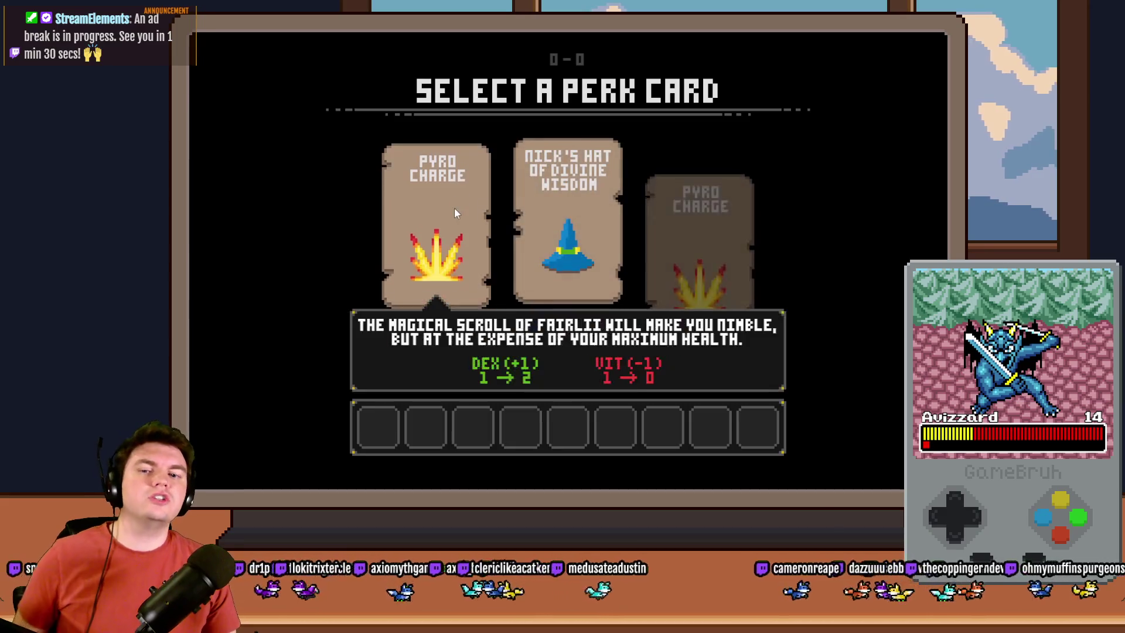
click(460, 208)
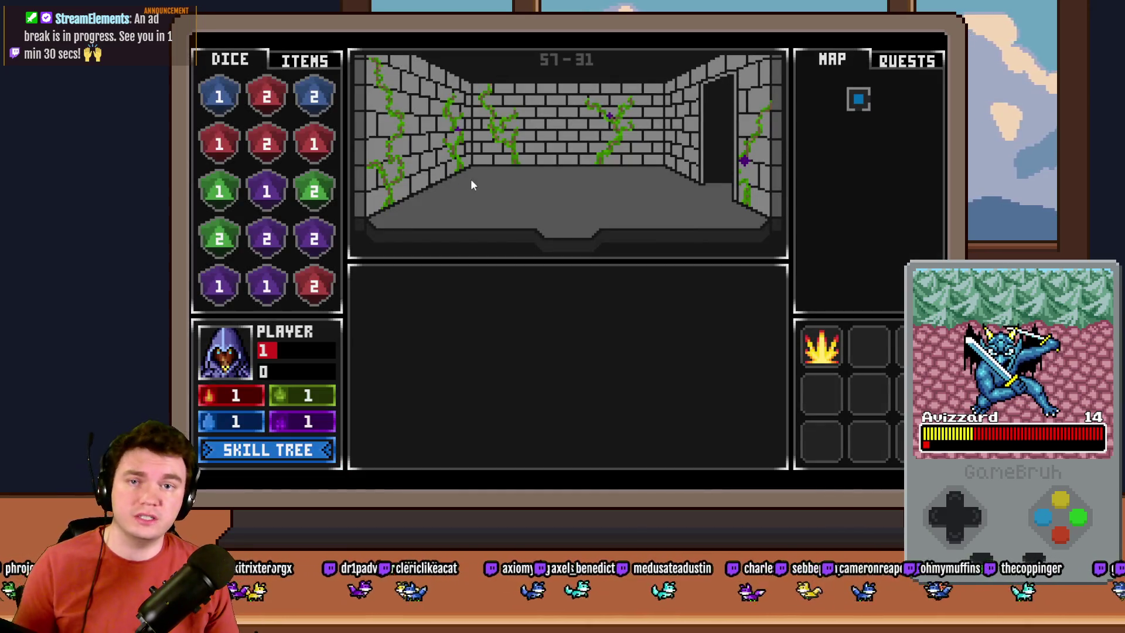
key(Up)
key(Up)
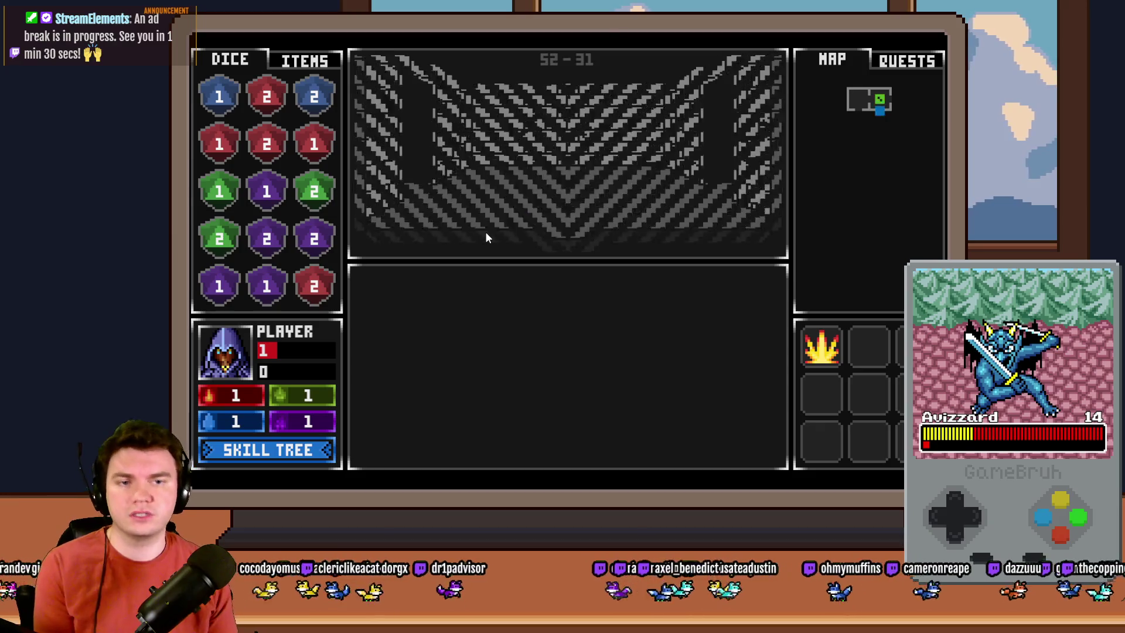
key(Up)
key(Up)
key(Up)
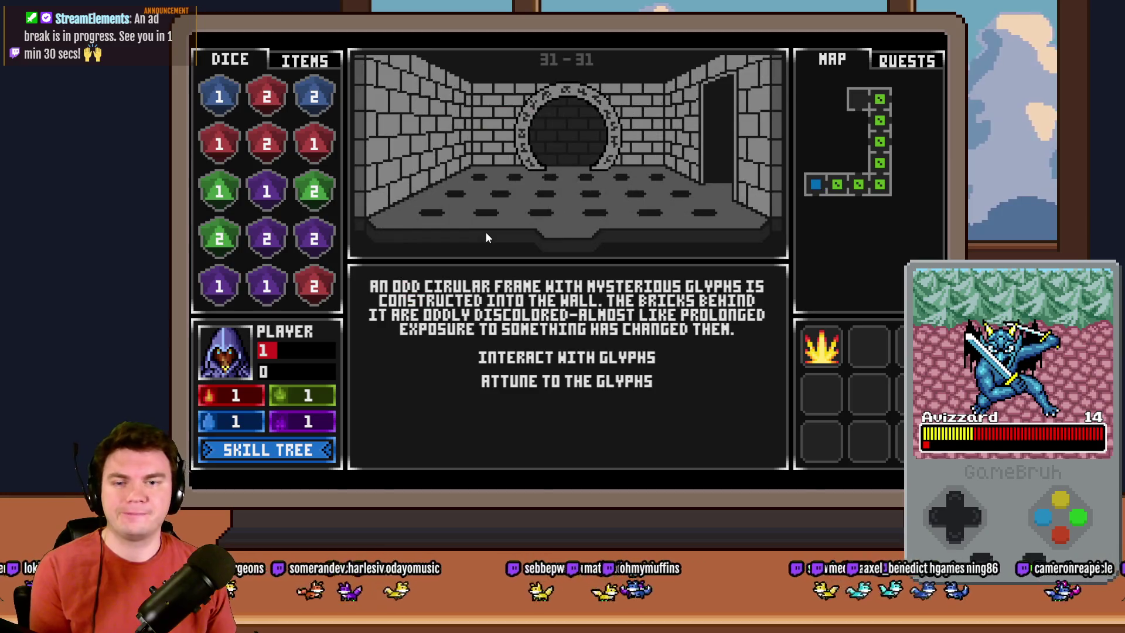
click(585, 357)
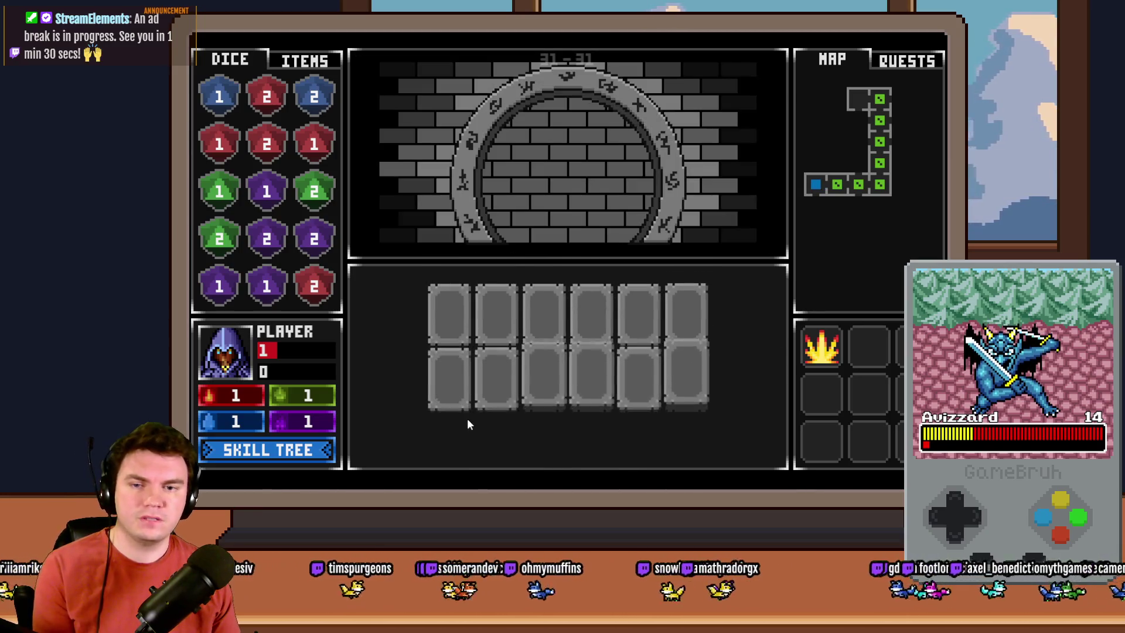
click(456, 332)
click(489, 333)
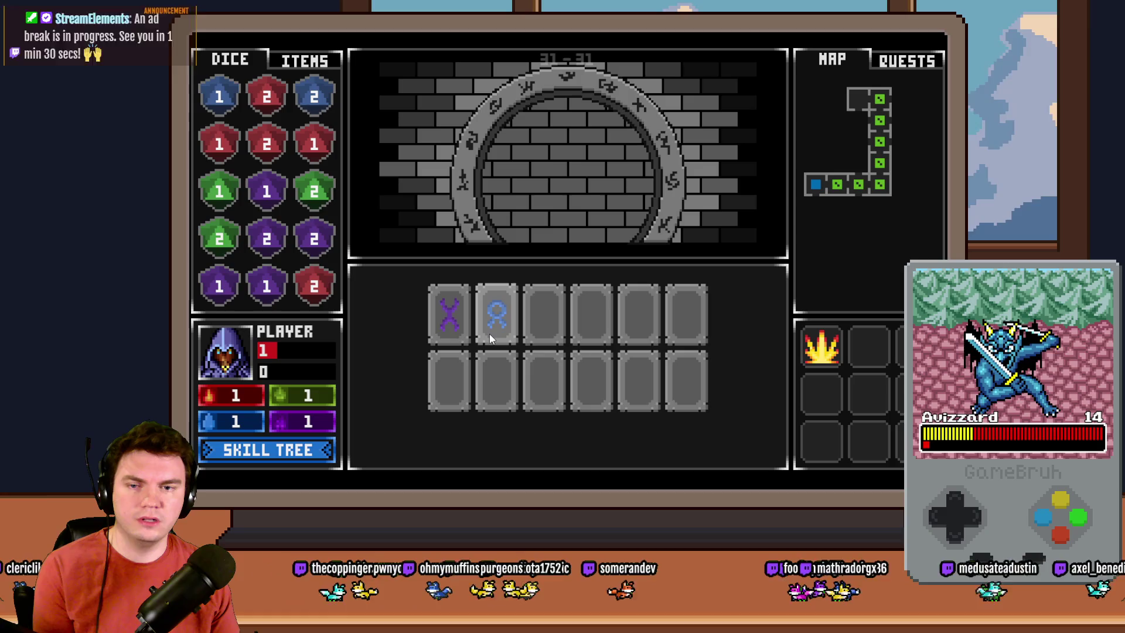
click(527, 339)
click(592, 333)
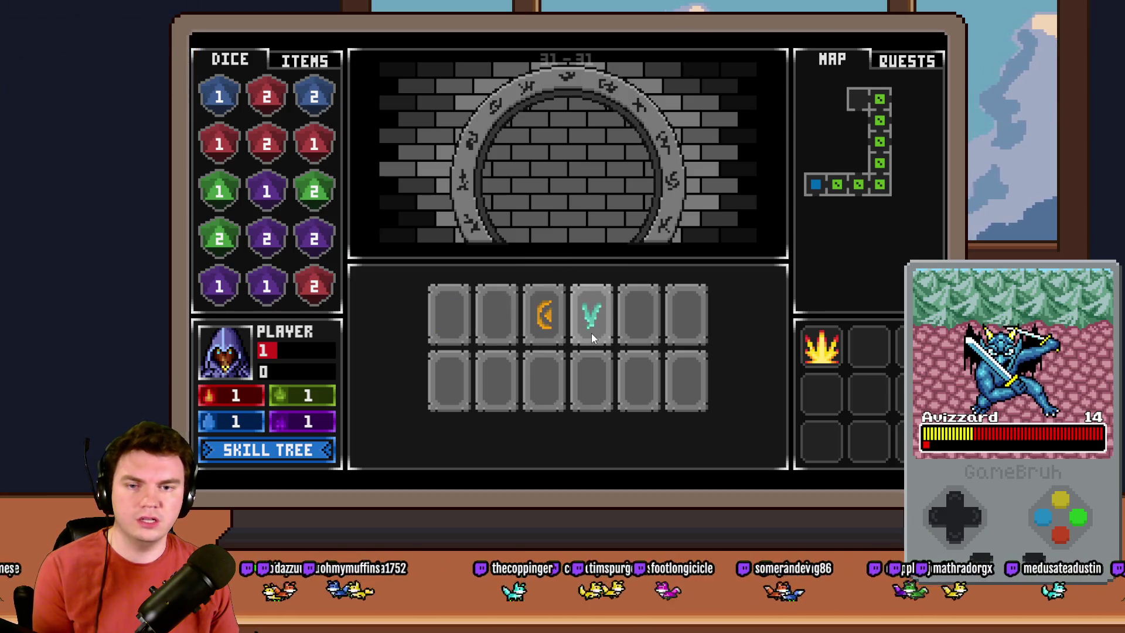
click(646, 334)
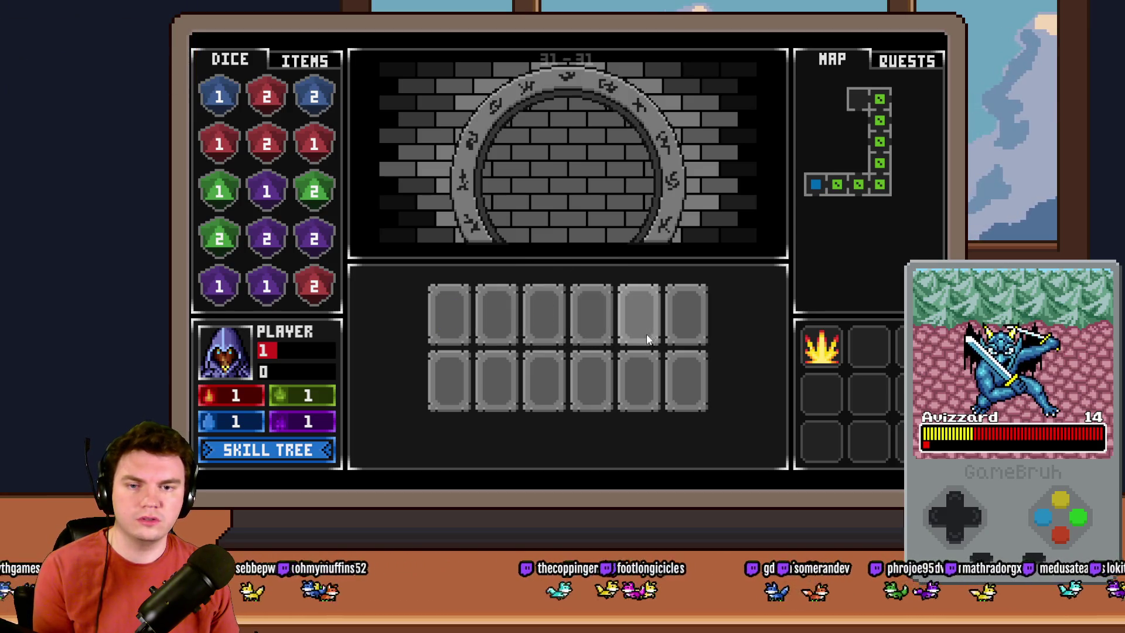
click(481, 325)
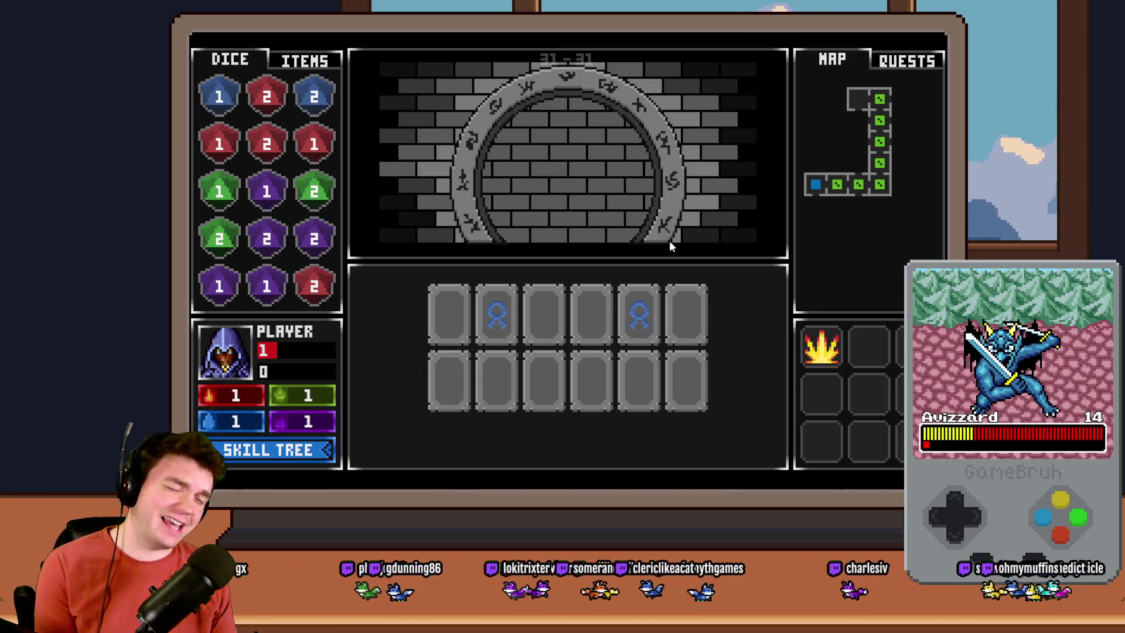
click(507, 329)
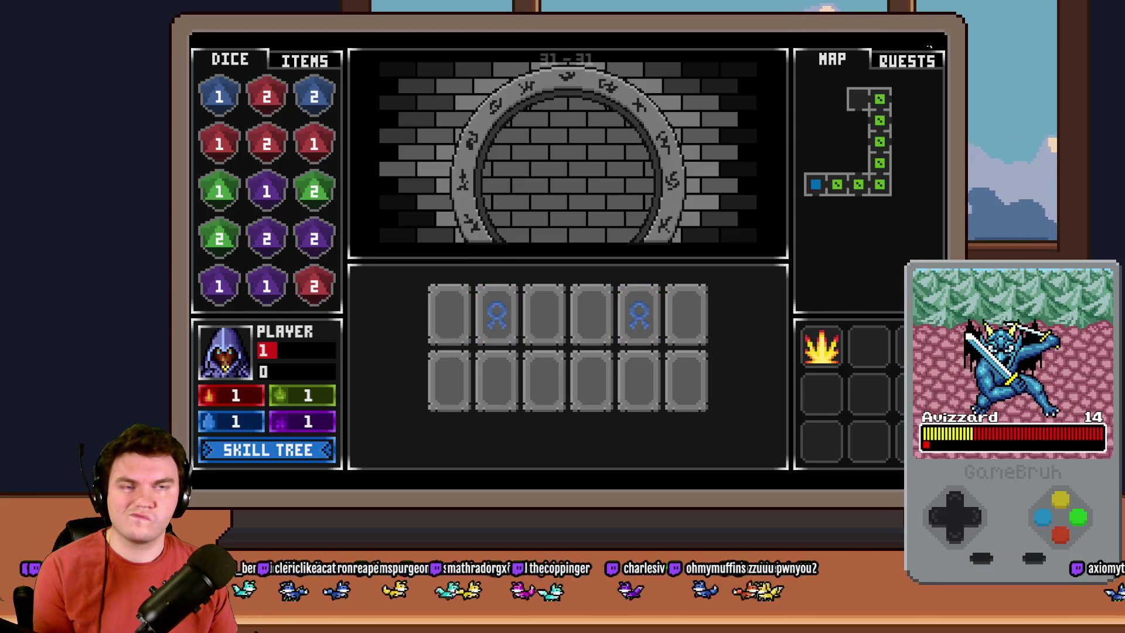
click(929, 46)
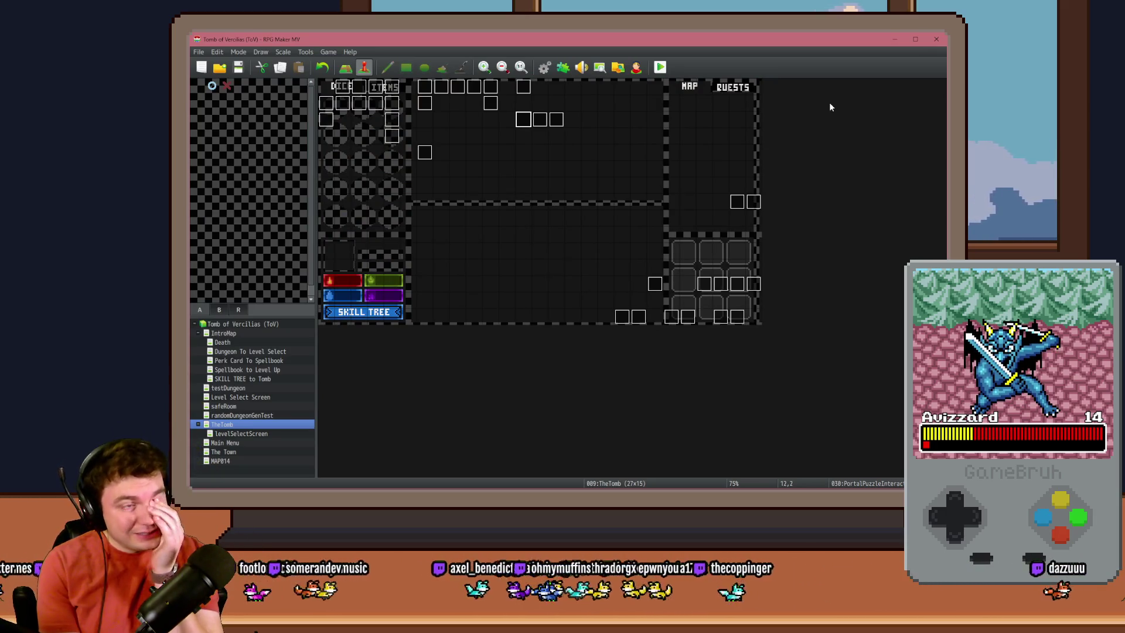
Step: Copy the Control Variables #0998..0999 = 0 command and paste it into the match branch
double_click(504, 178)
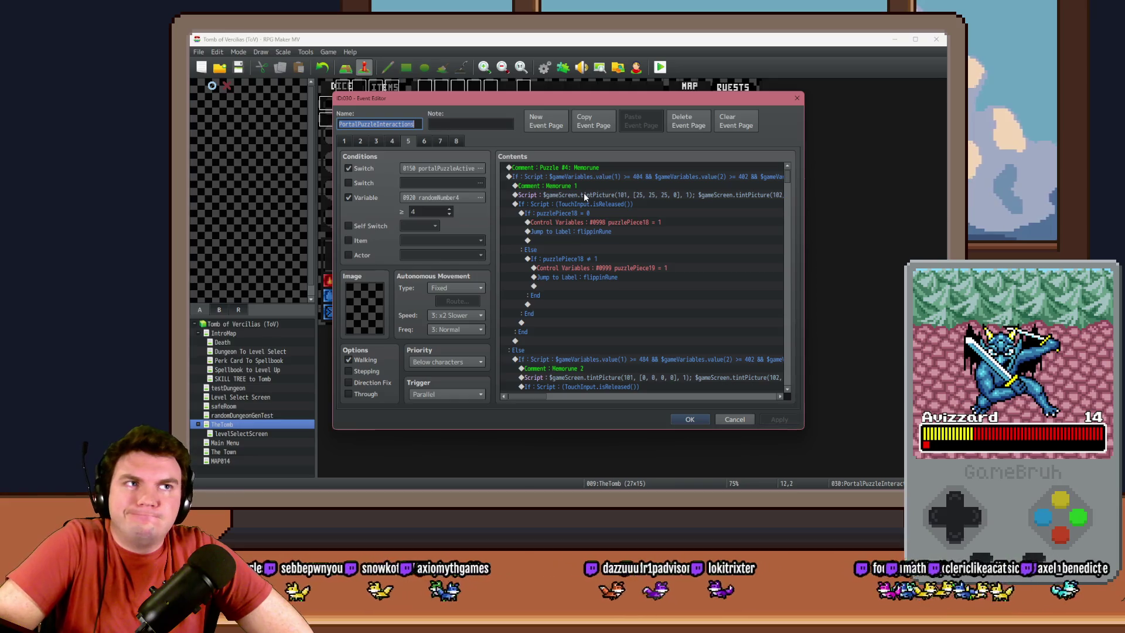
drag(787, 179, 787, 367)
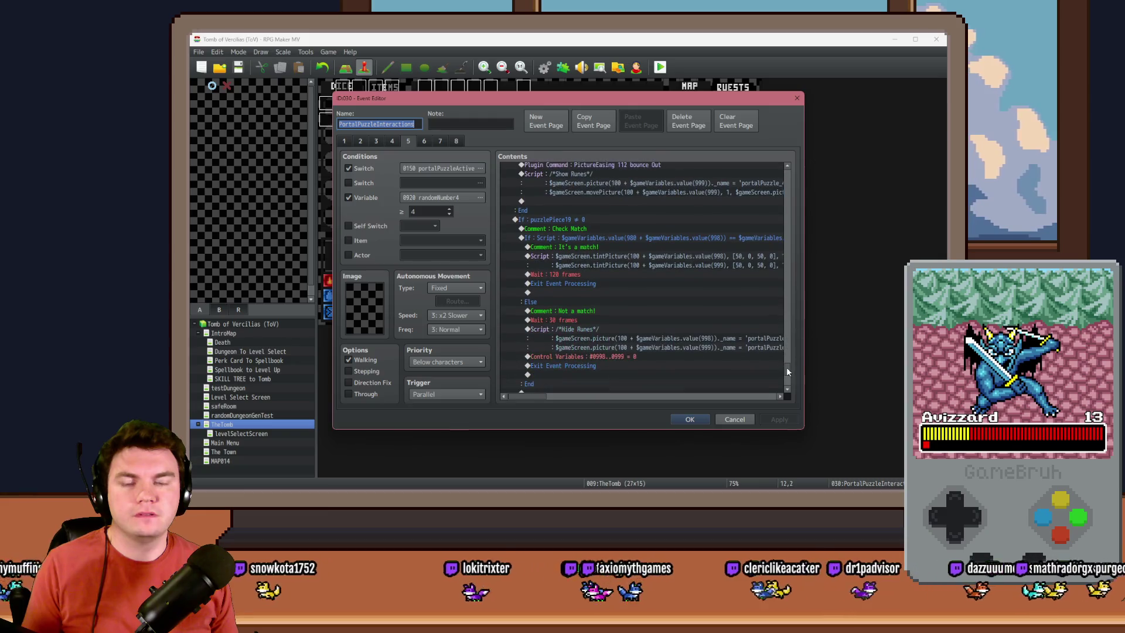
click(633, 320)
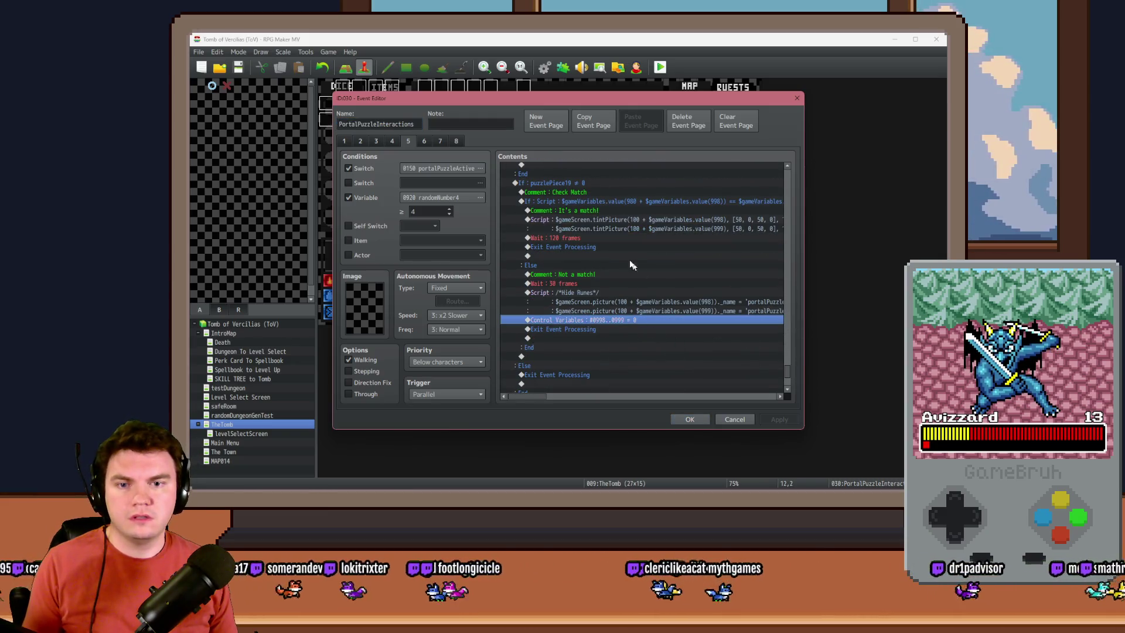
key(ctrl+c)
click(590, 246)
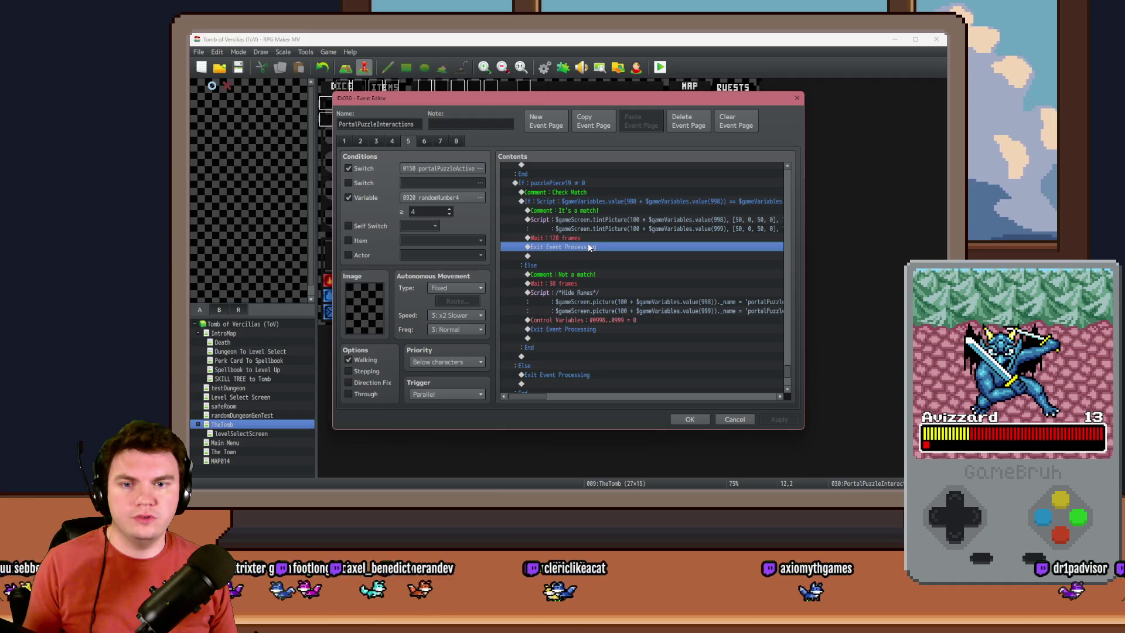
key(ctrl+v)
Step: Check that the new reset command sits right after the 120-frame wait
key(Up)
key(Up)
key(Down)
key(Up)
key(Down)
key(Up)
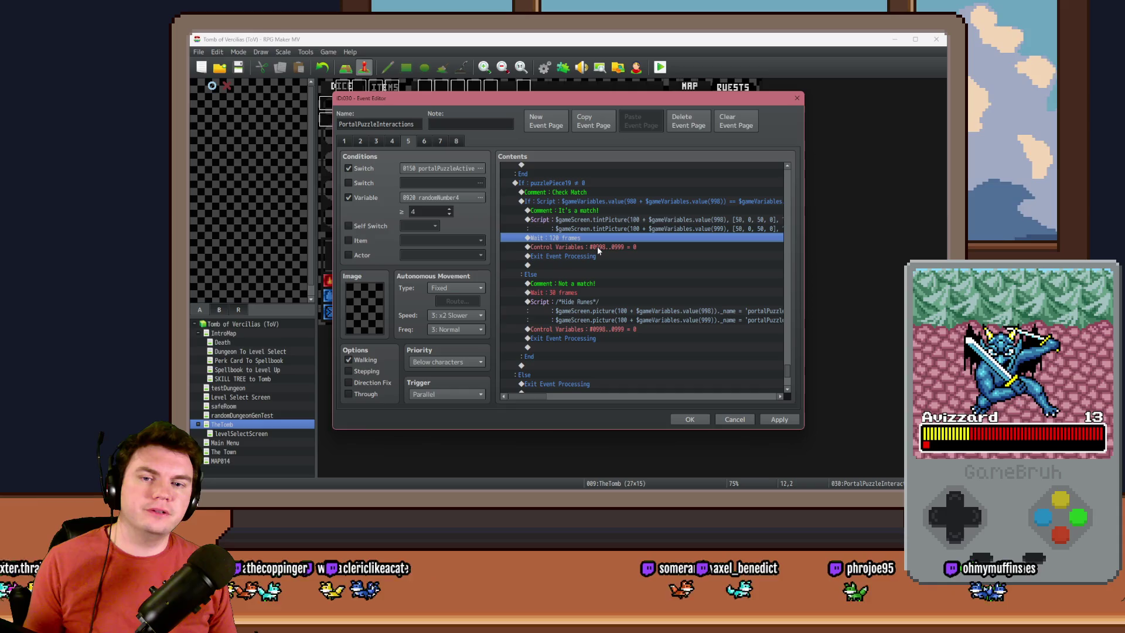
key(Down)
key(Insert)
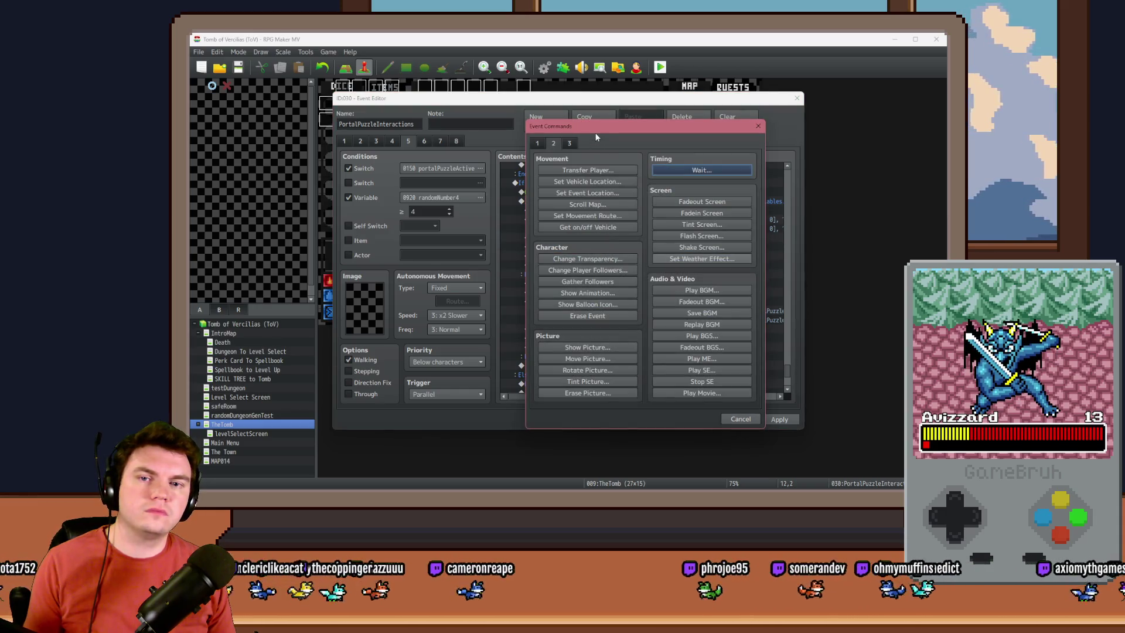
Step: Add a Script command: $gameVariables.setValue(980 + $gameVariables.value(998), 0);
click(569, 143)
click(701, 381)
text($gameVariables)
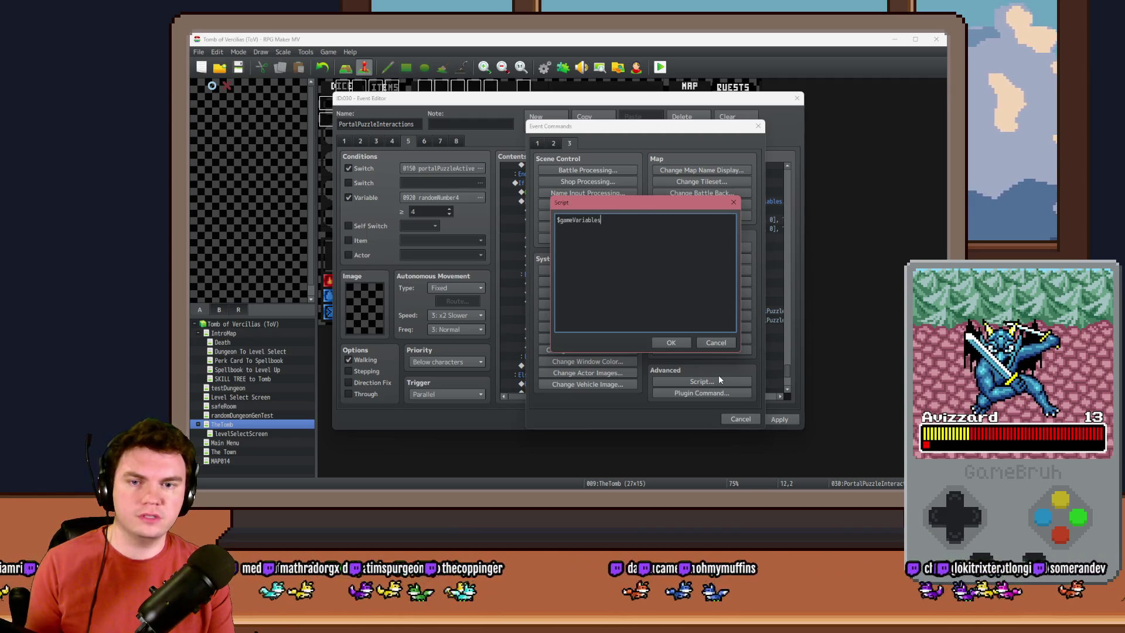
text(.setValye)
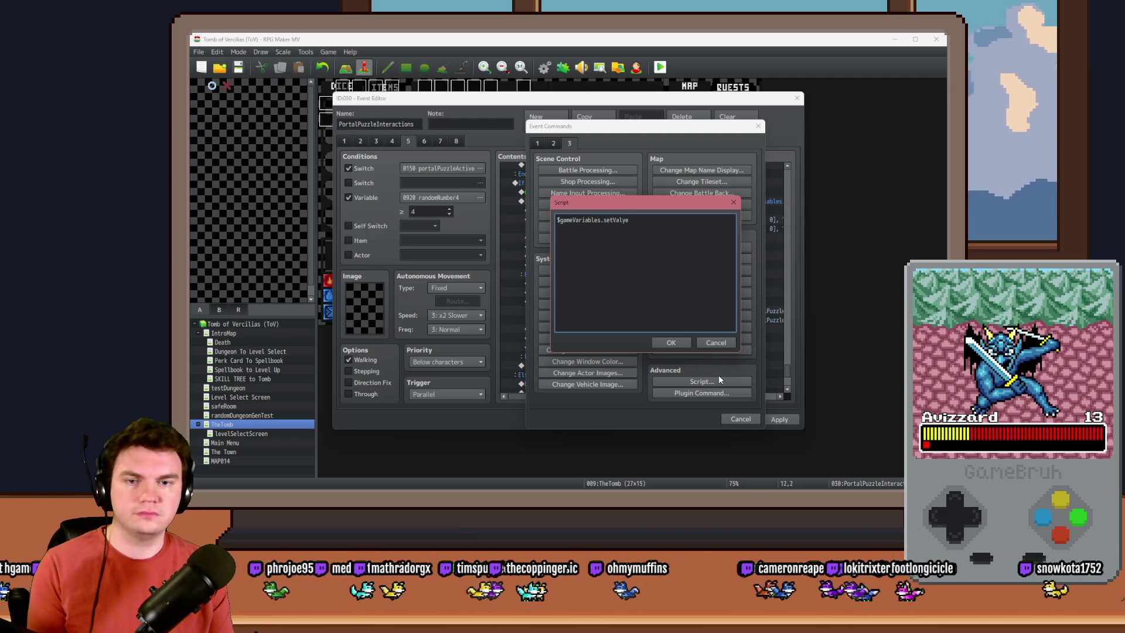
key(BackSpace)
key(BackSpace)
text(ue())
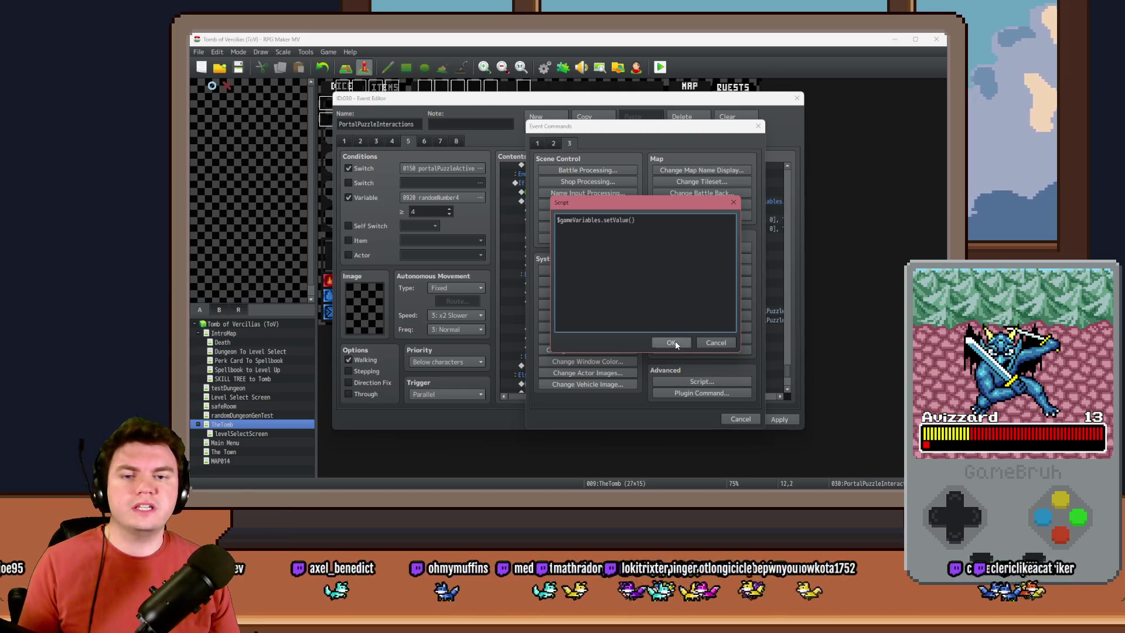
text(980)
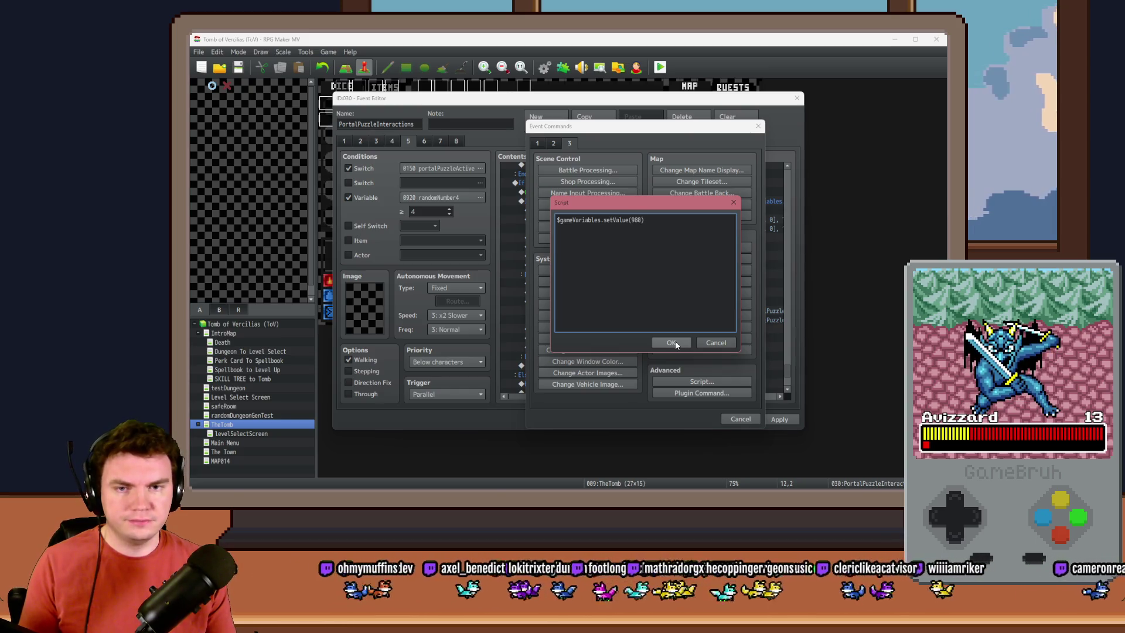
text( + $gameV)
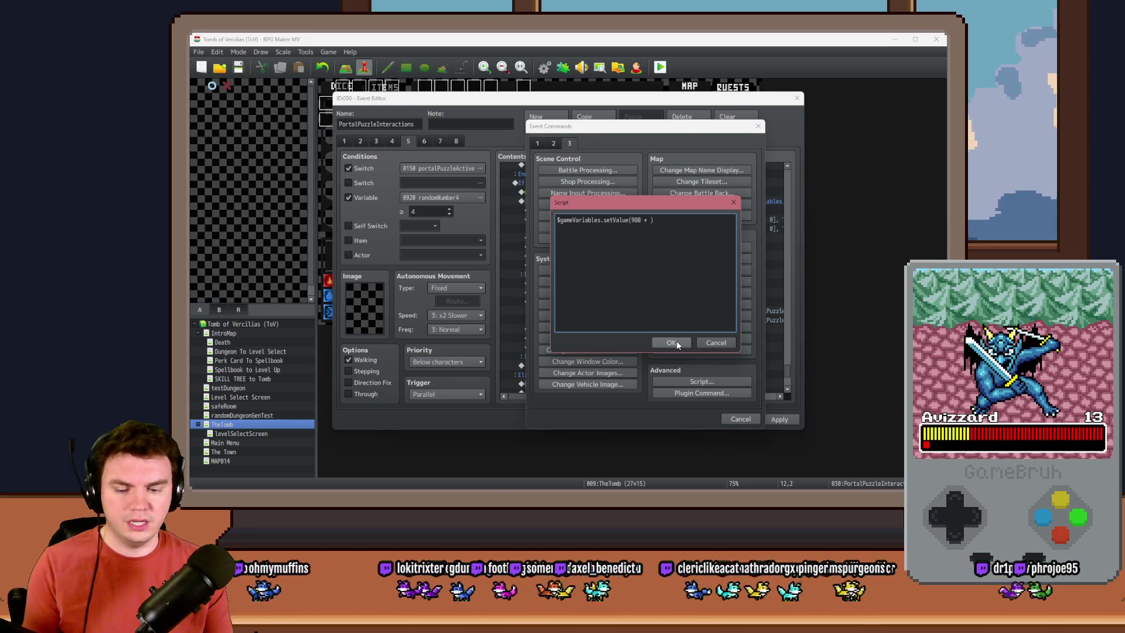
text(ariables.value())
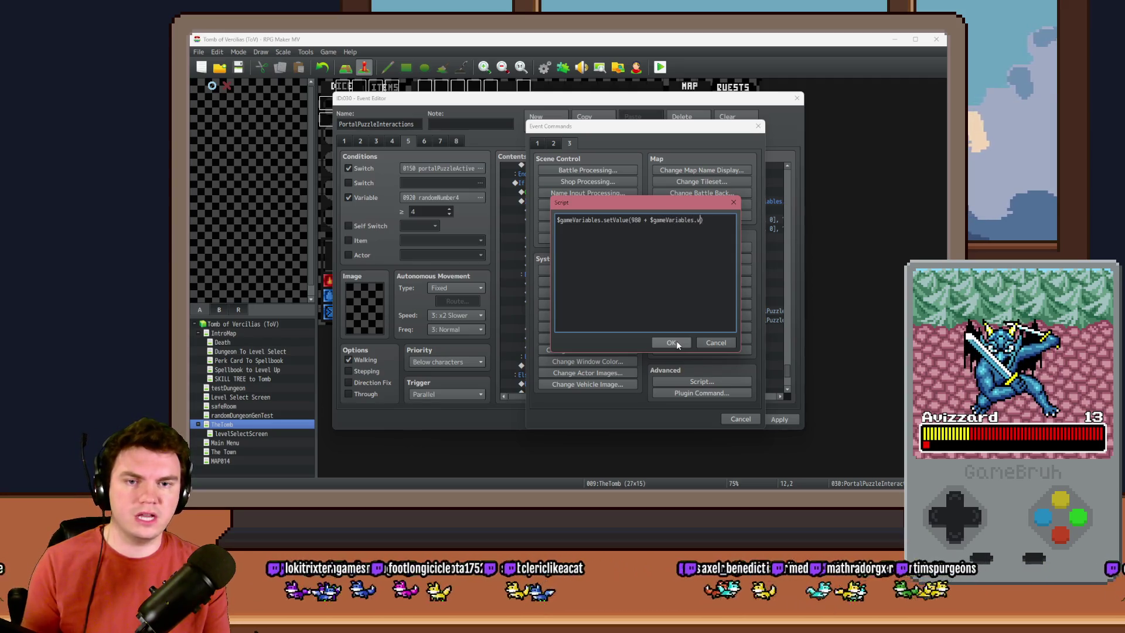
key(Left)
text(98)
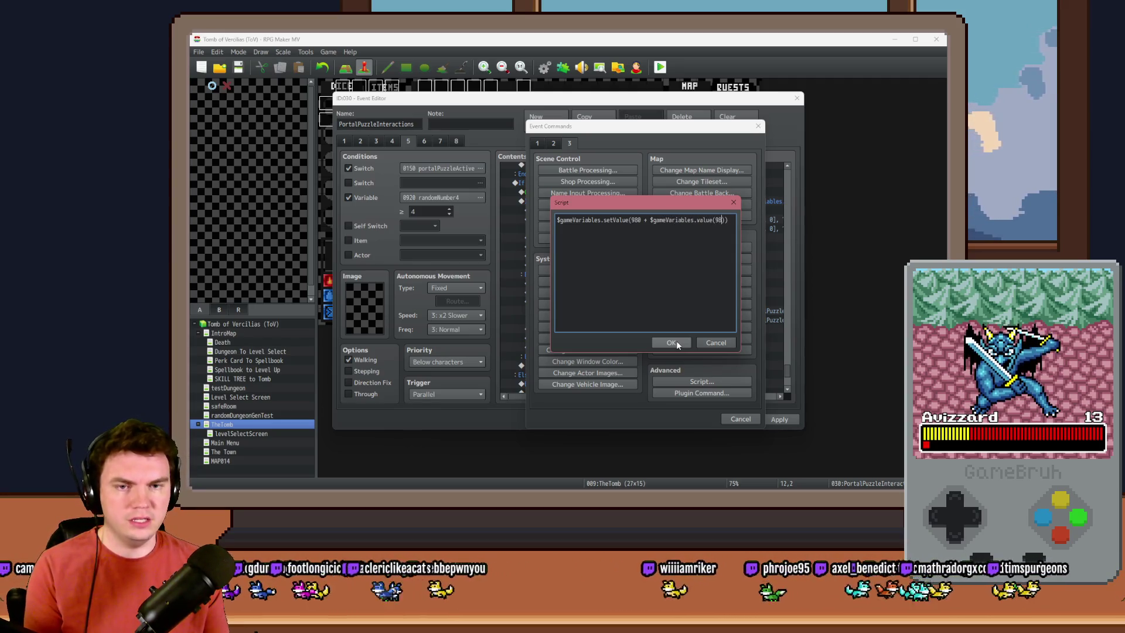
text(8)
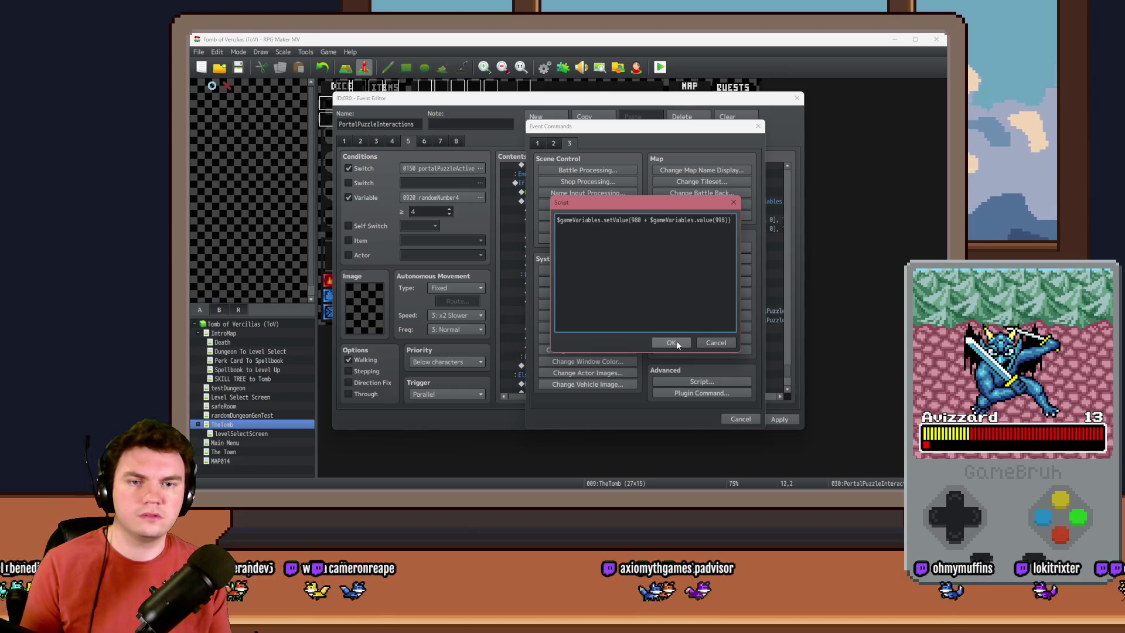
text(, )
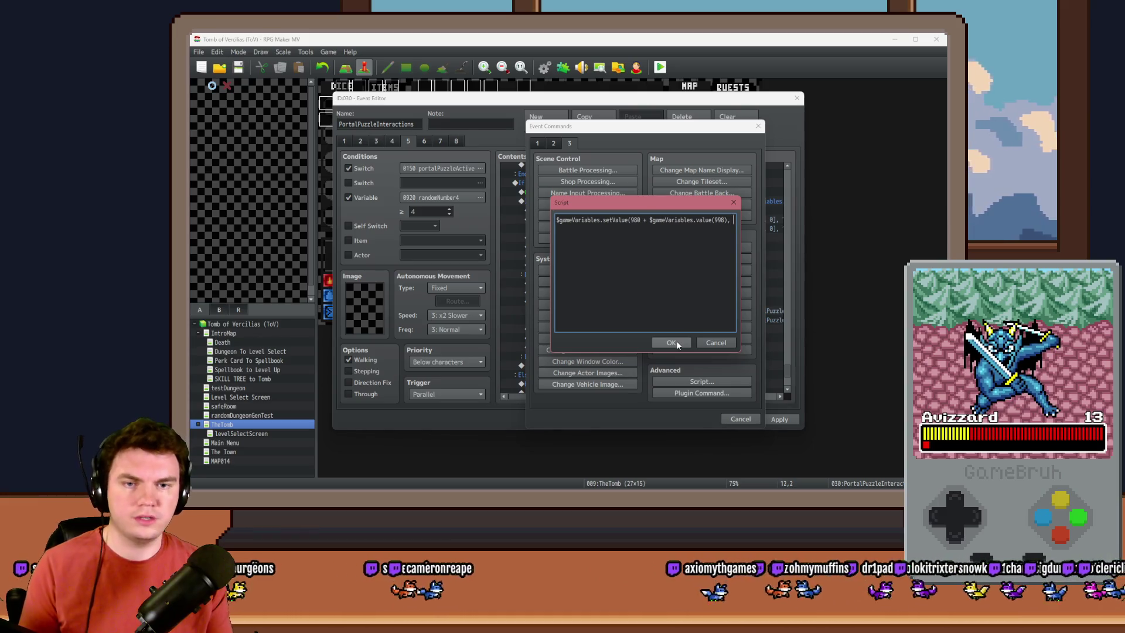
text(0)
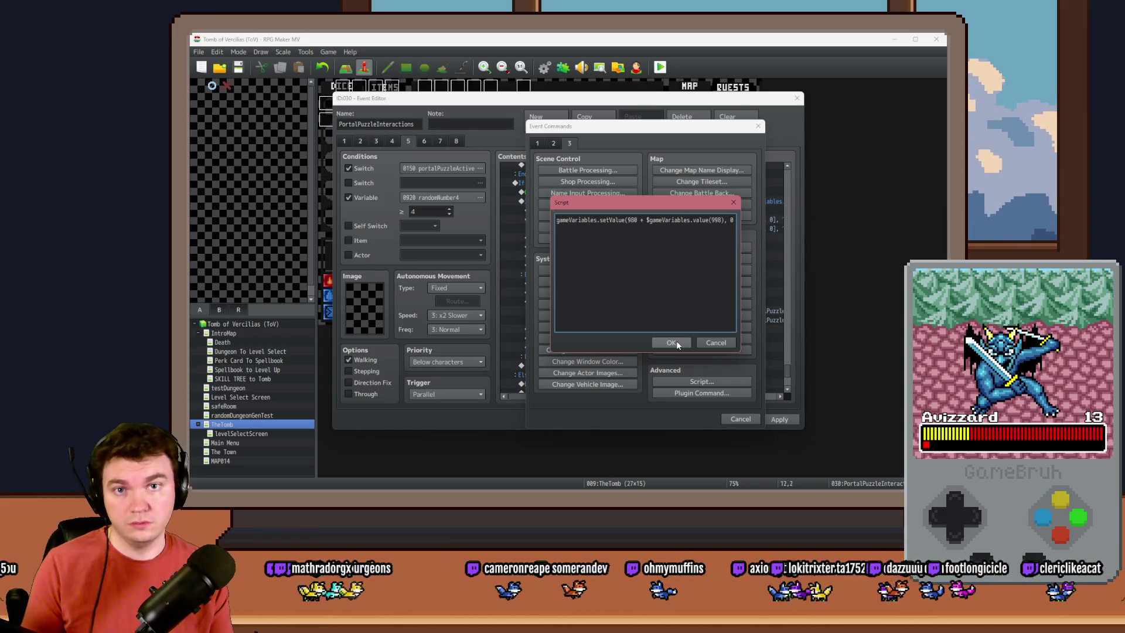
text())
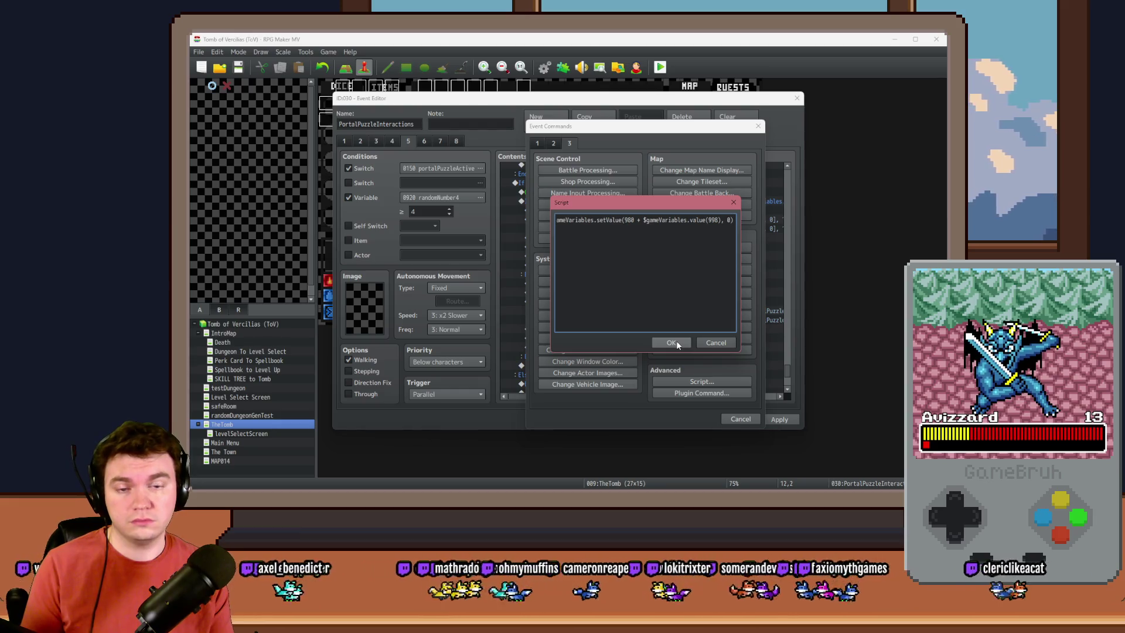
text(;)
Step: Add a second script line for variable 999 and confirm the script
key(ctrl+a)
key(End)
key(Return)
key(Left)
key(Left)
key(Left)
key(BackSpace)
text(9)
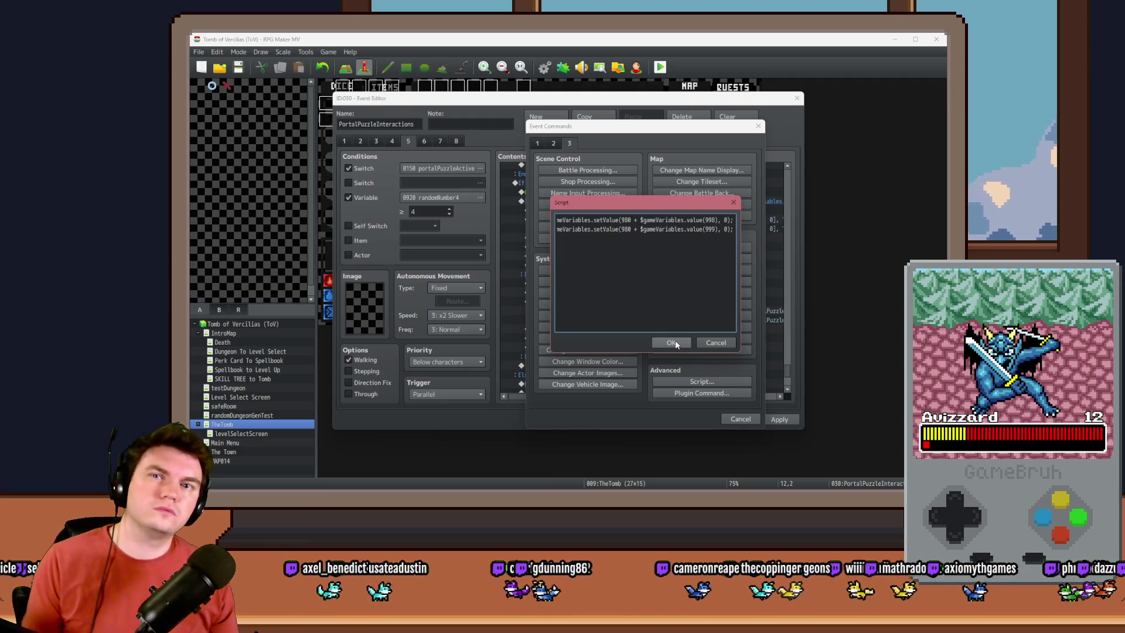
click(672, 342)
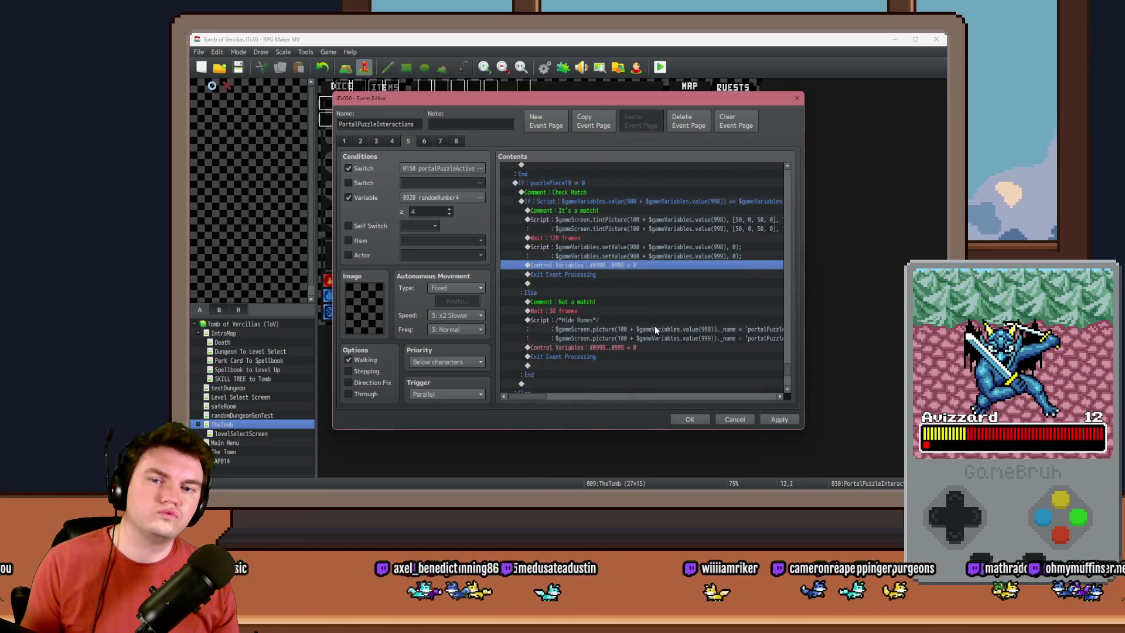
Step: Review the match branch's wait and reset script, then add an '=====ELSE=====' comment in the else branch
click(644, 239)
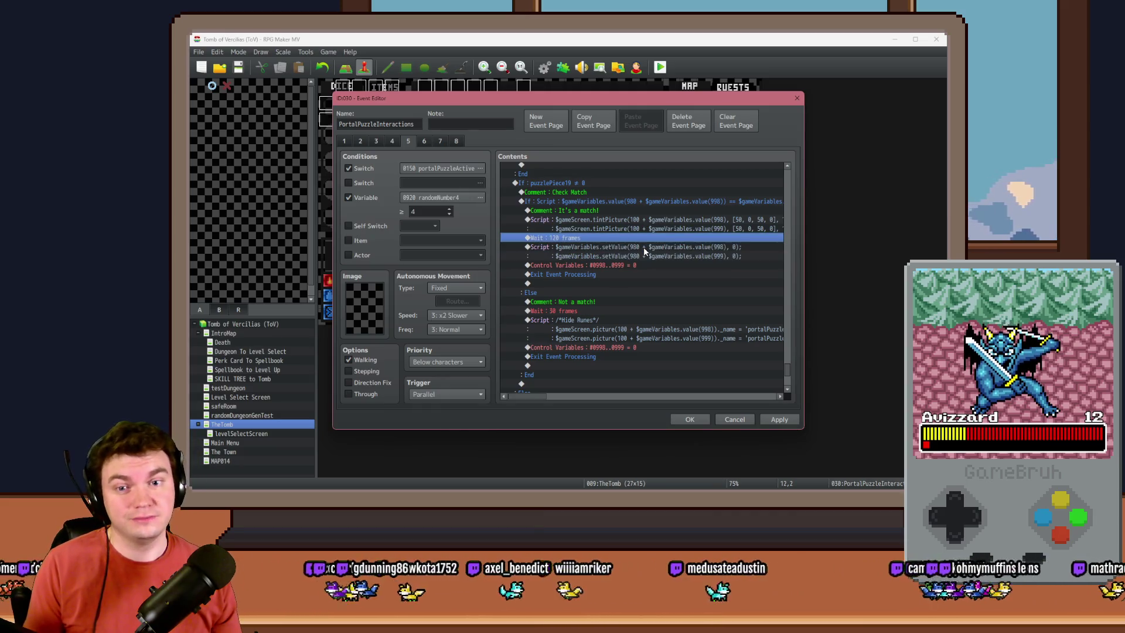
click(644, 251)
drag(785, 372, 793, 334)
double_click(601, 390)
click(601, 392)
text(====ELSE=====)
key(Return)
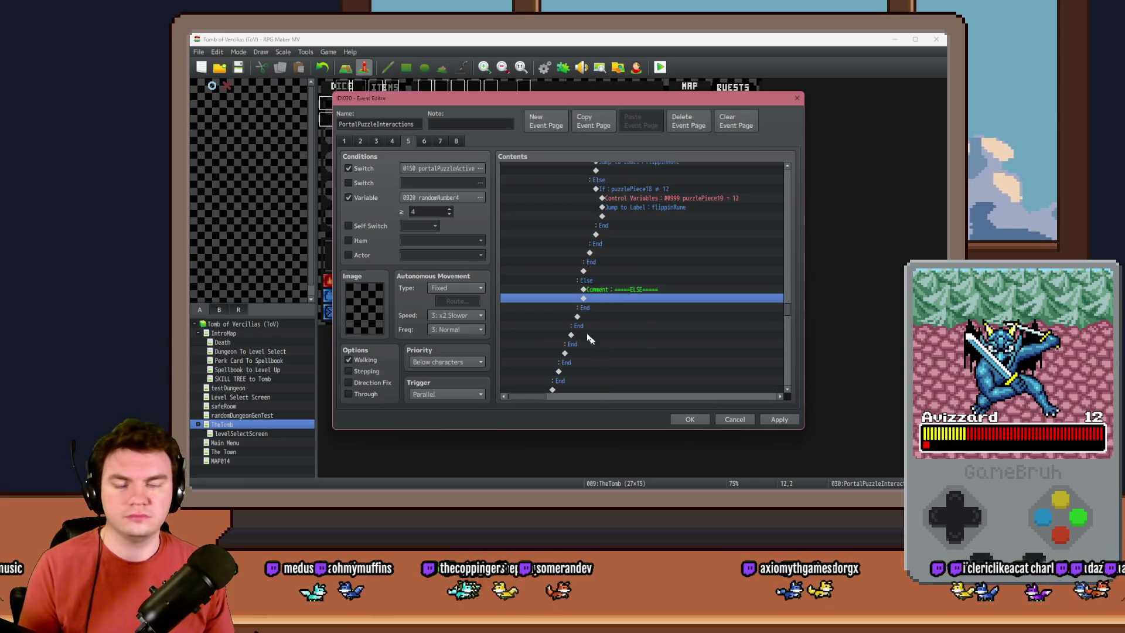
Step: Scroll back up and select the Memorune tint script line
click(653, 290)
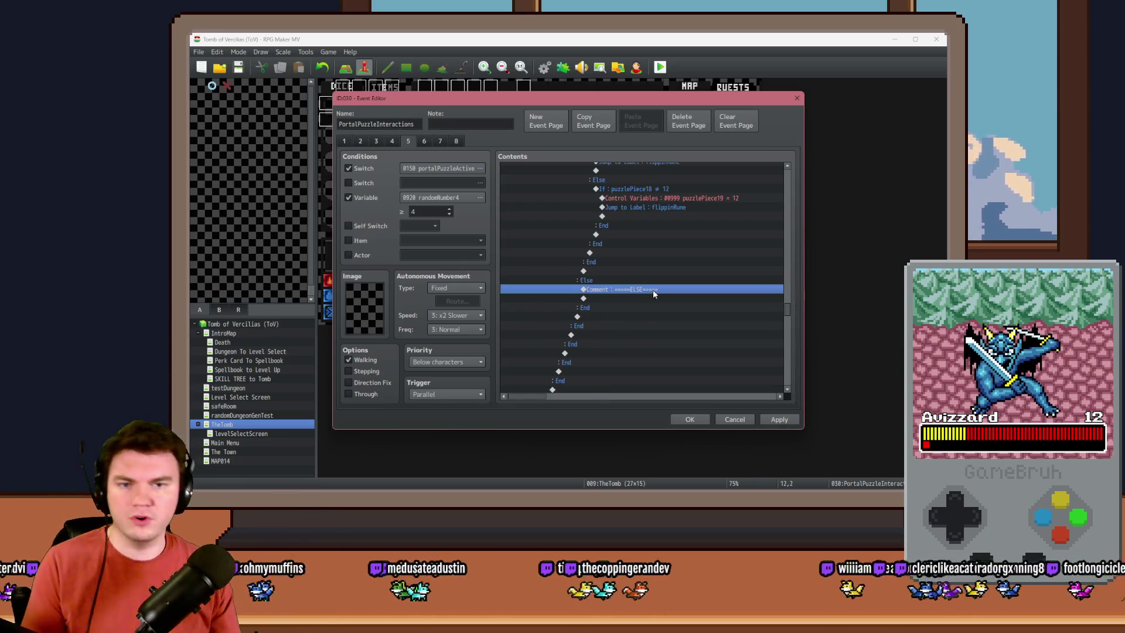
scroll(652, 289, up, 5)
click(696, 257)
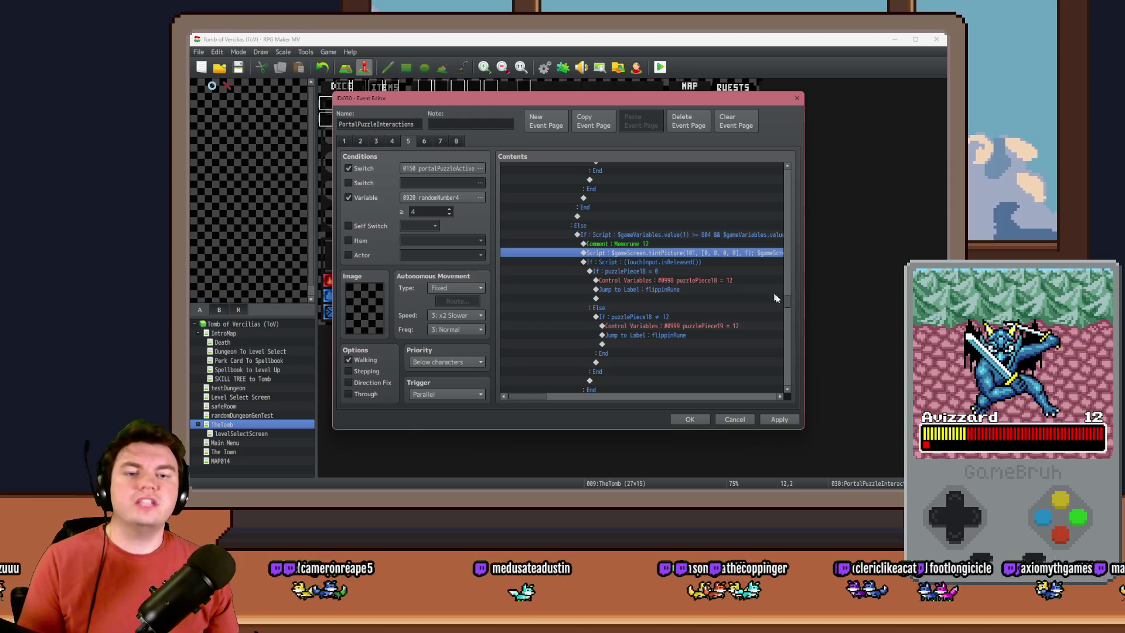
drag(788, 301, 781, 174)
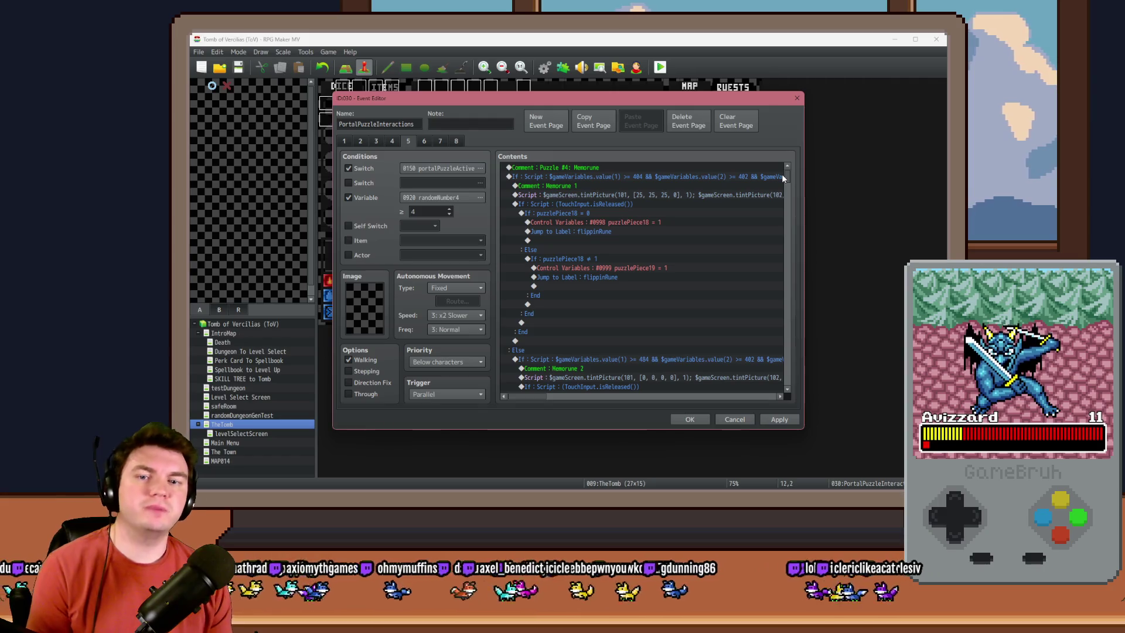
Step: Edit the Memorune 1 condition so it begins with $gameVariables.value(981) > 0 &&
double_click(770, 176)
click(707, 326)
key(End)
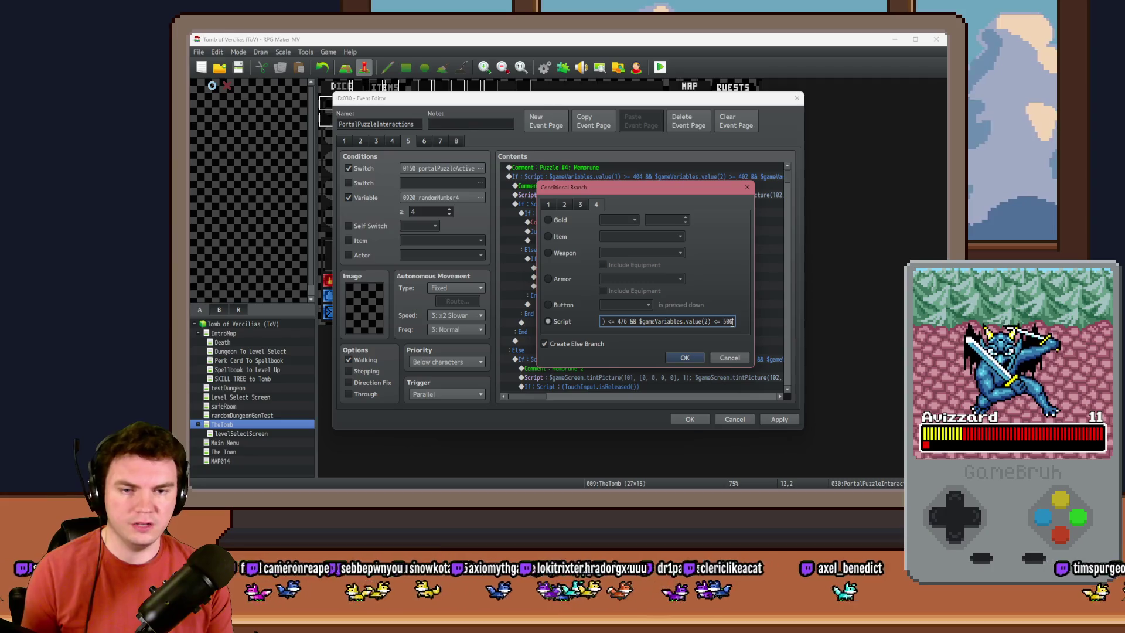
key(BackSpace)
text(6 &&)
text( $gam)
text(eVariables.val)
text(ue())
text(8)
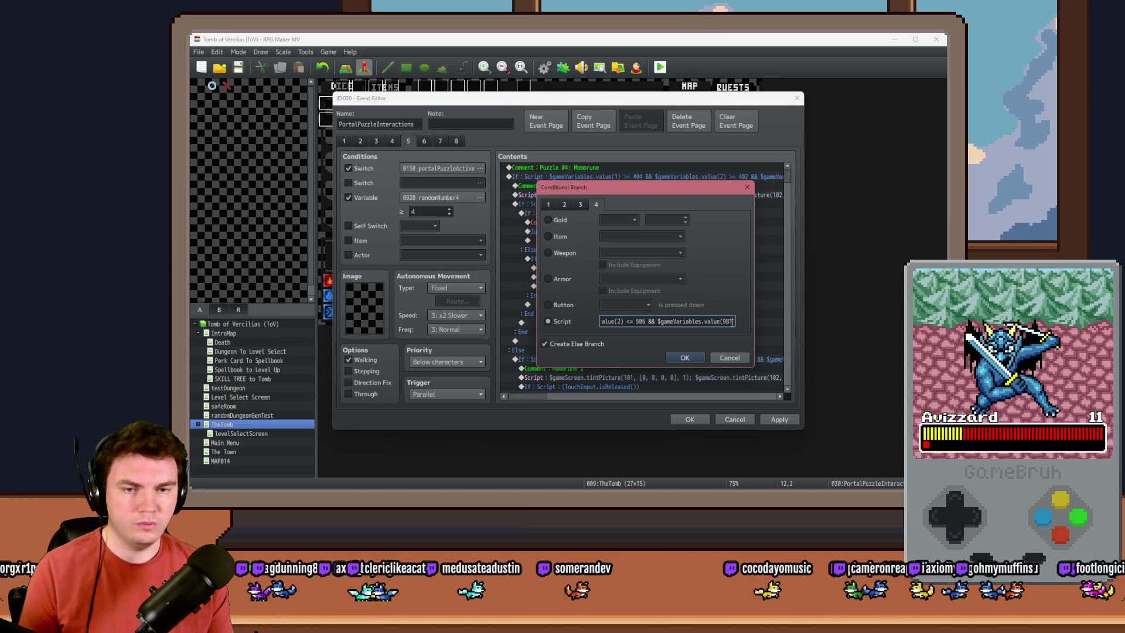
text(1)
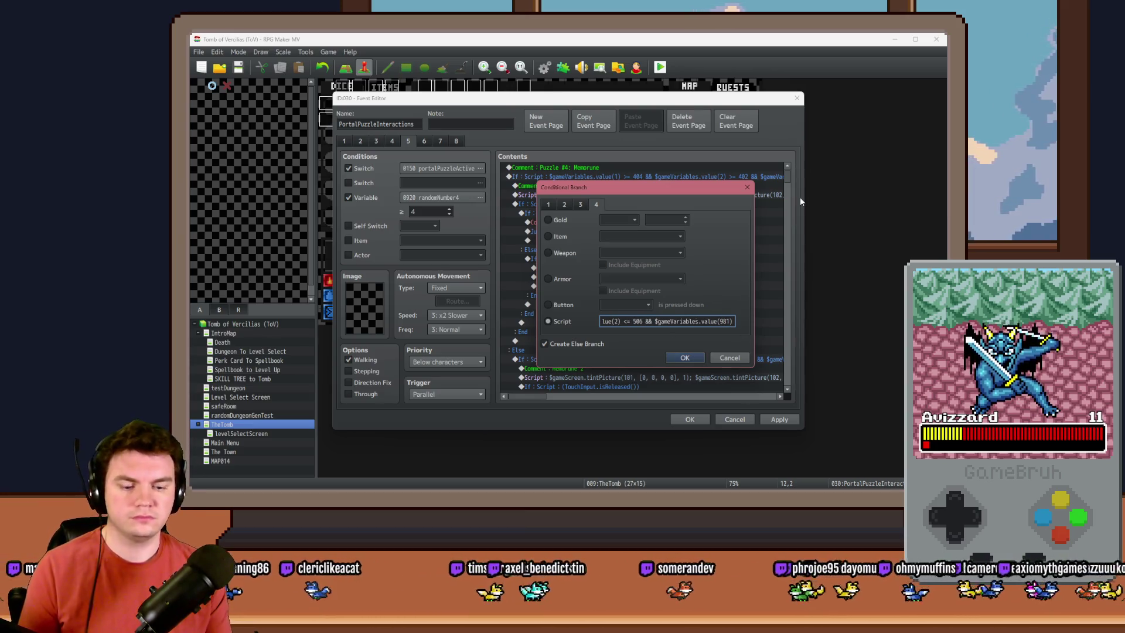
text( > 0)
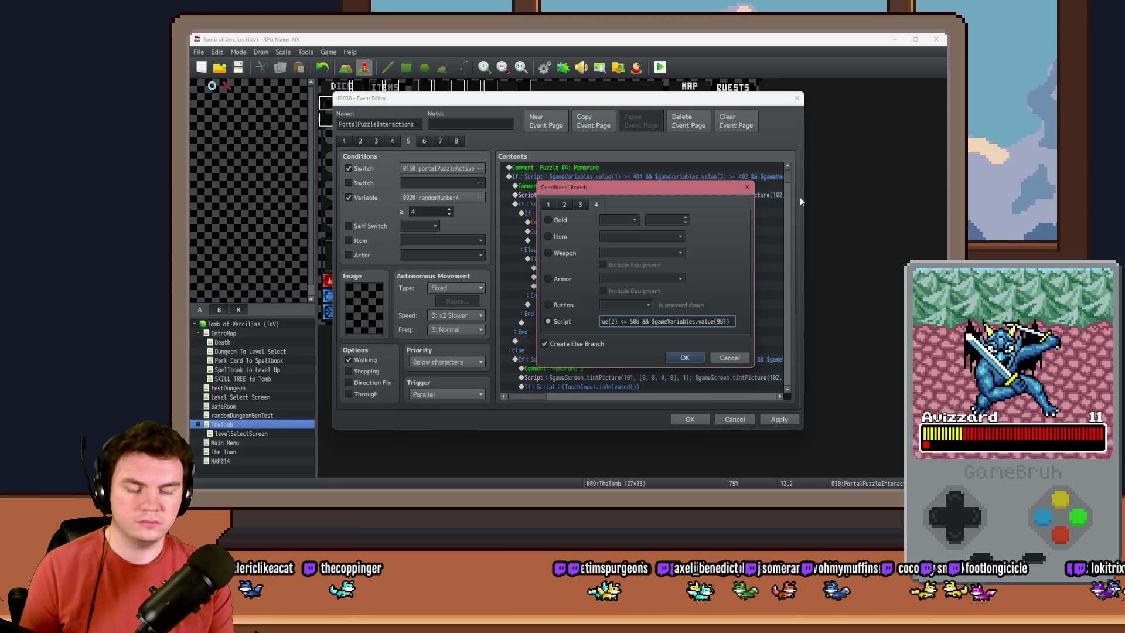
key(shift+Left)
key(shift+Left)
key(shift+Left)
key(shift+Left)
key(ctrl+c)
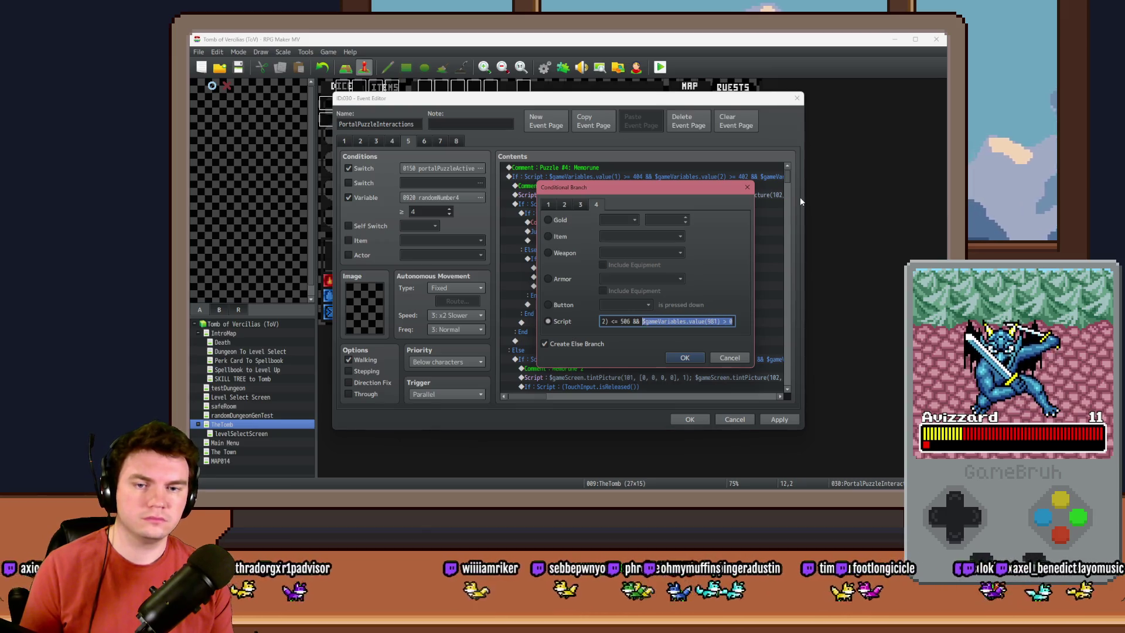
key(BackSpace)
key(BackSpace)
key(BackSpace)
text(&)
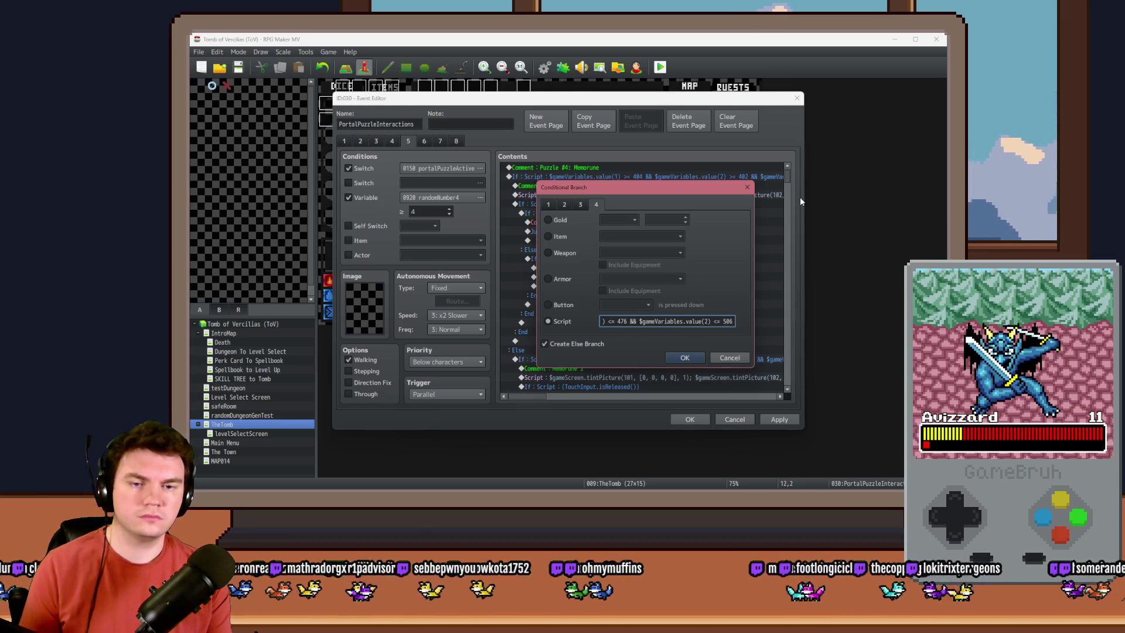
key(ctrl+v)
text(&&)
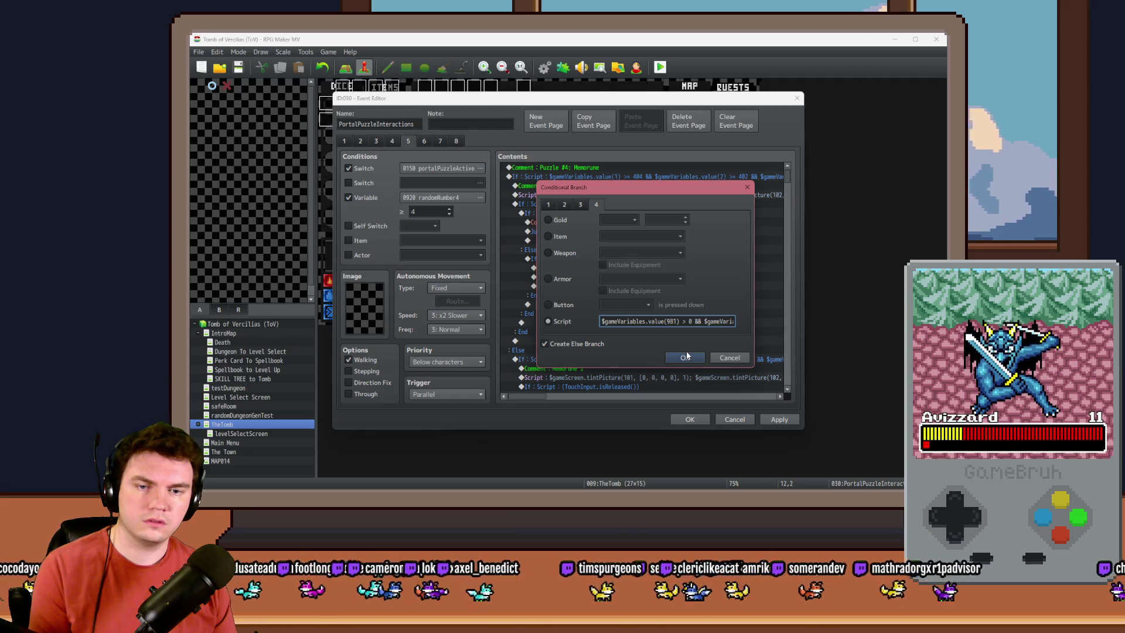
click(685, 358)
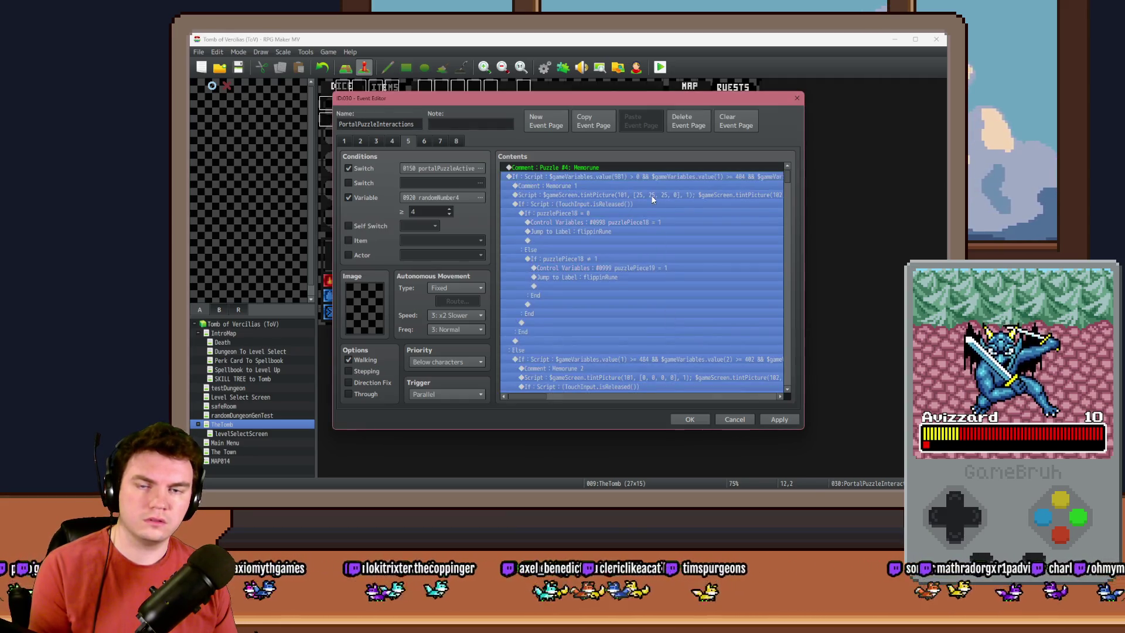
Step: Apply and close the event editor, playtest, pick a perk and walk into the next room
click(778, 419)
click(689, 419)
click(662, 66)
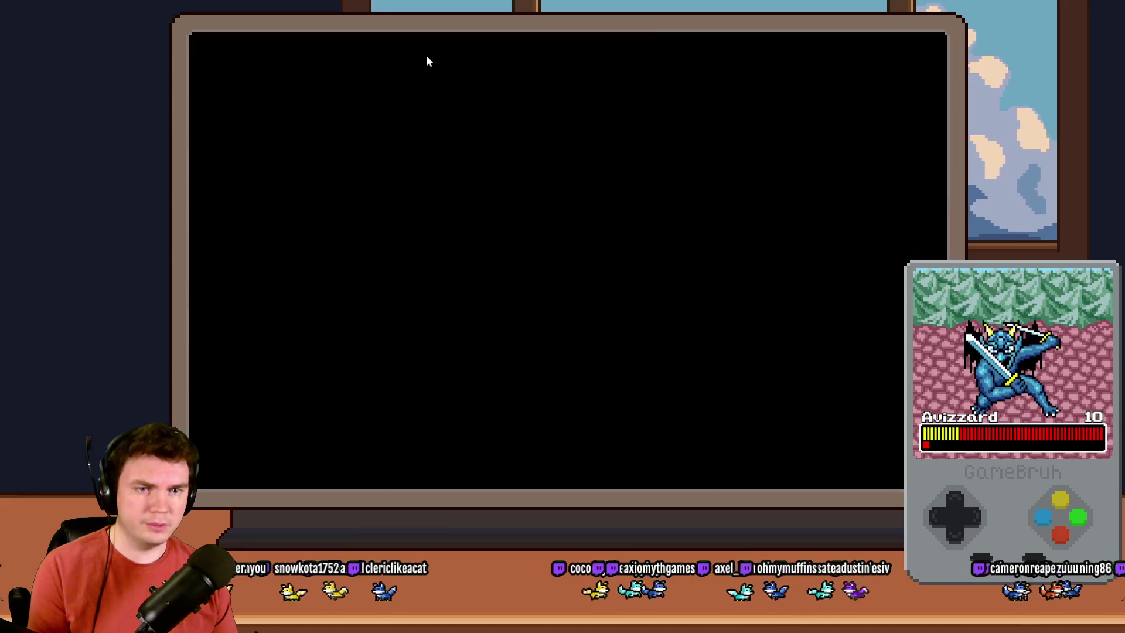
click(448, 230)
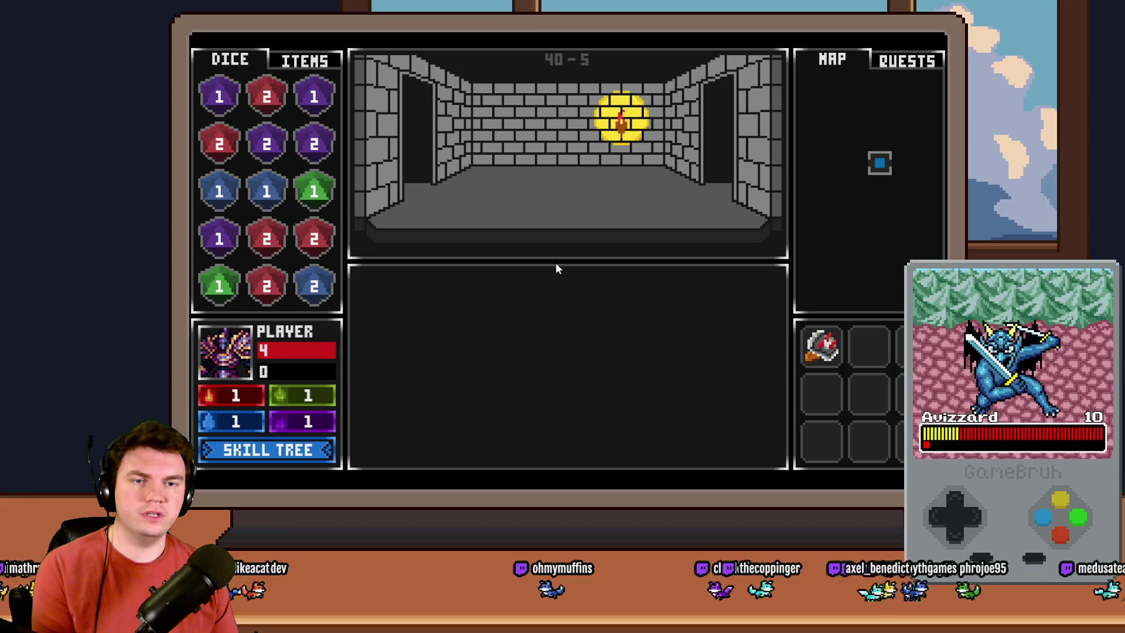
key(w)
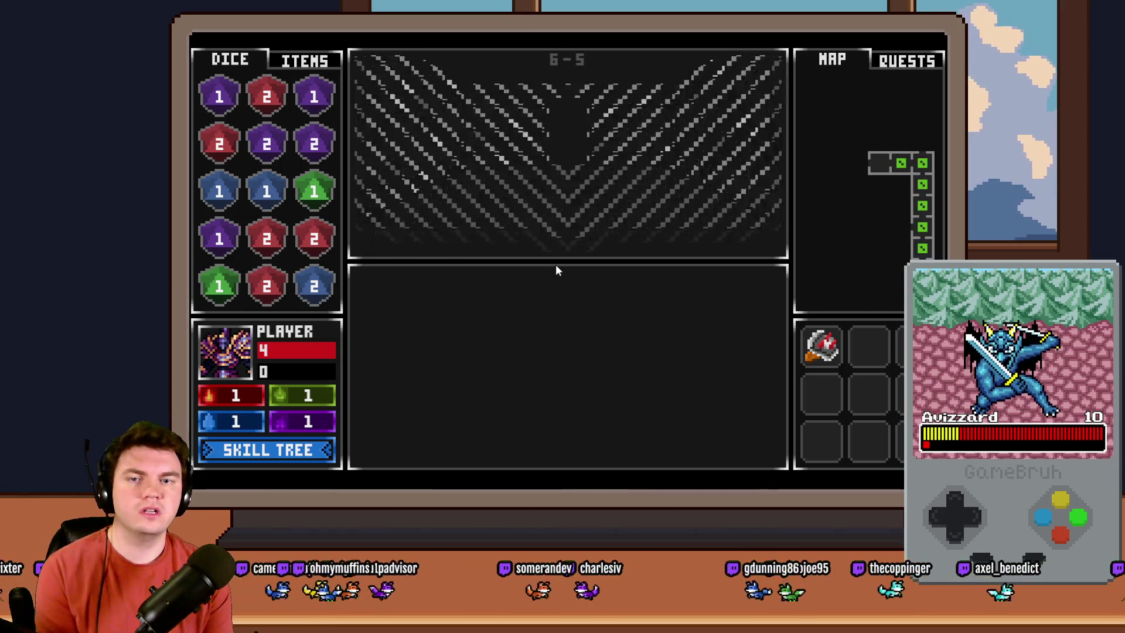
Step: Start the glyph card puzzle and flip cards until two green glyphs match
click(602, 358)
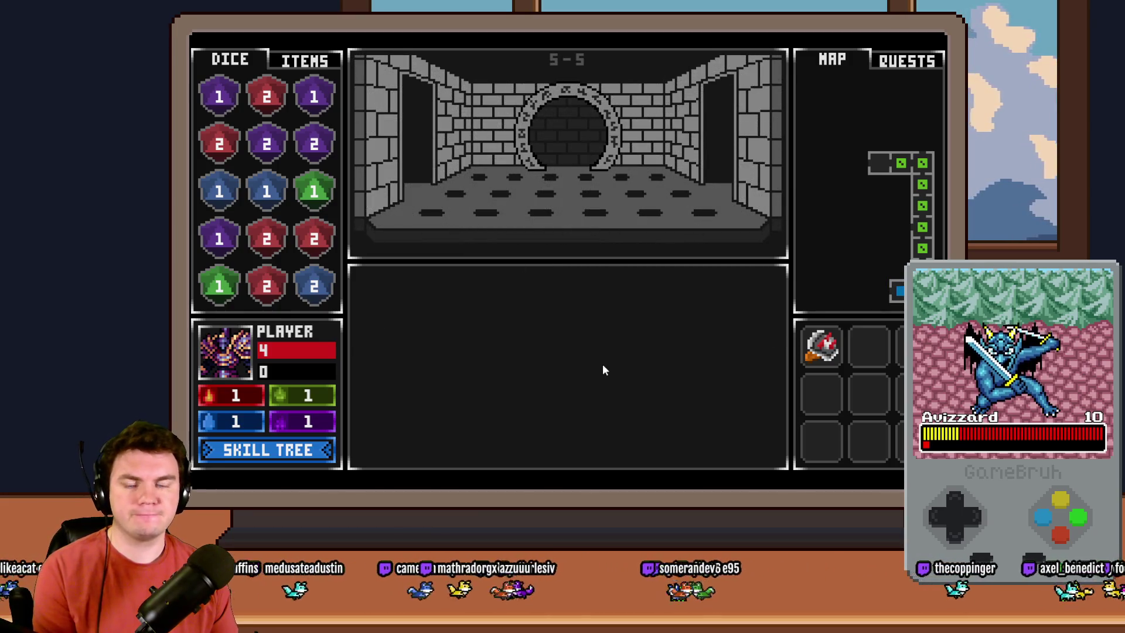
click(445, 317)
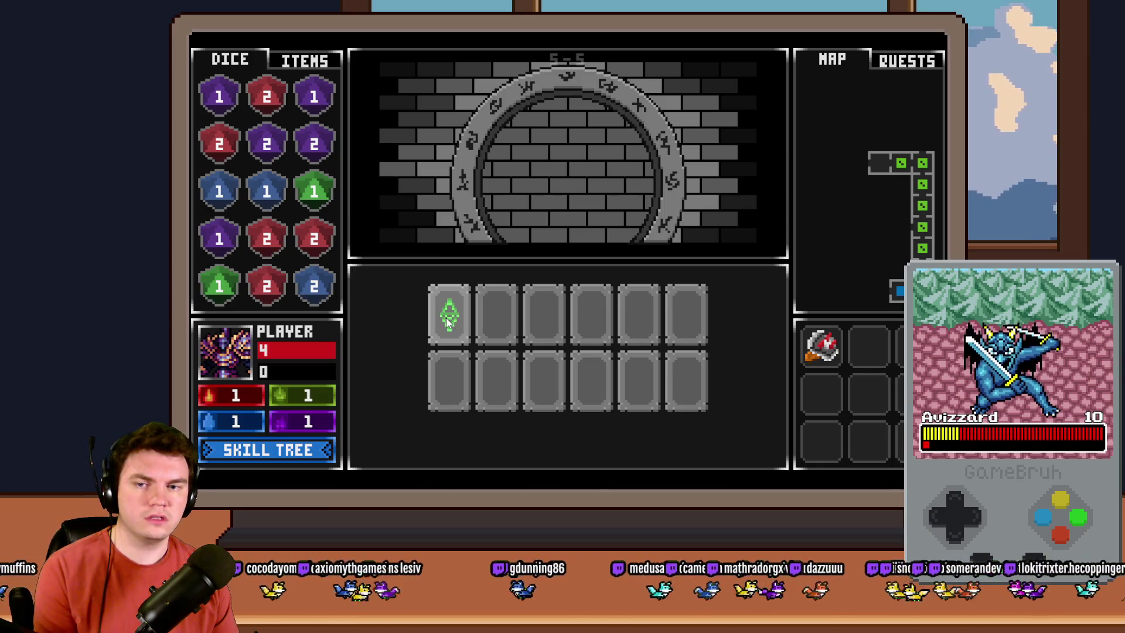
click(486, 322)
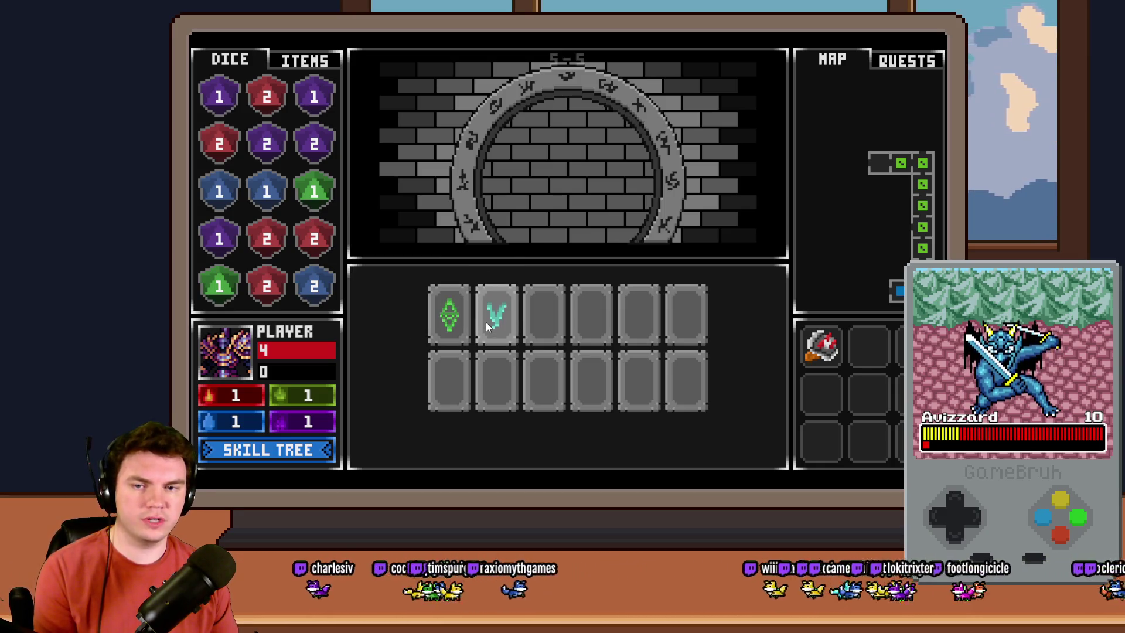
click(534, 322)
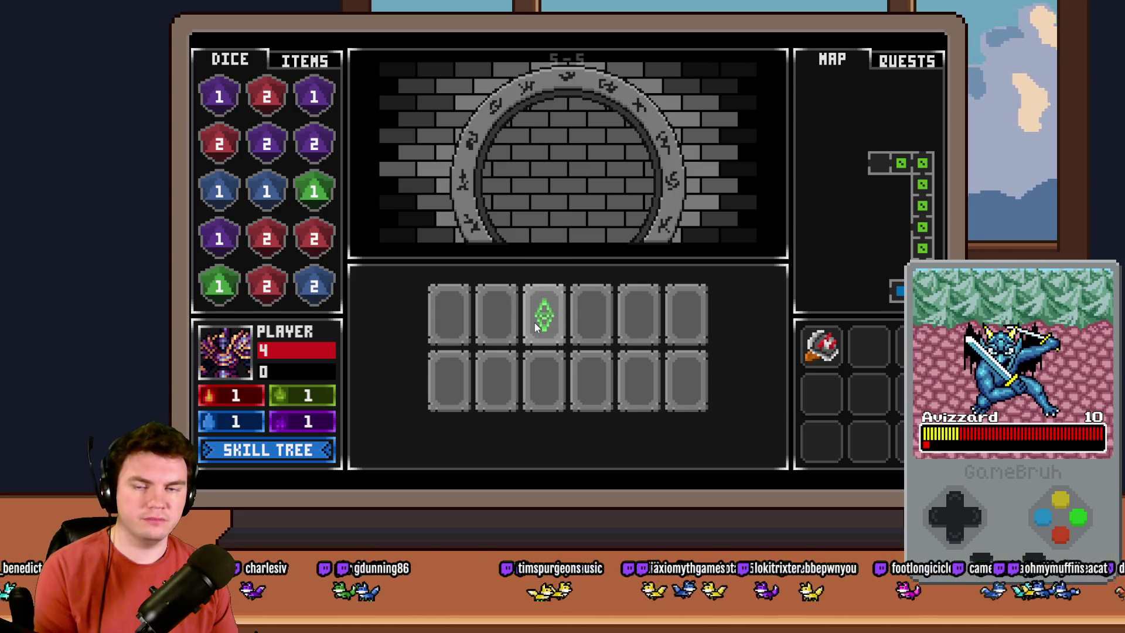
click(449, 323)
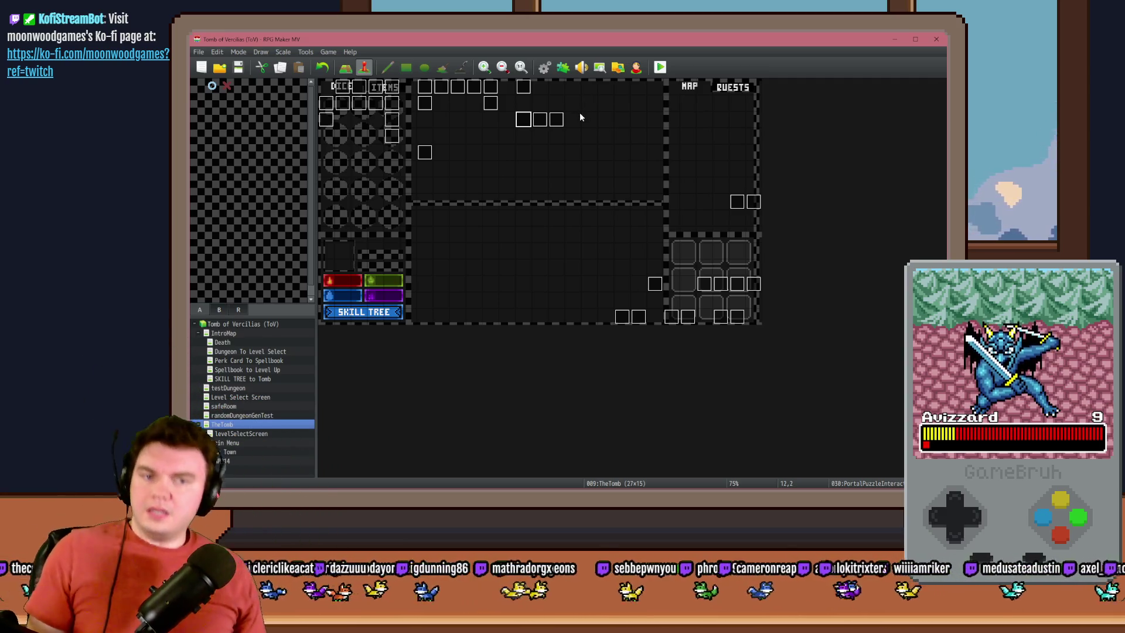
Step: Reopen PortalPuzzleInteractions on page 5 and select the Memorune 1 tint script line
double_click(524, 120)
click(377, 142)
click(392, 141)
click(409, 141)
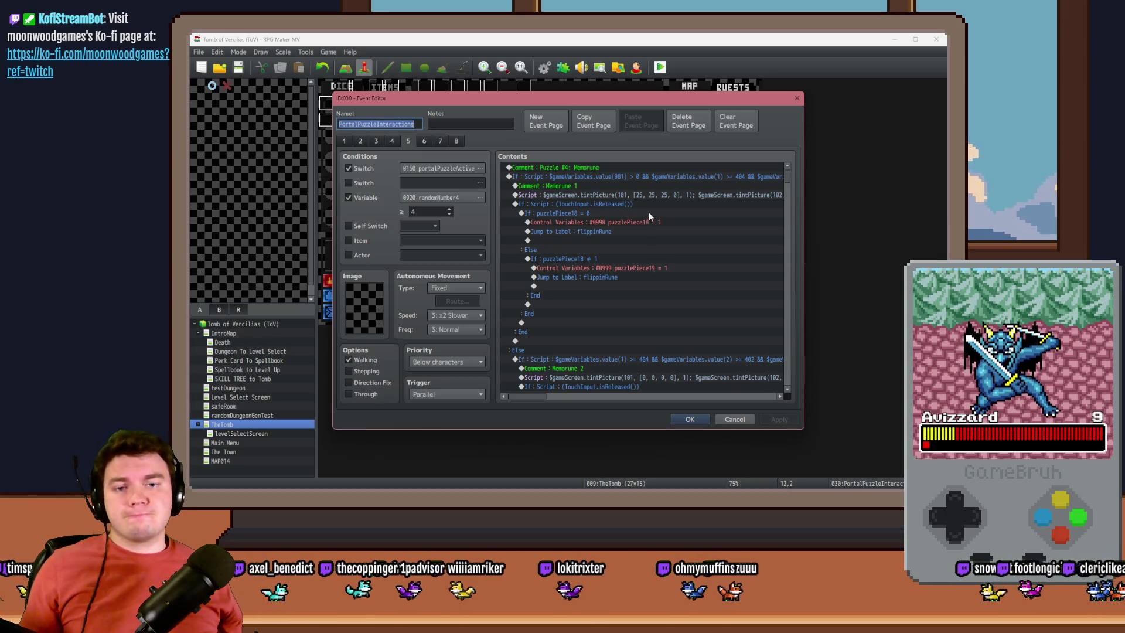
click(654, 196)
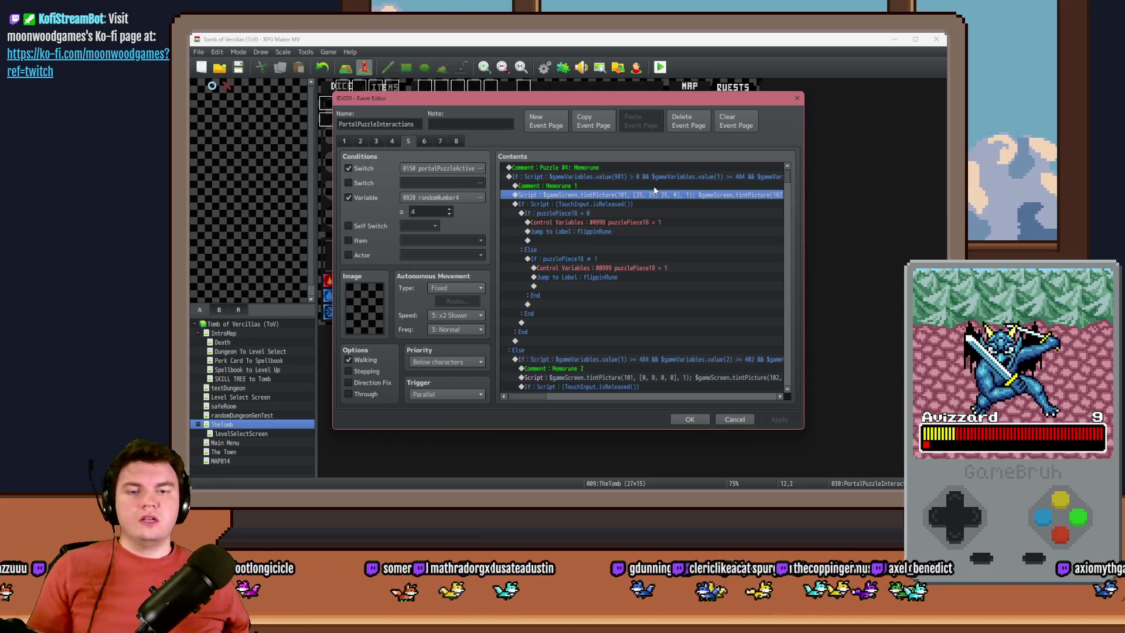
Step: Delete the second tintPicture call so only picture 101 is tinted [25, 25, 25, 0]
double_click(655, 193)
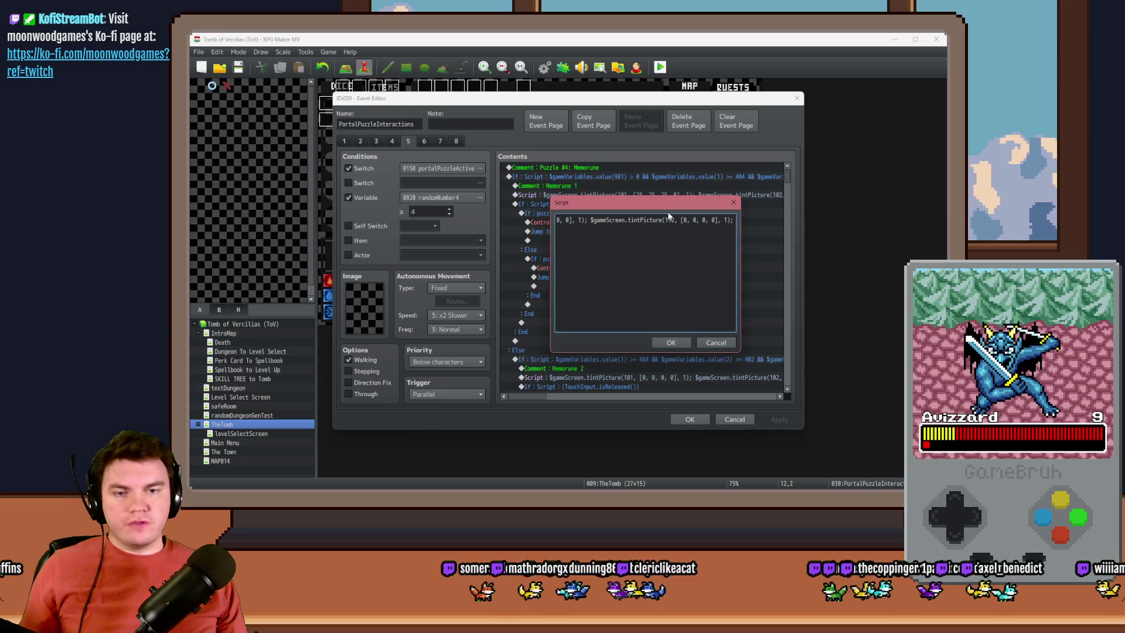
key(shift+Home)
key(shift+Right)
key(shift+Right)
key(shift+Right)
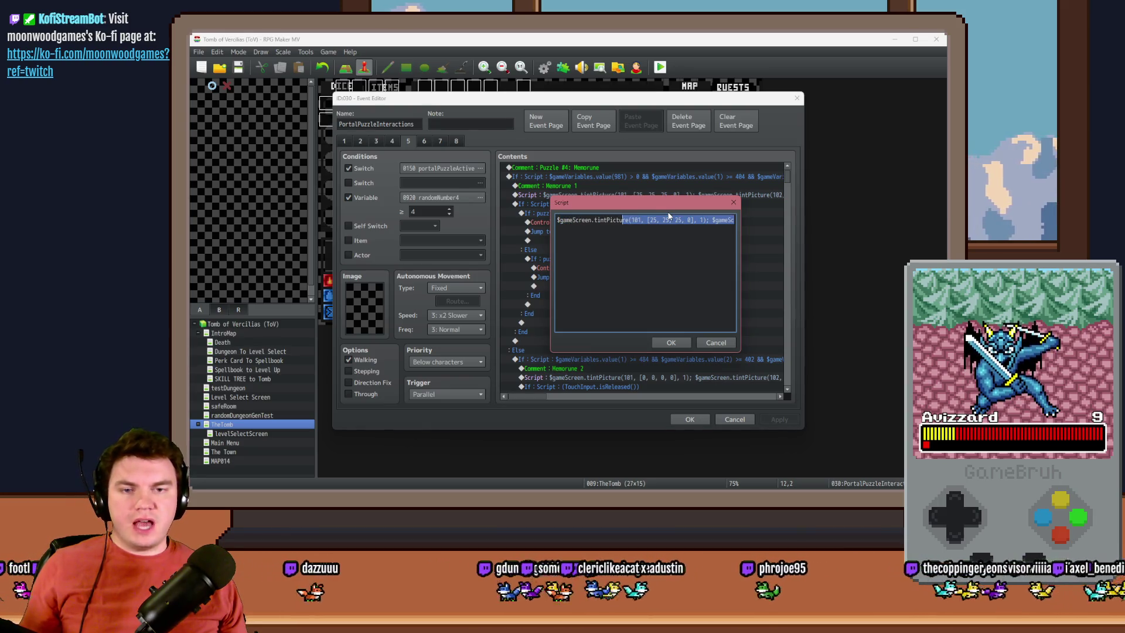
key(shift+Right)
key(shift+Right)
key(shift+Right)
key(shift+Right)
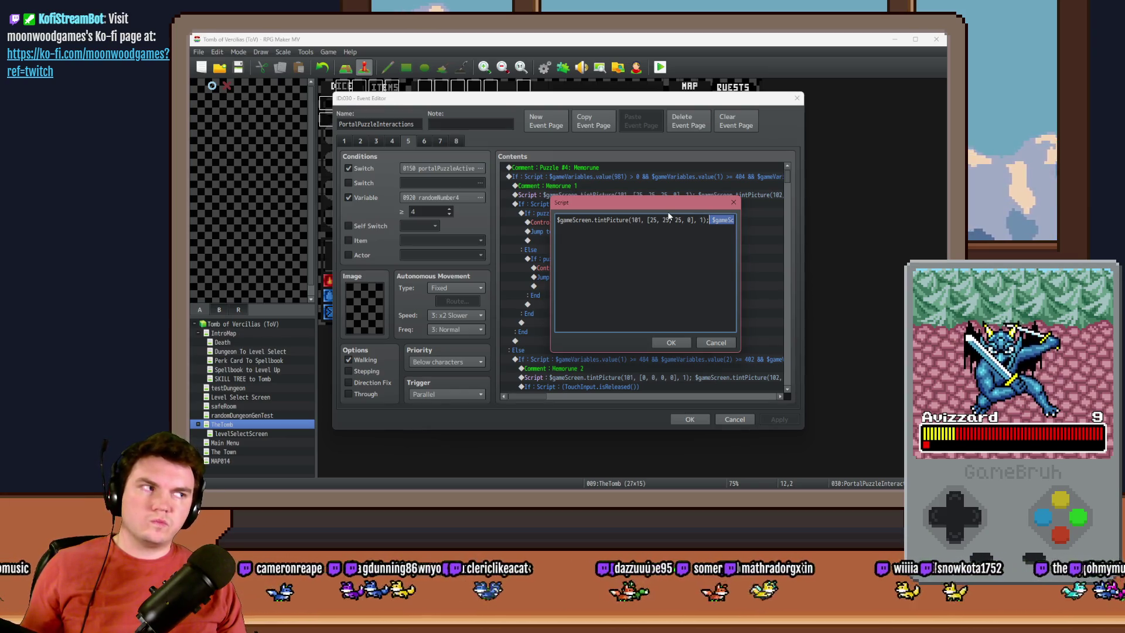
key(Delete)
key(ctrl+Return)
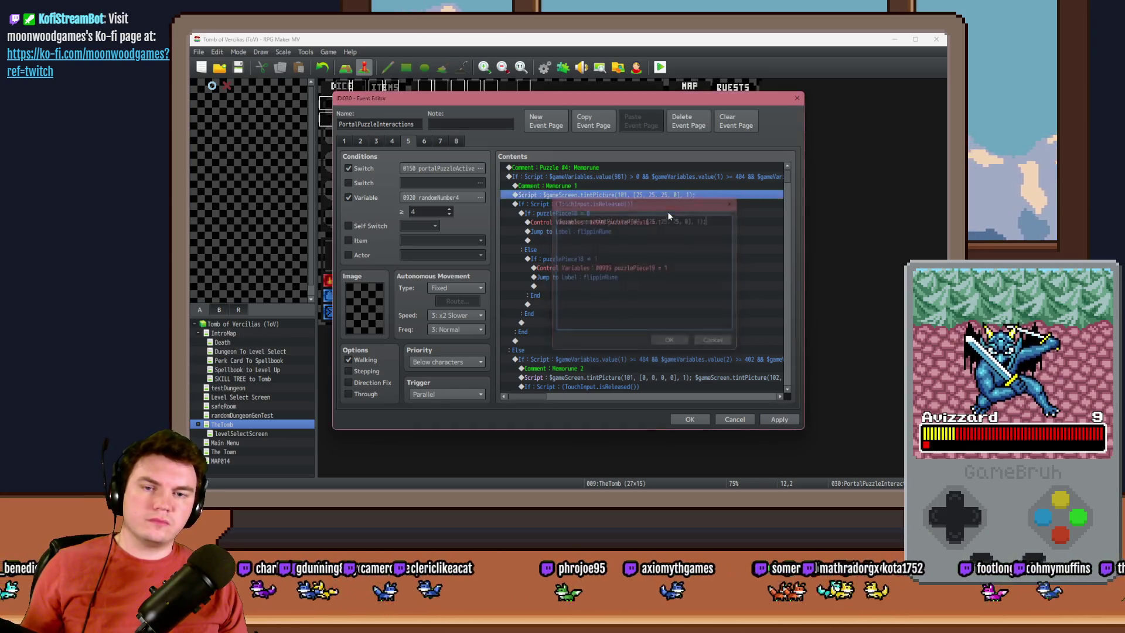
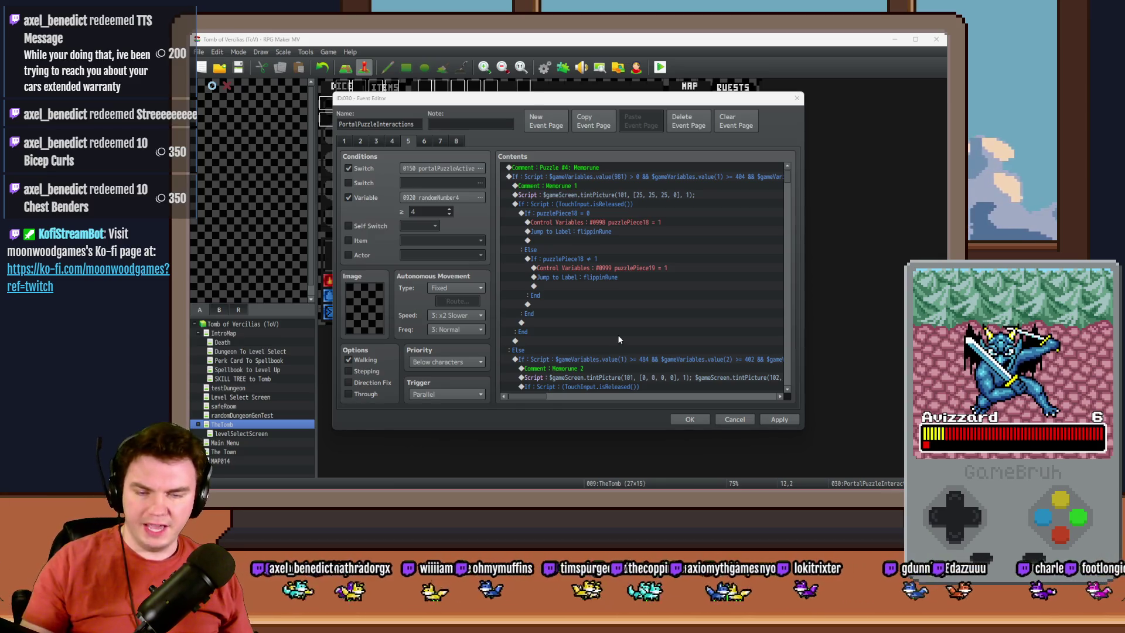
Step: Open the It's a match! branch's tint script and comment out its tint lines with //
drag(788, 177, 796, 367)
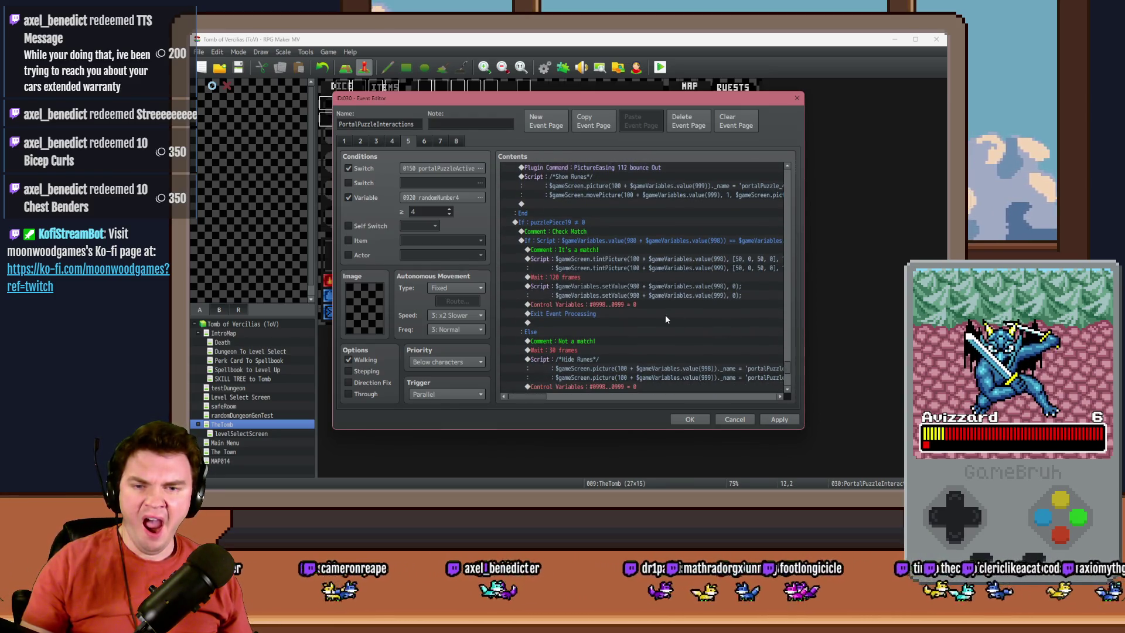
click(681, 259)
click(681, 252)
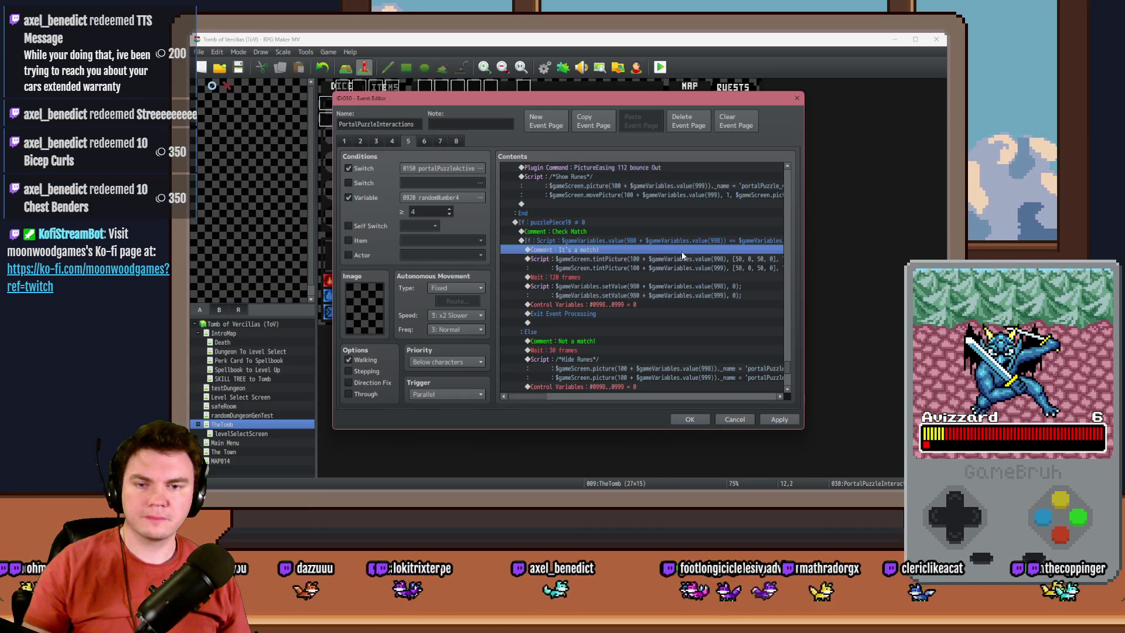
click(684, 260)
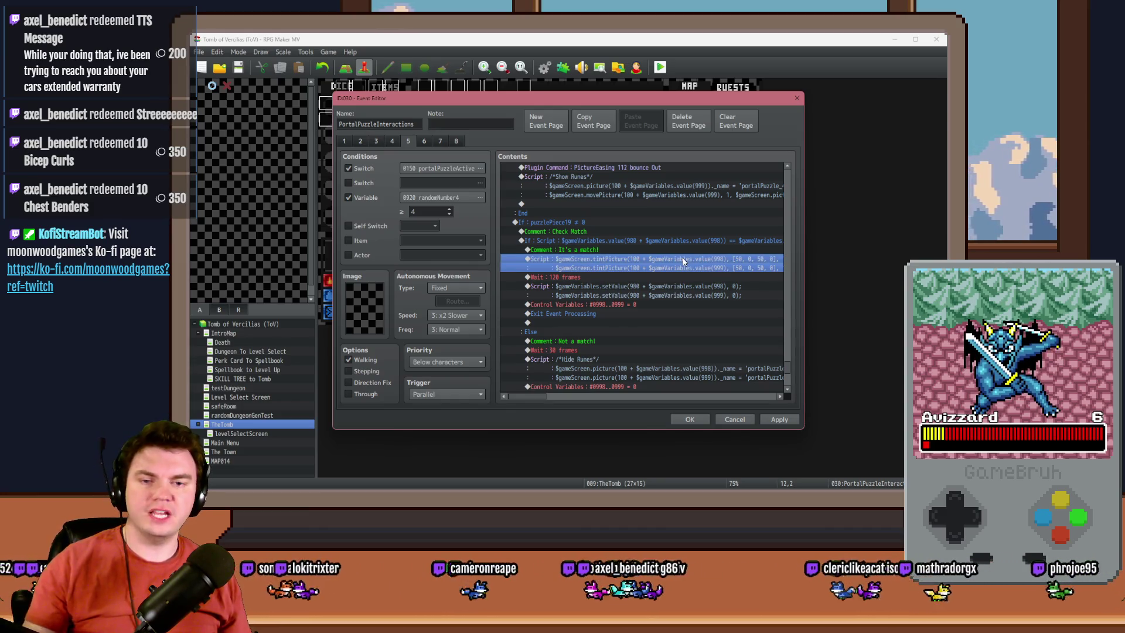
double_click(683, 261)
key(Home)
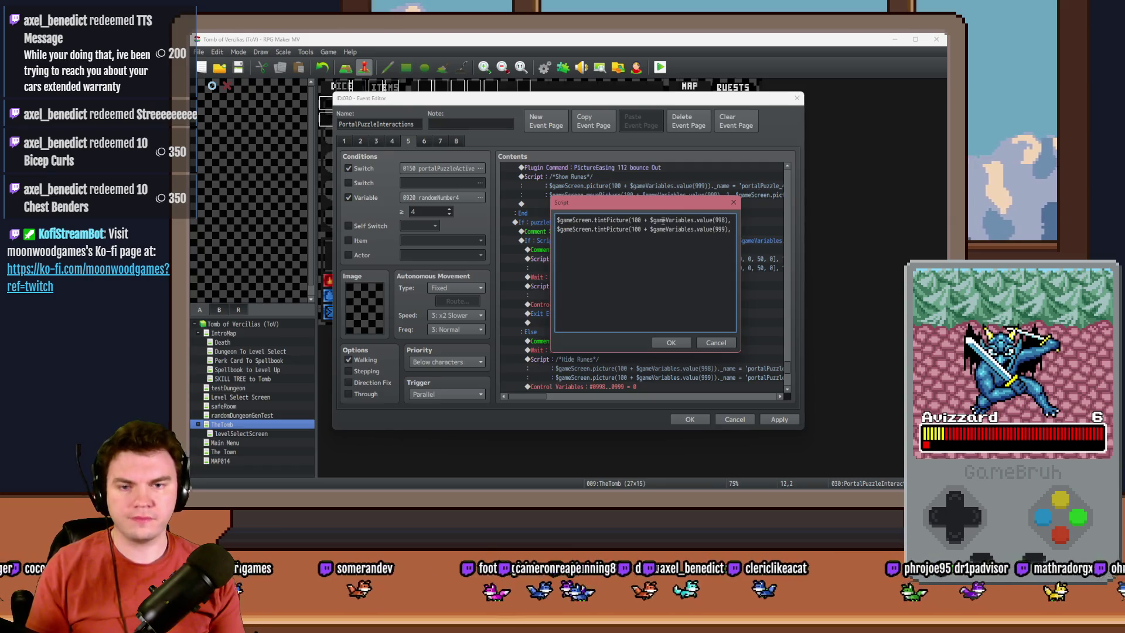
text(//)
text(//)
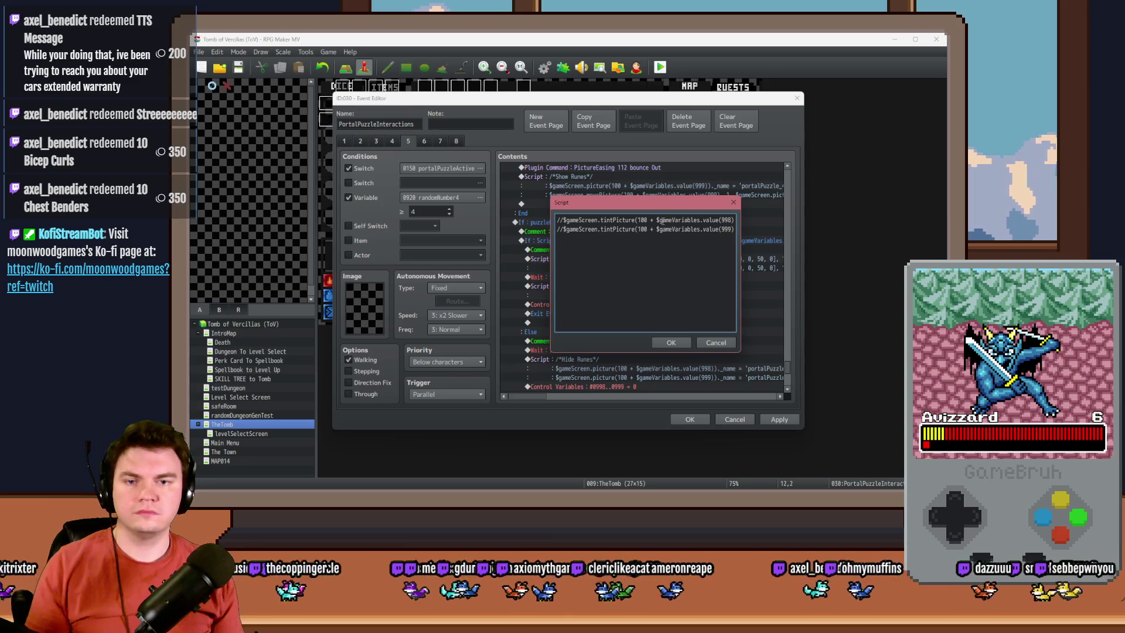
Step: Add $gameScreen.picture()._opacity = 175 lines for pictures 998 and 999, and confirm the script
drag(638, 220, 729, 221)
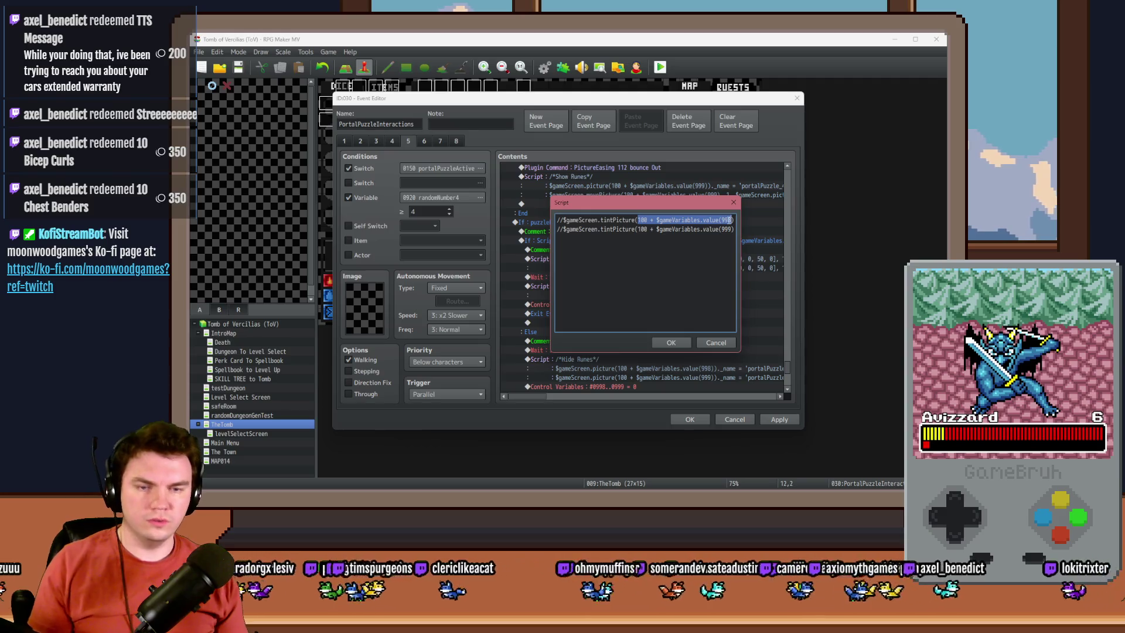
key(End)
key(Right)
key(End)
key(Return)
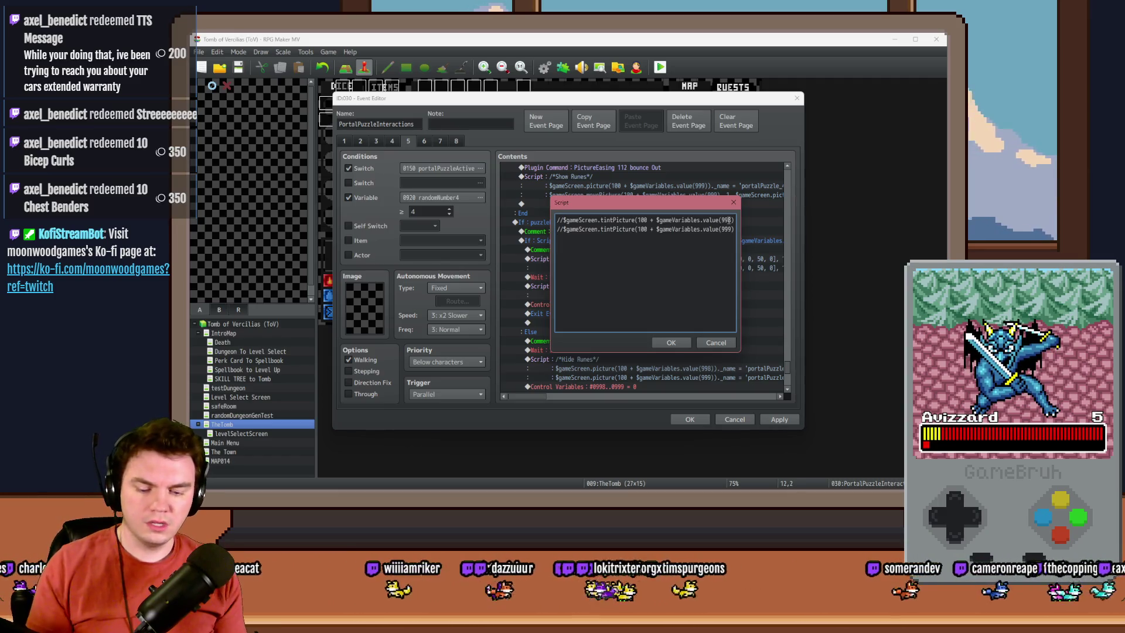
text(gam)
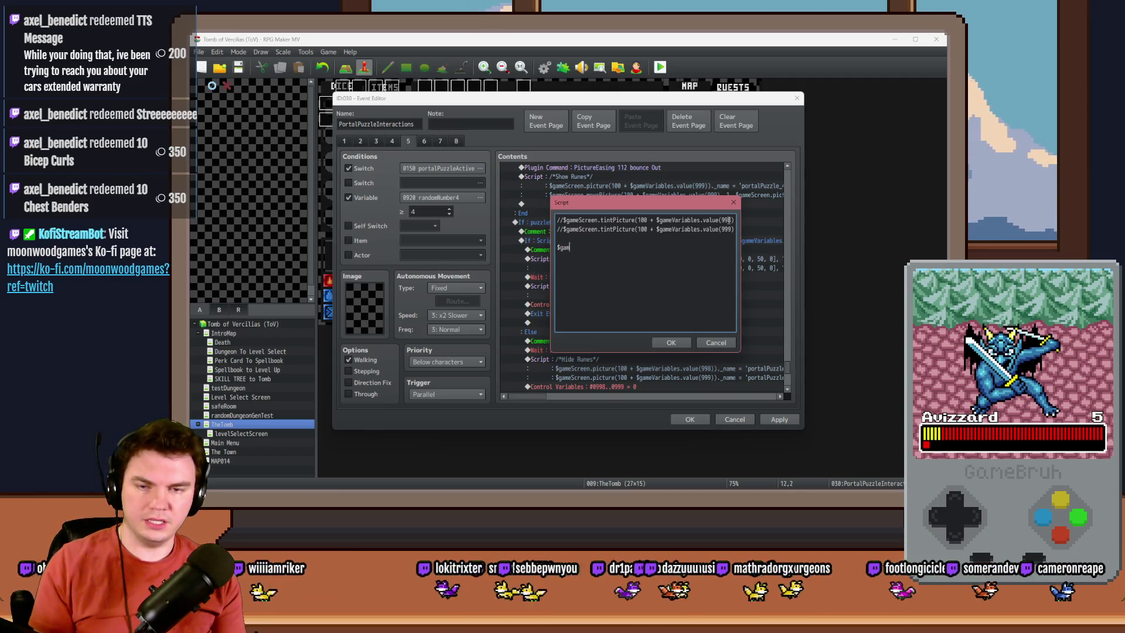
text(eScreen.pic)
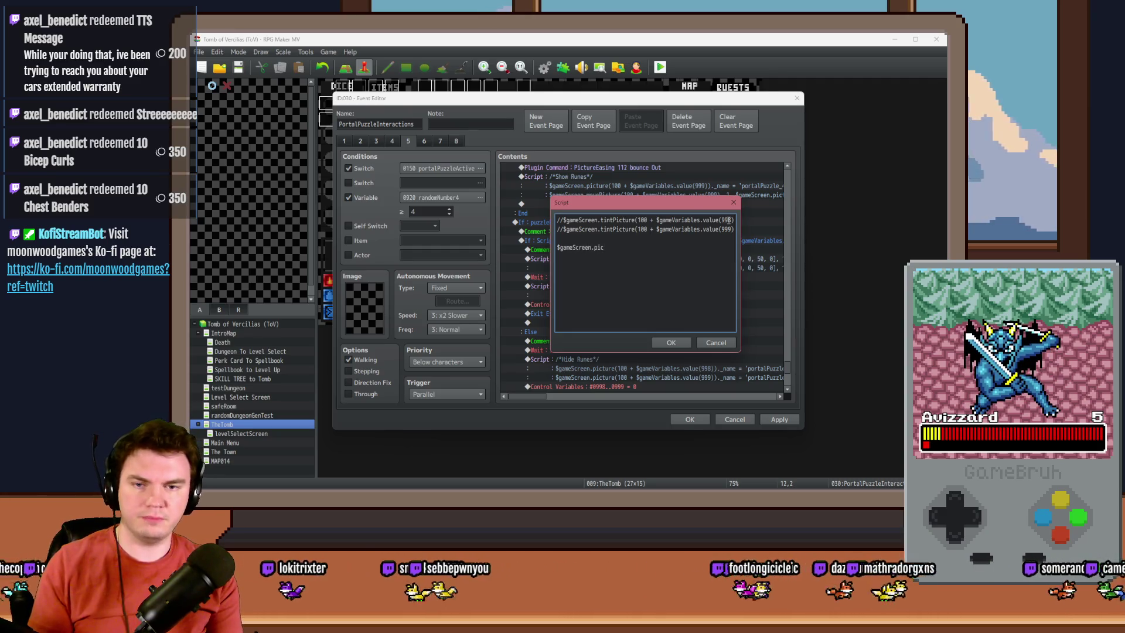
text(ture())
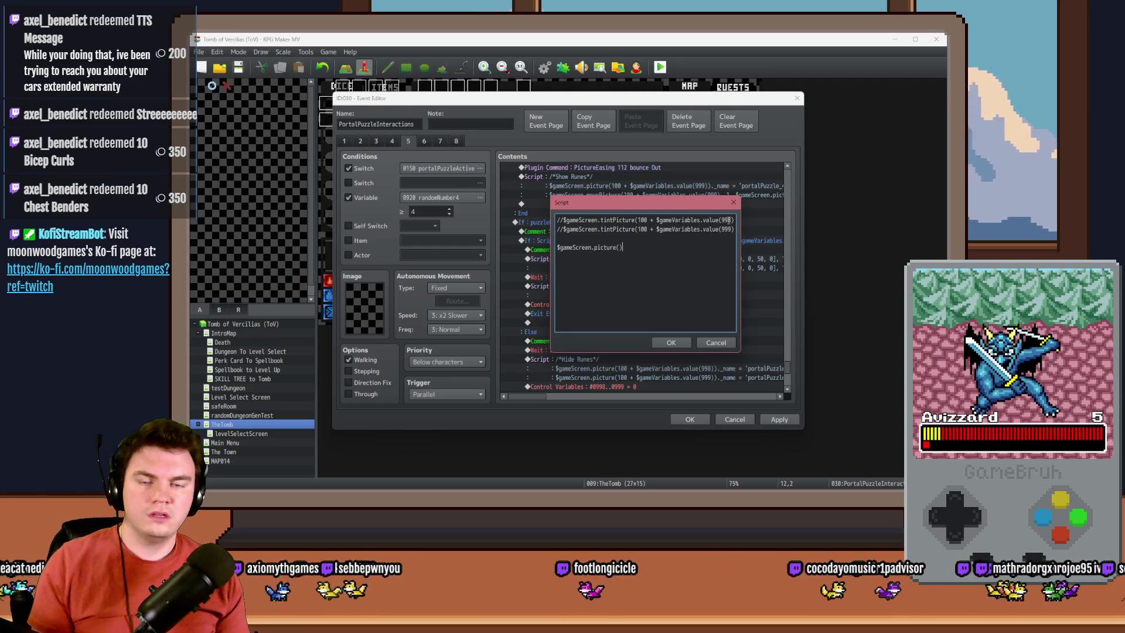
text(100 + $gameVariables.value(998))
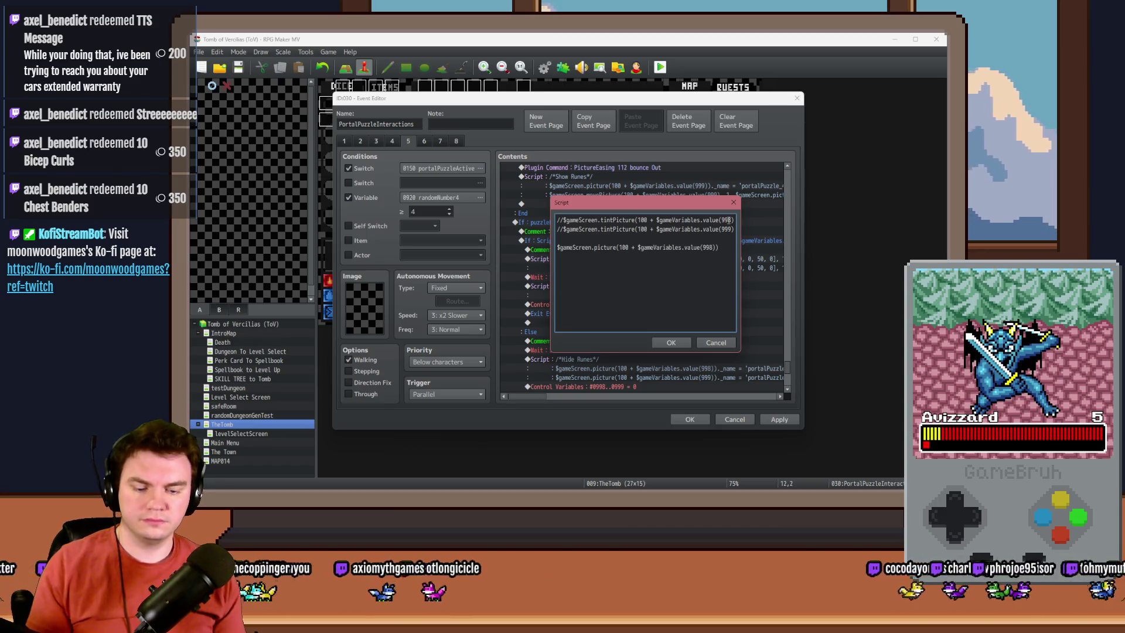
text(._opacity =)
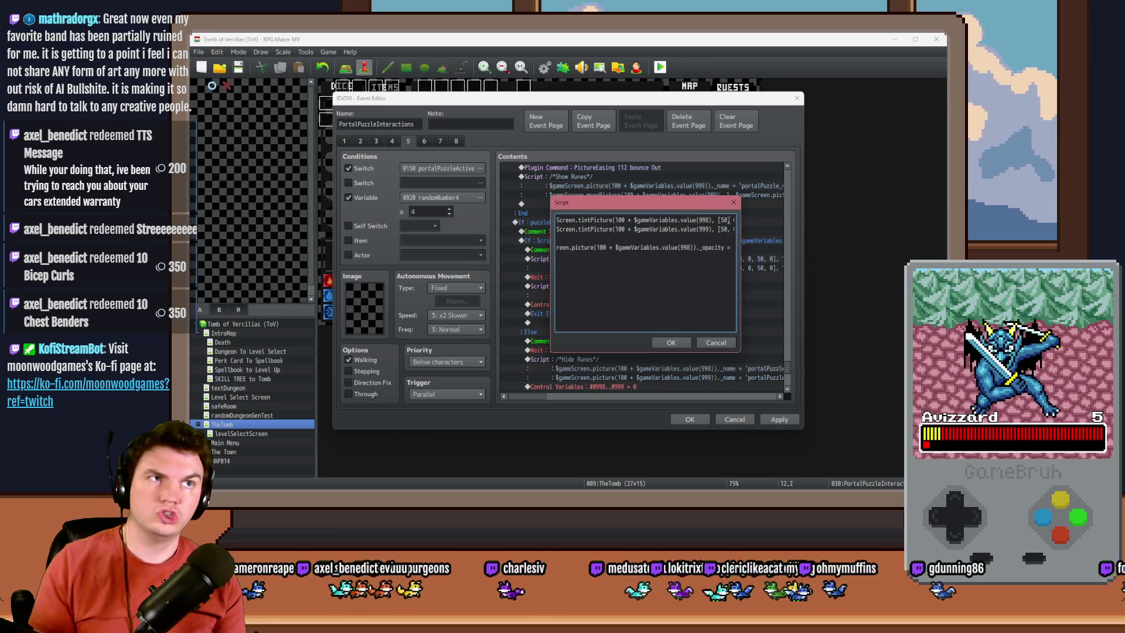
text( 175;)
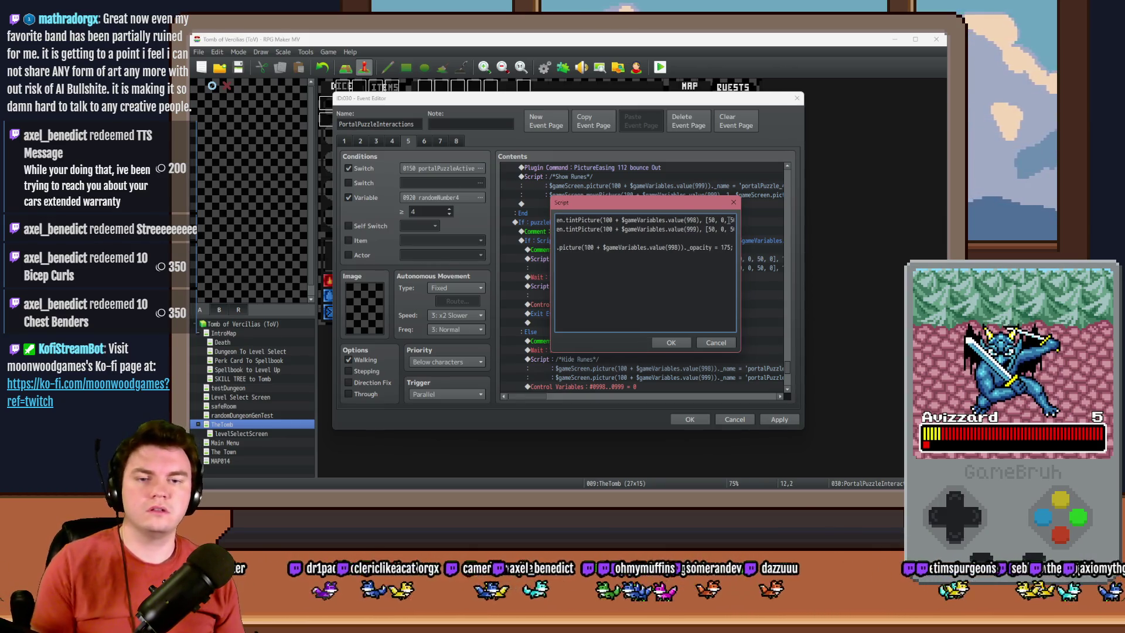
key(Return)
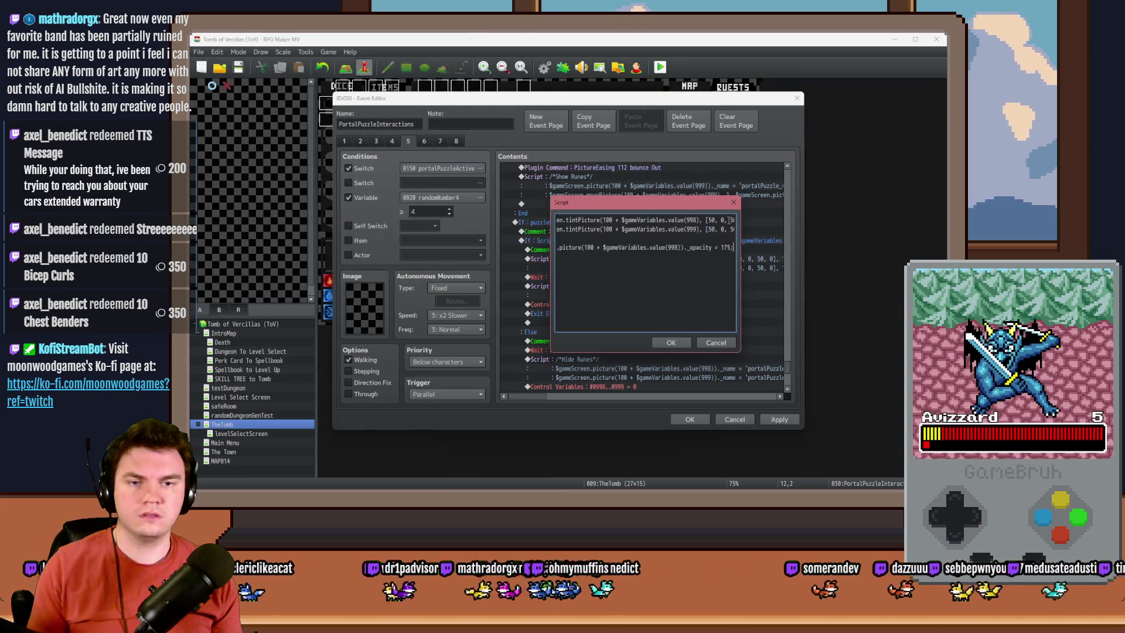
key(ctrl+v)
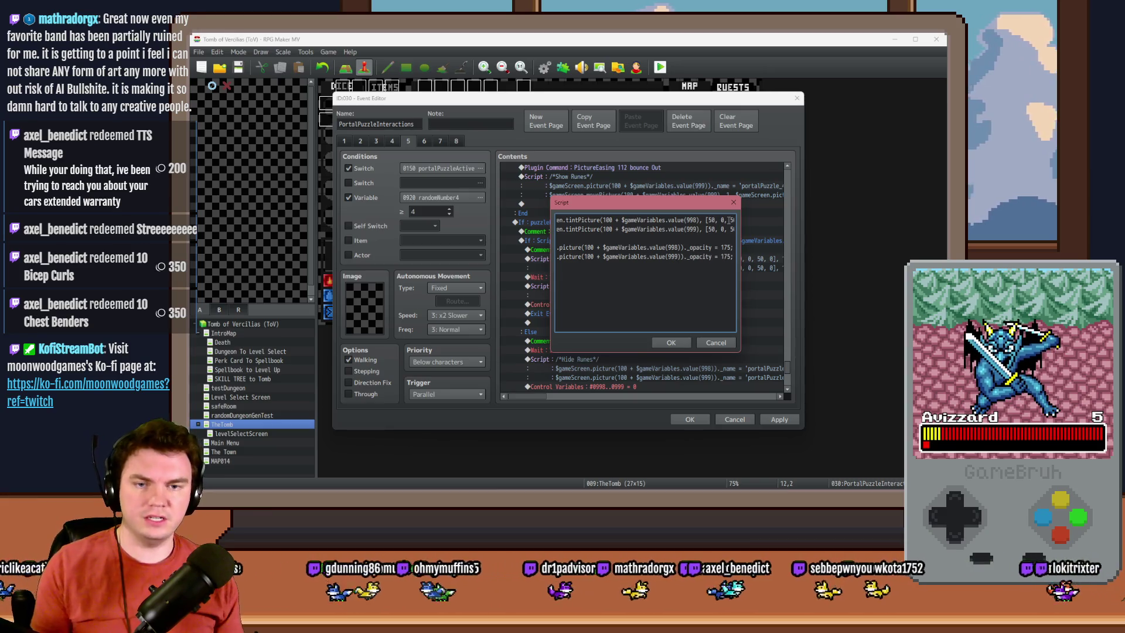
click(674, 343)
drag(788, 367, 803, 170)
click(672, 369)
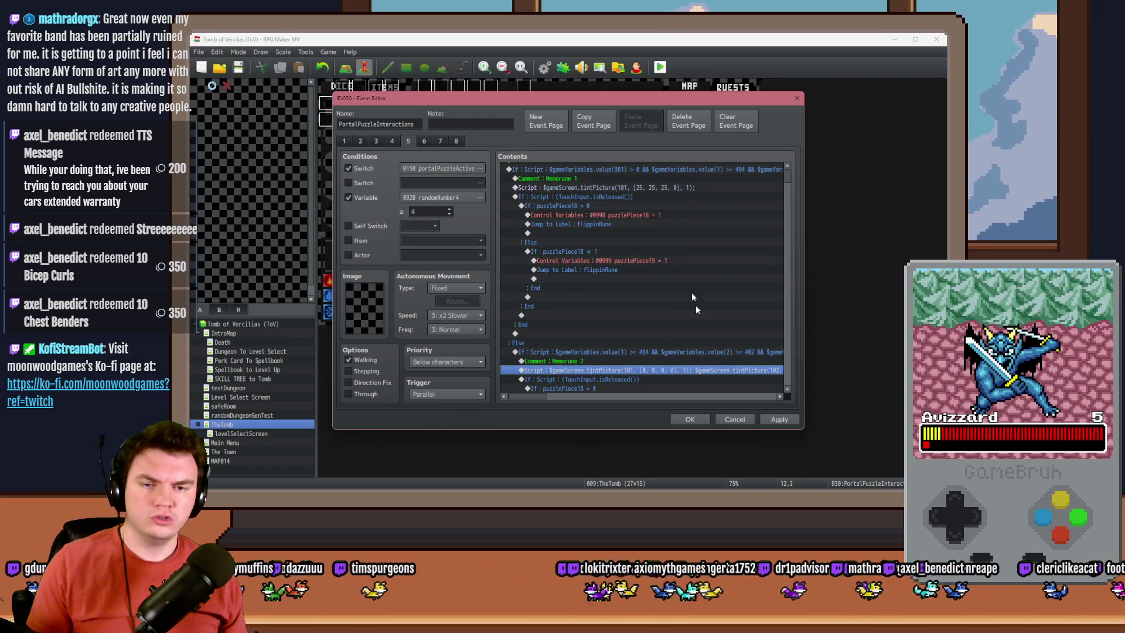
Step: Replace Memorune 1's script with the two-picture tint, setting pictures 101 and 102 to 25, and apply
click(671, 188)
key(ctrl+v)
key(Delete)
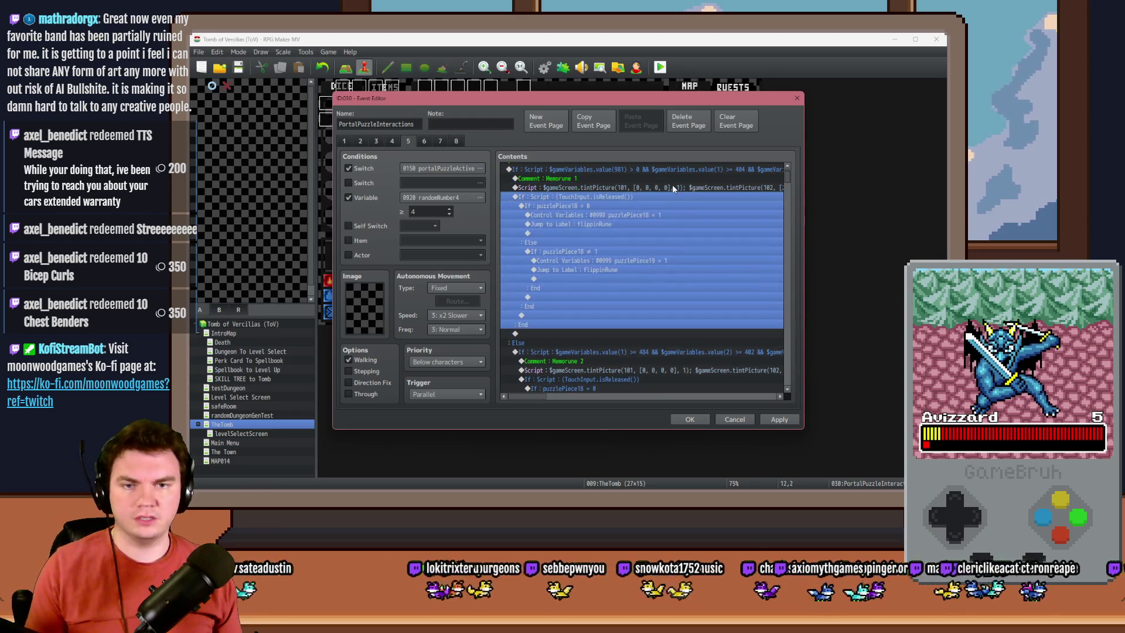
double_click(673, 187)
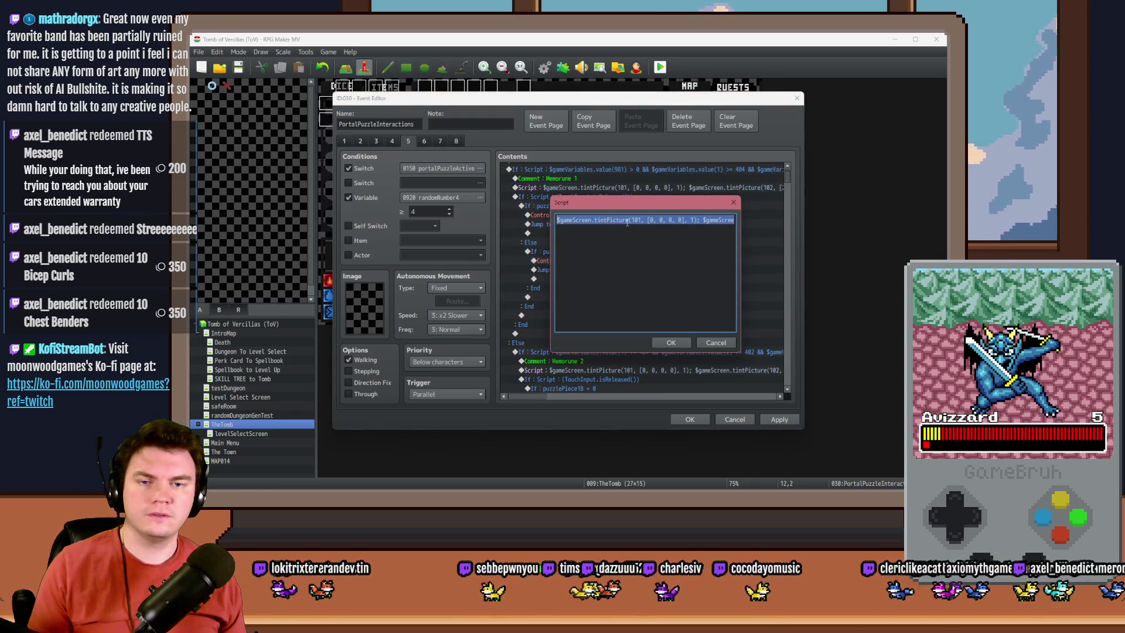
double_click(652, 220)
text(25)
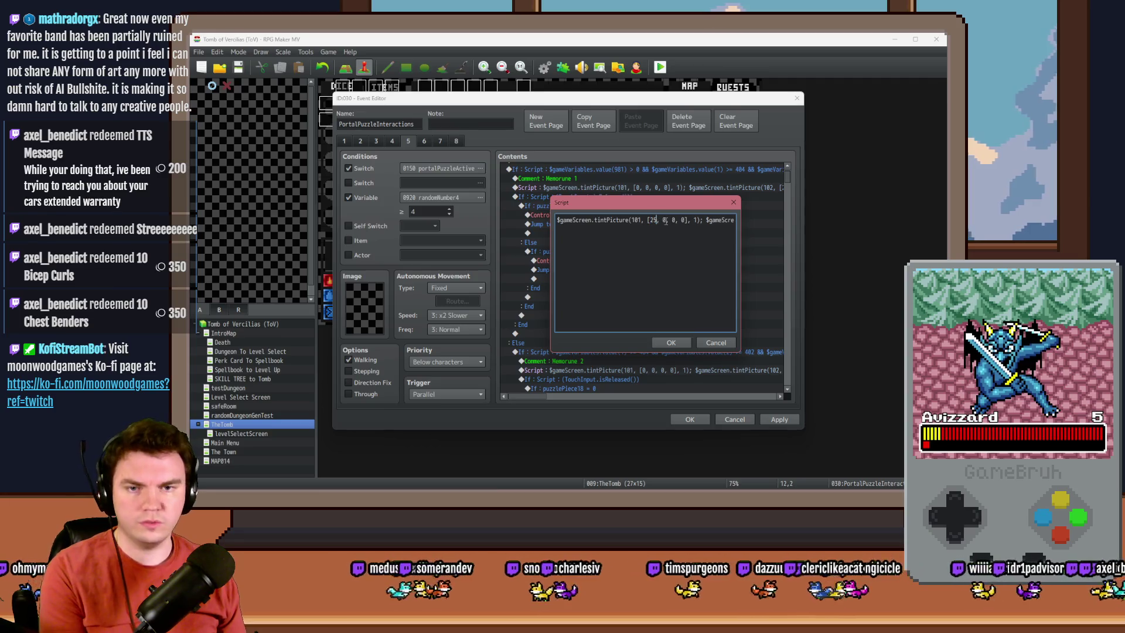
double_click(664, 220)
text(25)
double_click(680, 220)
text(25)
drag(720, 219, 743, 220)
text(25)
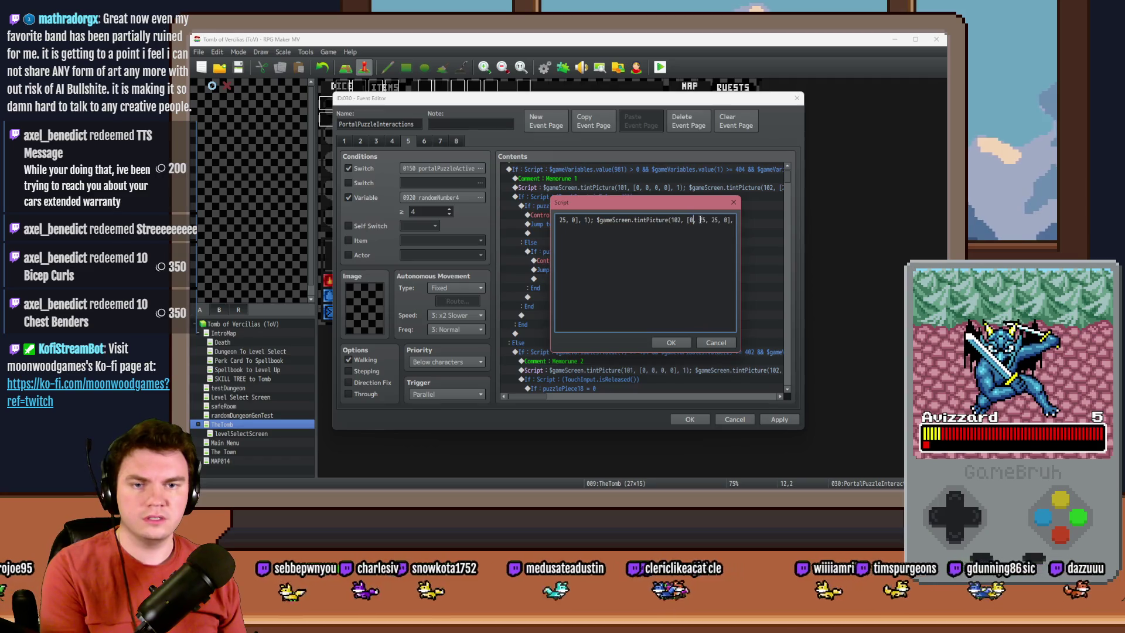
click(671, 343)
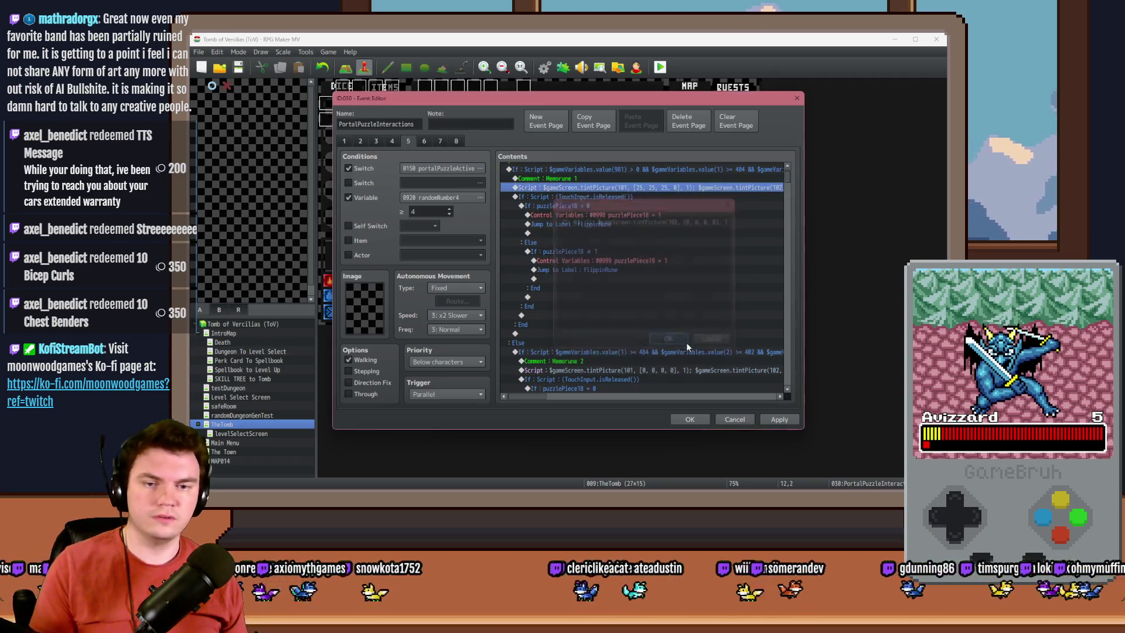
click(779, 419)
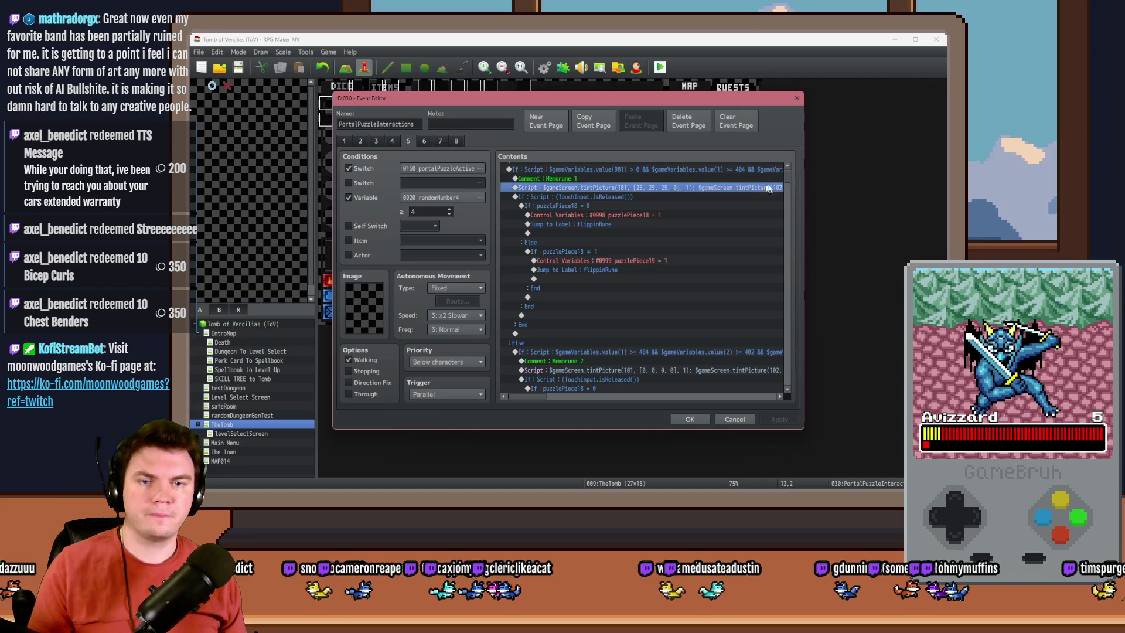
Step: Change the ELSE branch tint of picture 101 to [0, 0, 0, 0] and close the event editor
drag(789, 175, 796, 308)
click(627, 290)
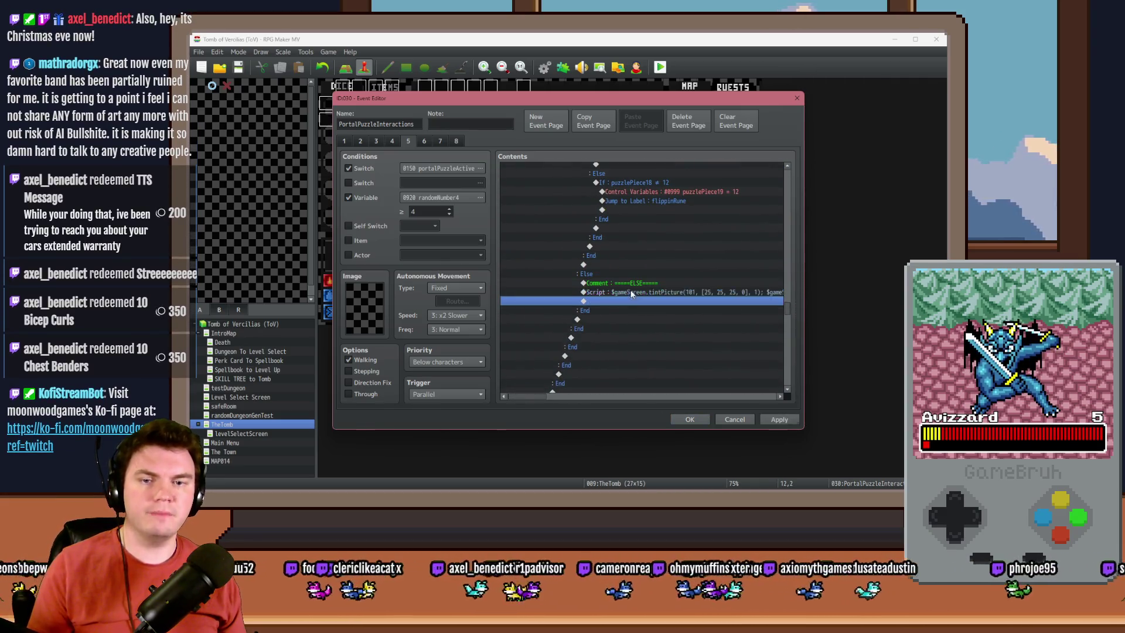
double_click(639, 293)
key(ctrl+a)
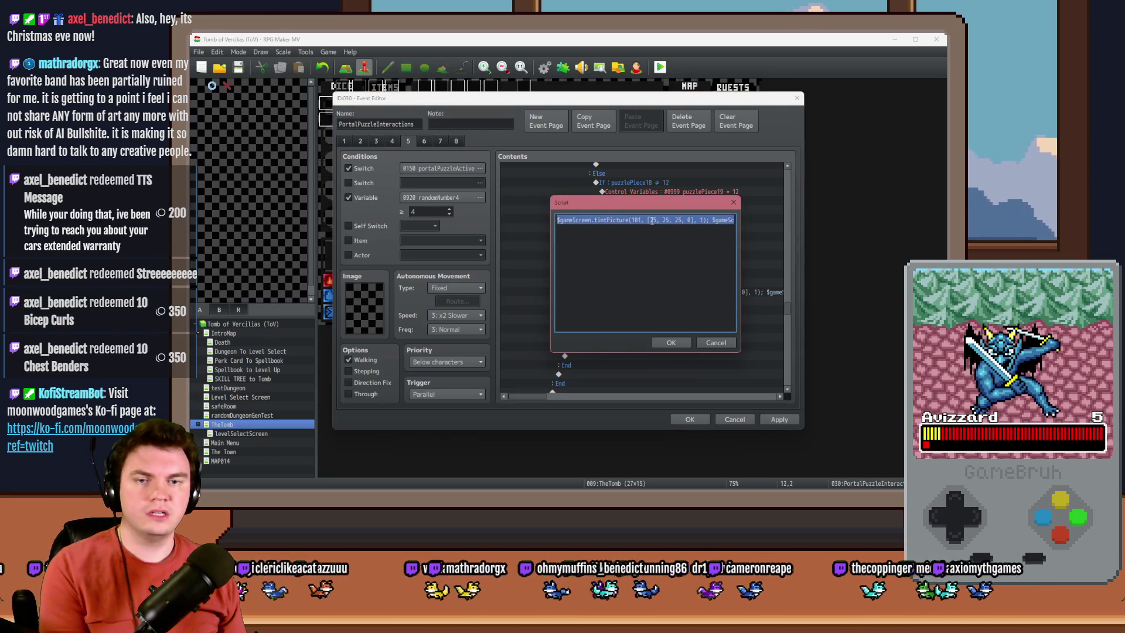
click(652, 220)
double_click(663, 220)
text(0)
double_click(672, 220)
text(0)
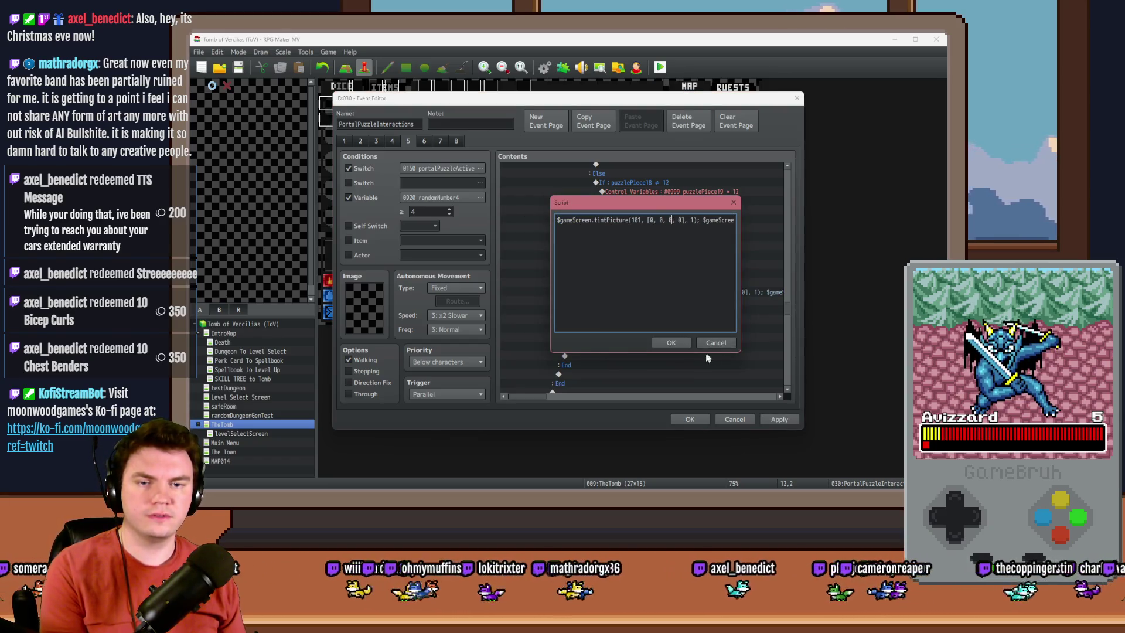
click(671, 342)
click(686, 418)
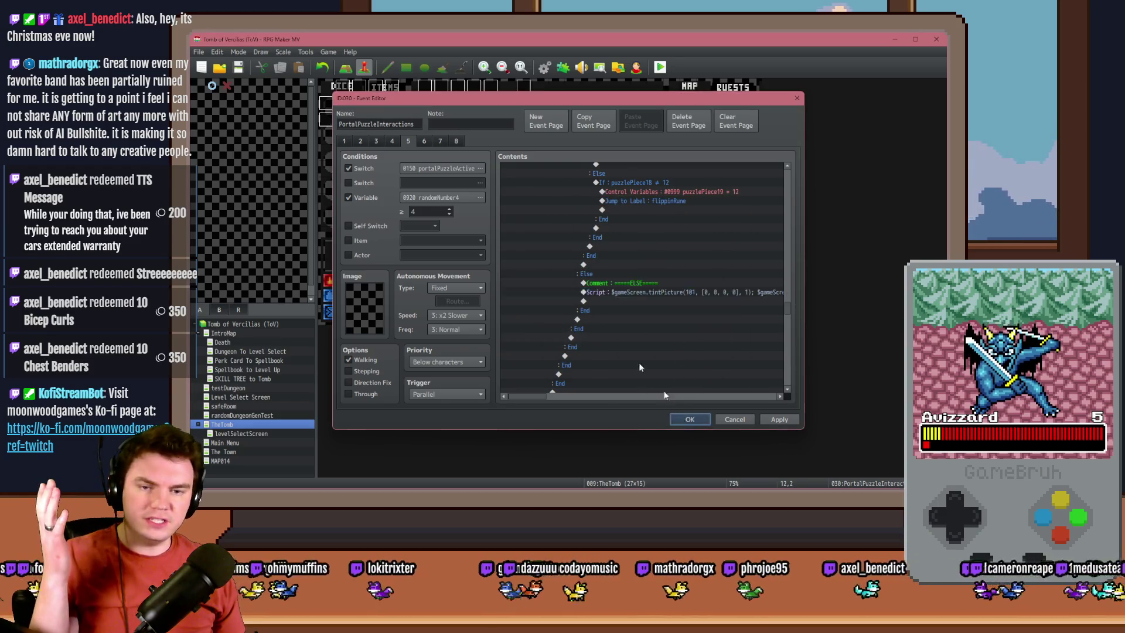
Step: Playtest, take the Daggers of Damage perk, open the rune-arch glyph puzzle, then quit with Alt+F4
click(661, 68)
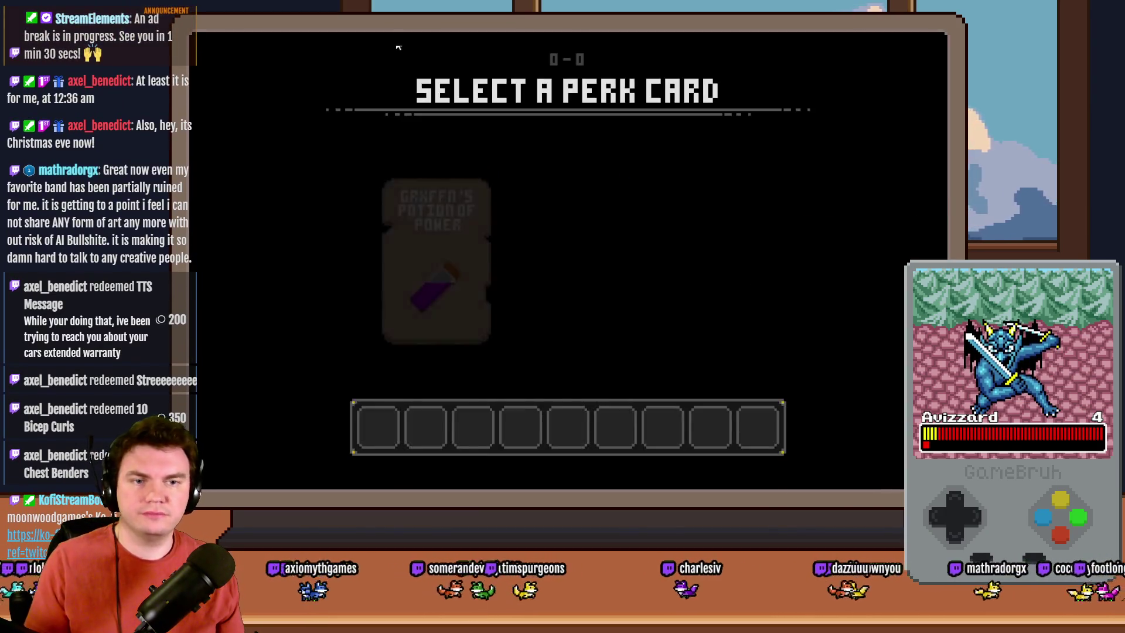
click(579, 219)
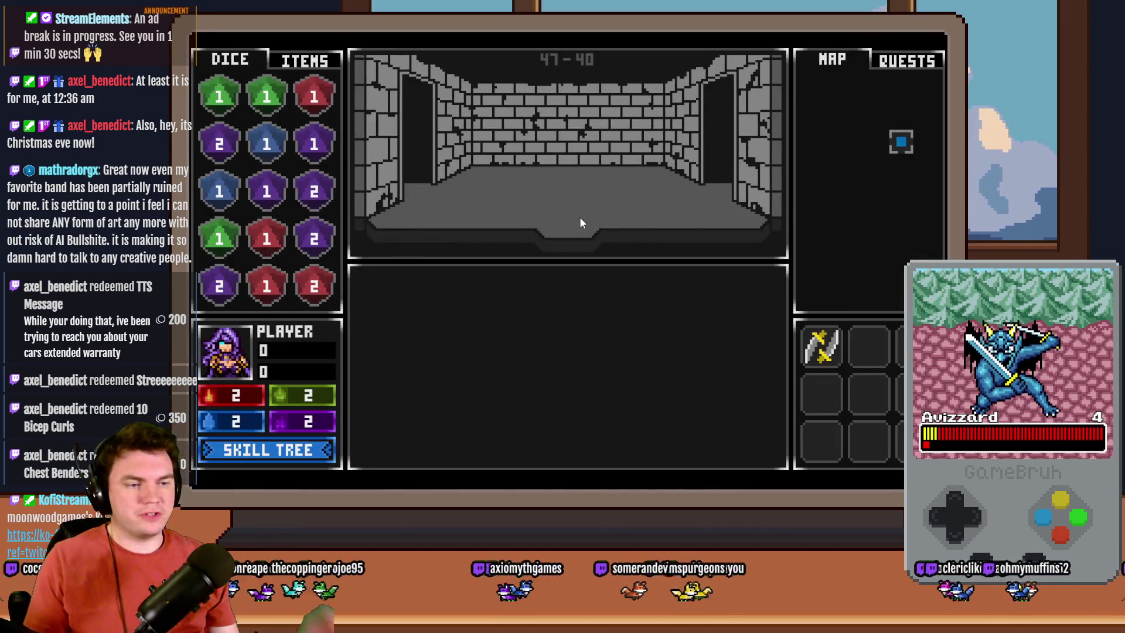
click(581, 223)
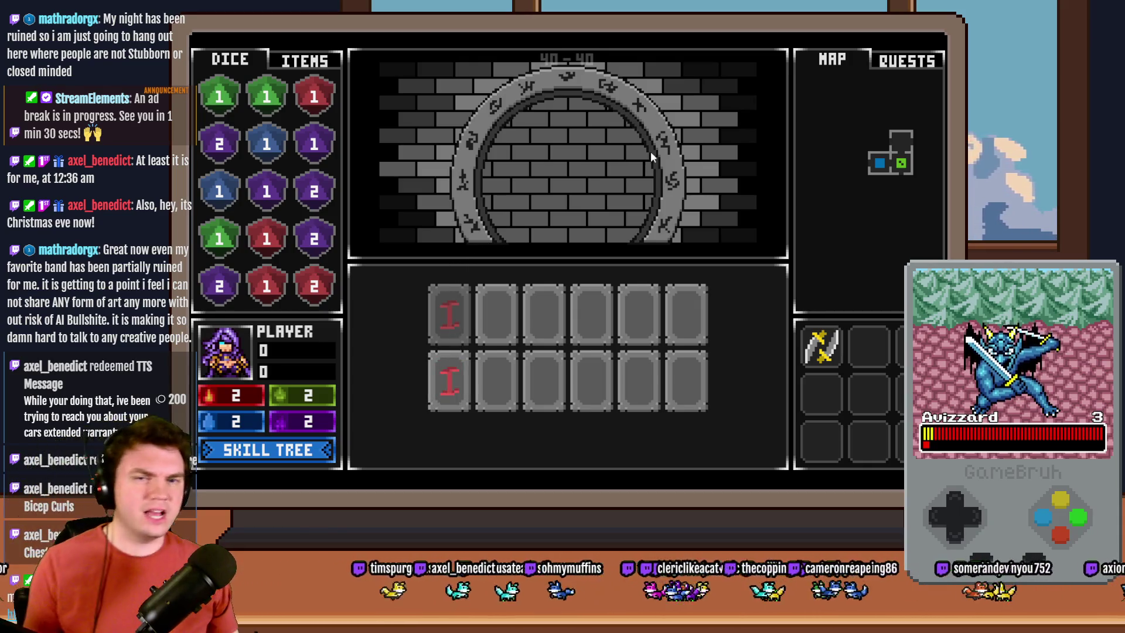
key(alt+F4)
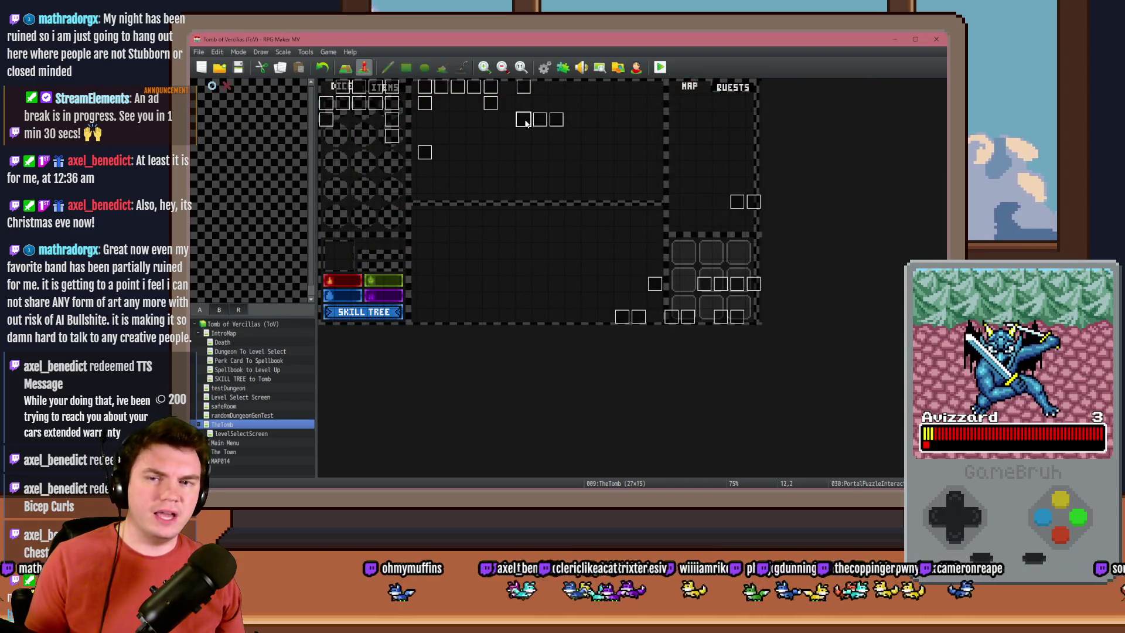
Step: Open the matched-pieces script on page 5 of the PortalPuzzleInteractions event
double_click(527, 125)
click(408, 142)
drag(785, 180, 799, 361)
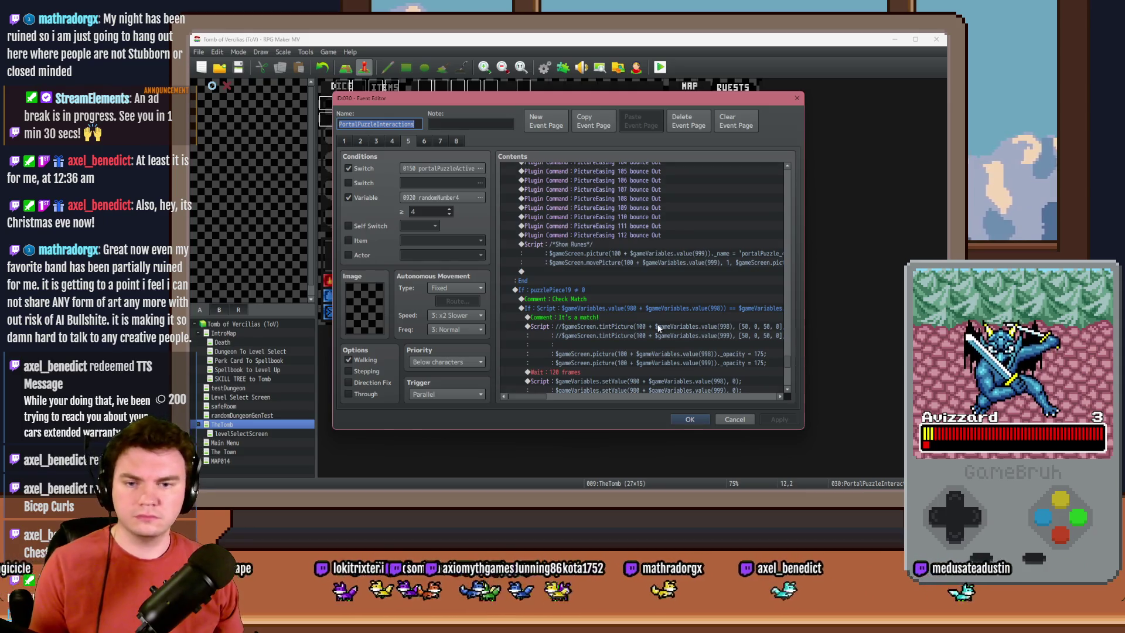
scroll(657, 325, down, 2)
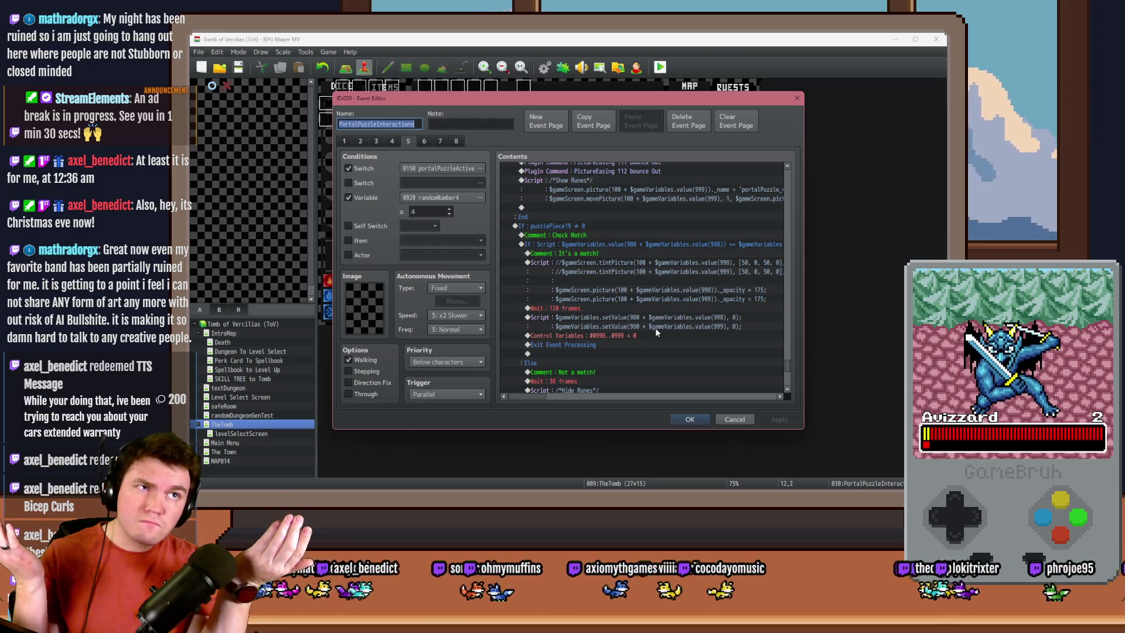
click(649, 288)
double_click(651, 261)
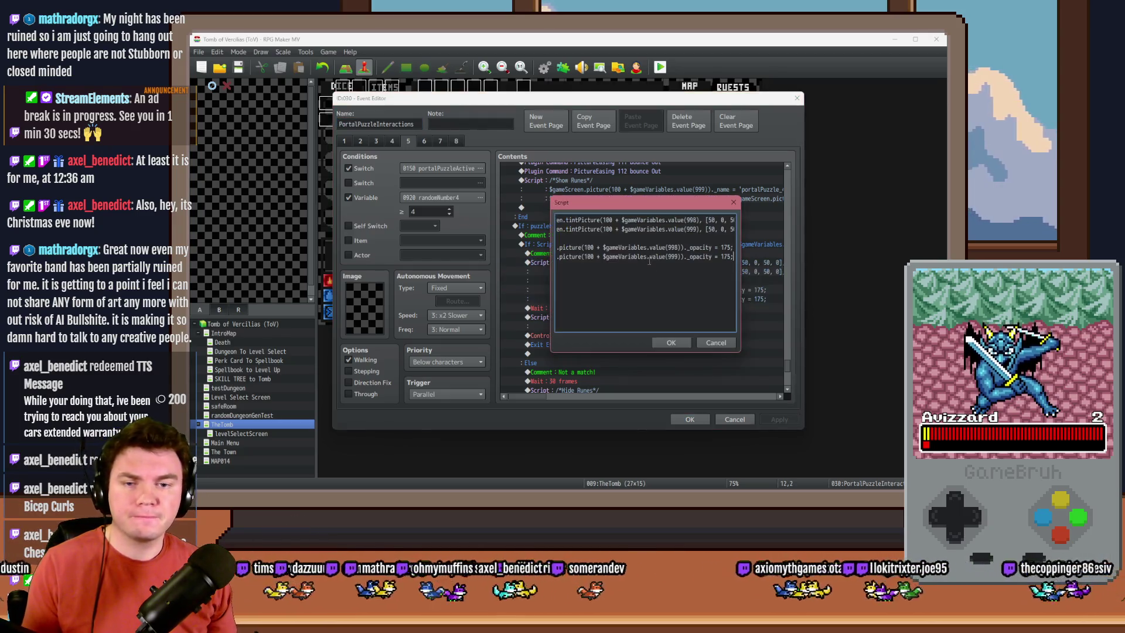
Step: Change both matched-piece opacity values from 175 to 125 and confirm the script
double_click(725, 247)
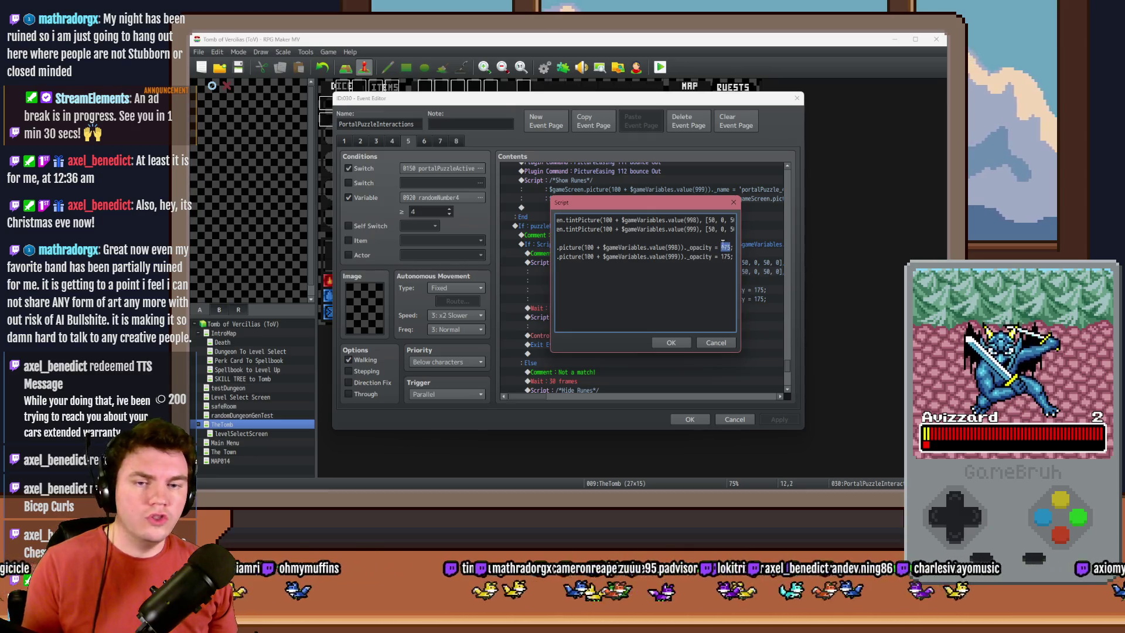
click(724, 220)
key(End)
double_click(695, 248)
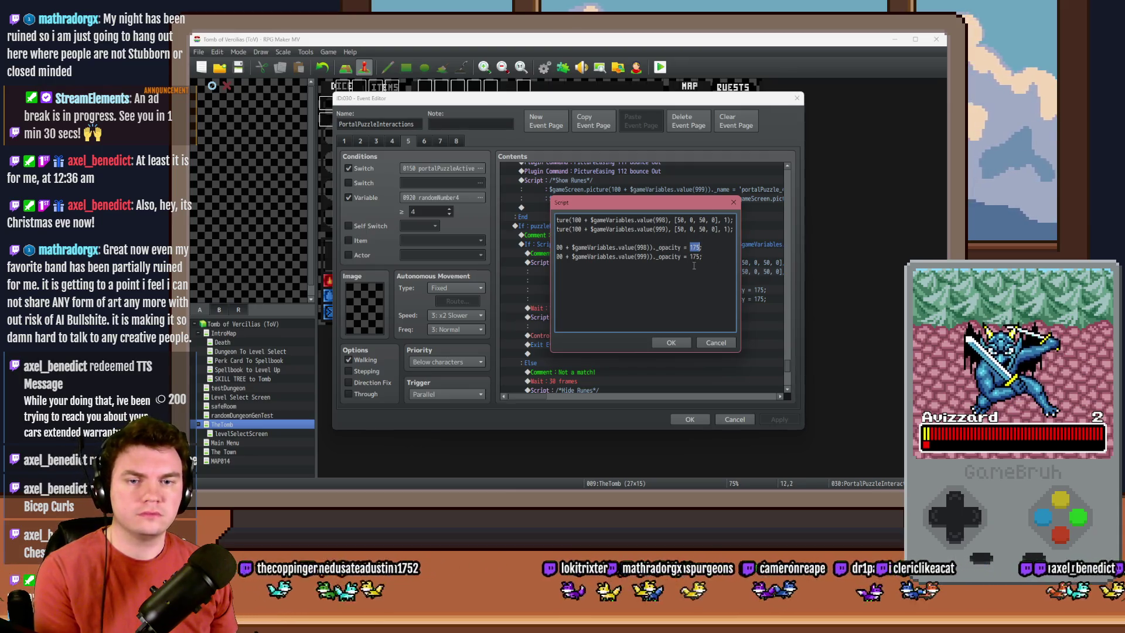
text(125)
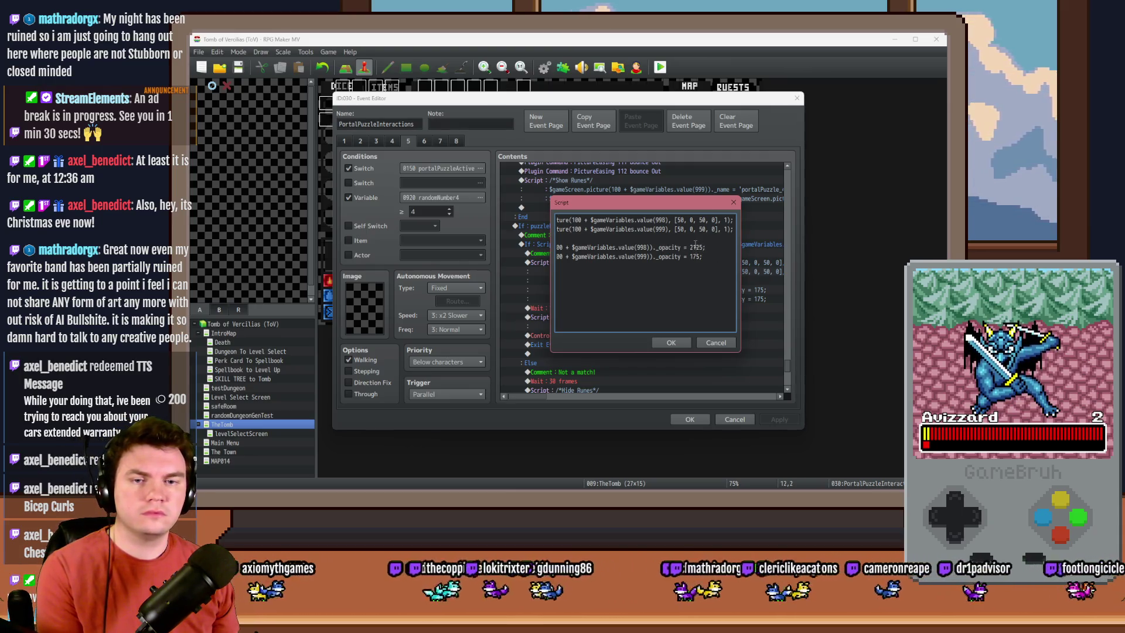
double_click(695, 257)
text(125)
drag(656, 257, 553, 256)
click(614, 260)
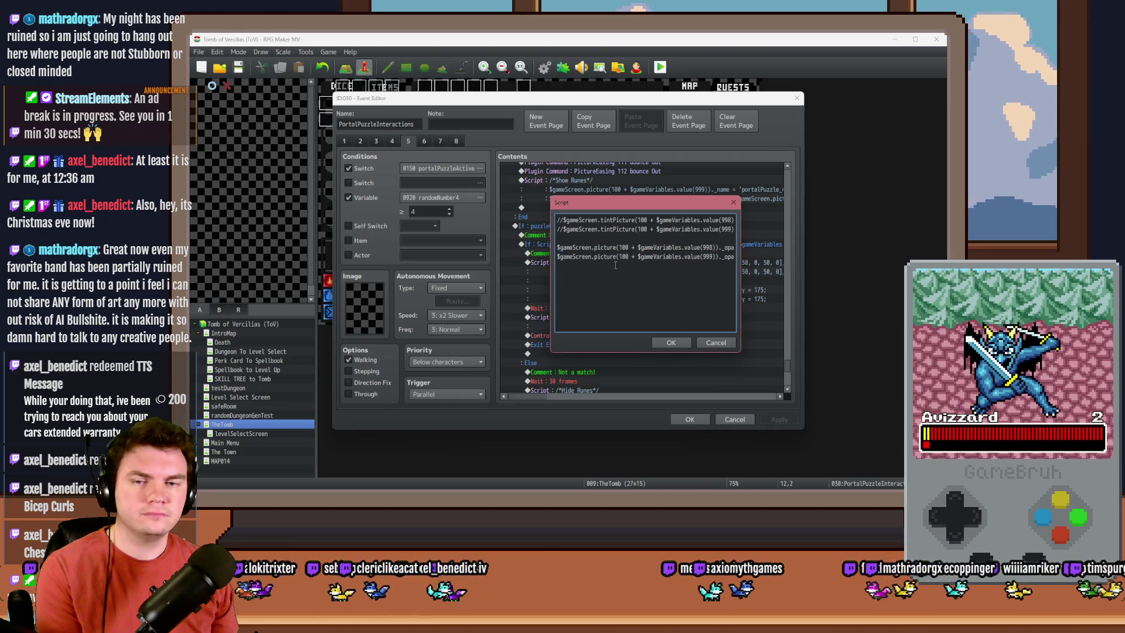
click(672, 341)
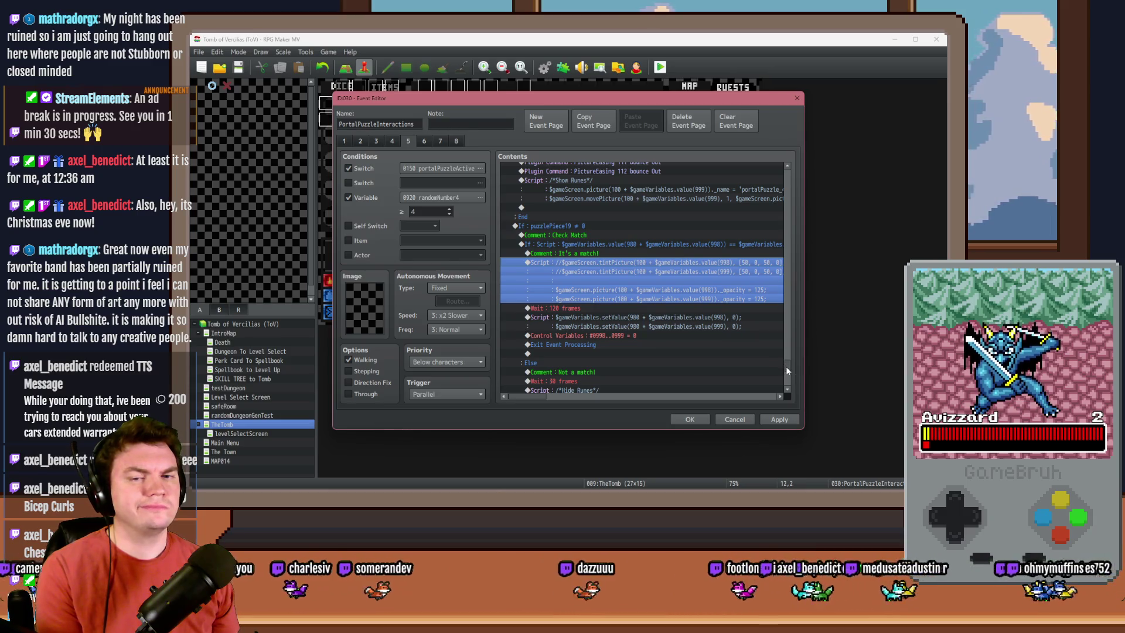
Step: Copy the 30-frame wait below It's a match!, change it to 20 frames, and save the project
scroll(786, 367, up, 3)
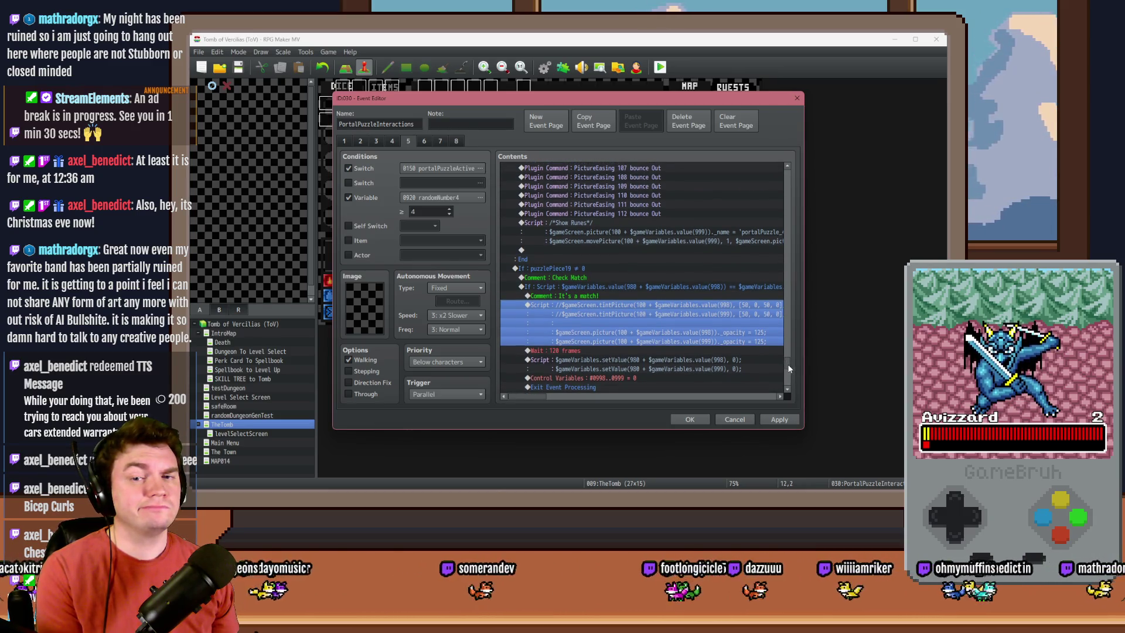
scroll(789, 368, up, 2)
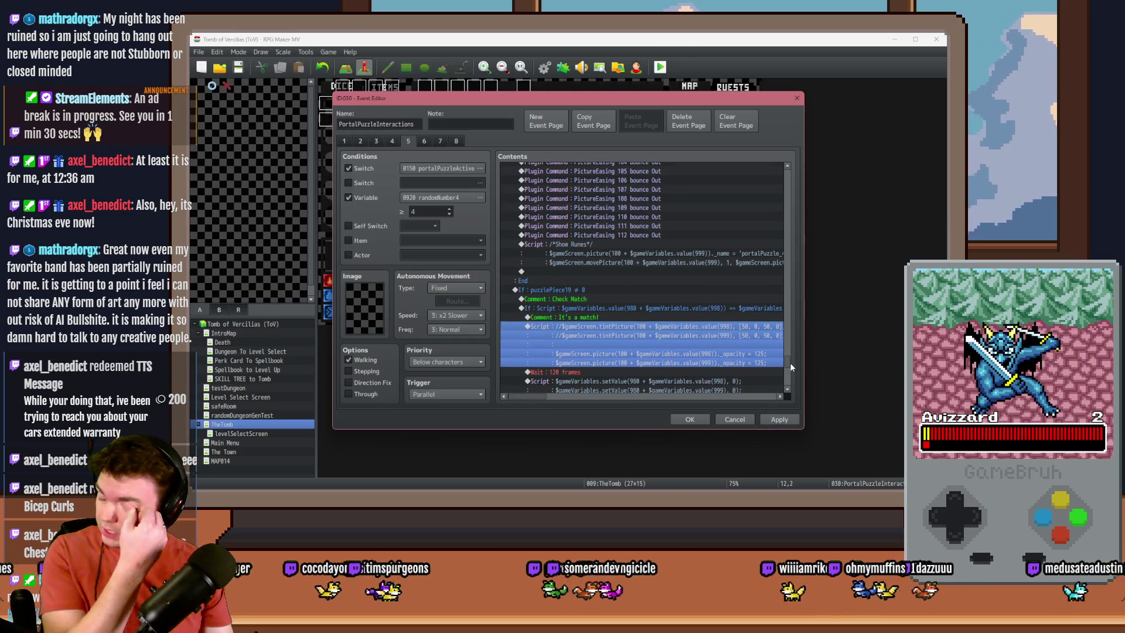
scroll(790, 362, down, 3)
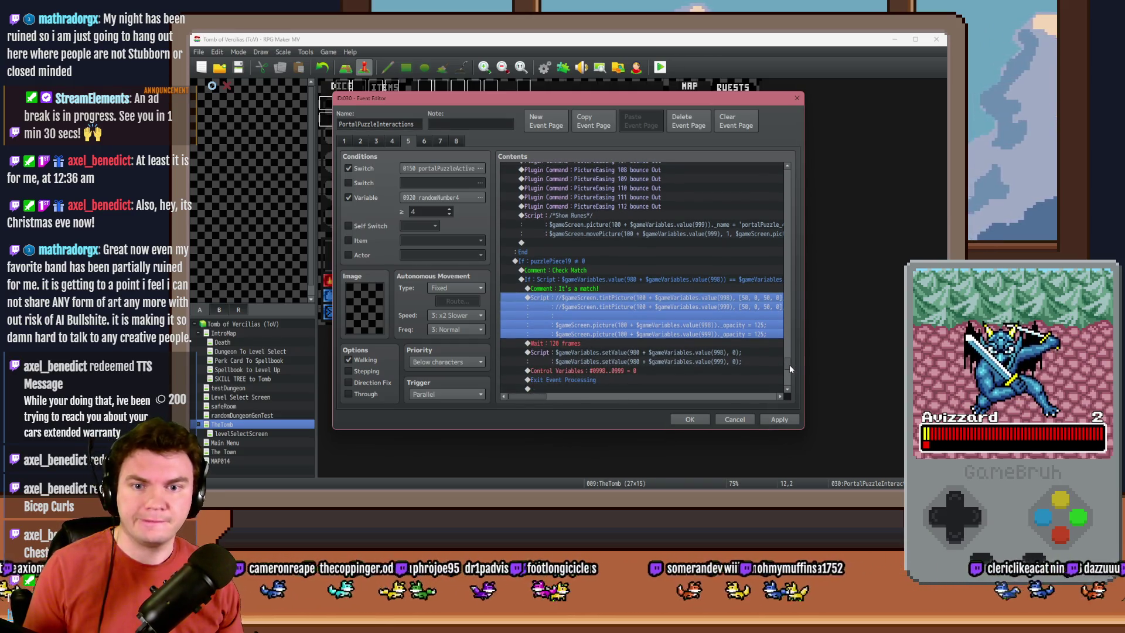
scroll(789, 364, up, 1)
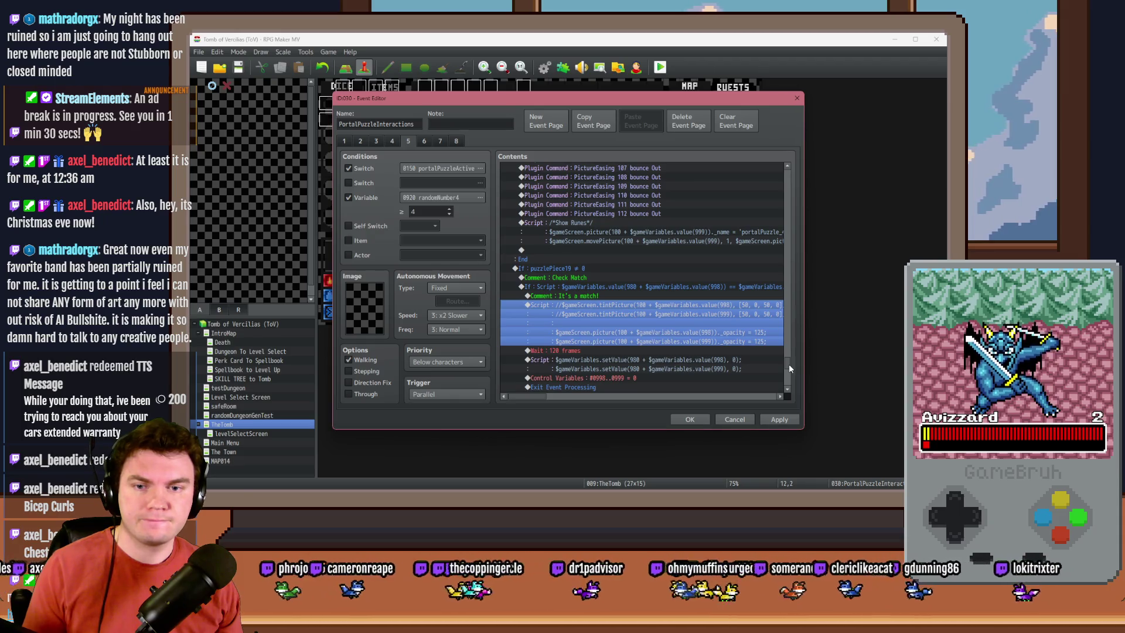
scroll(789, 364, up, 3)
mouse_move(790, 357)
mouse_down()
mouse_move(793, 331)
mouse_move(795, 373)
mouse_up()
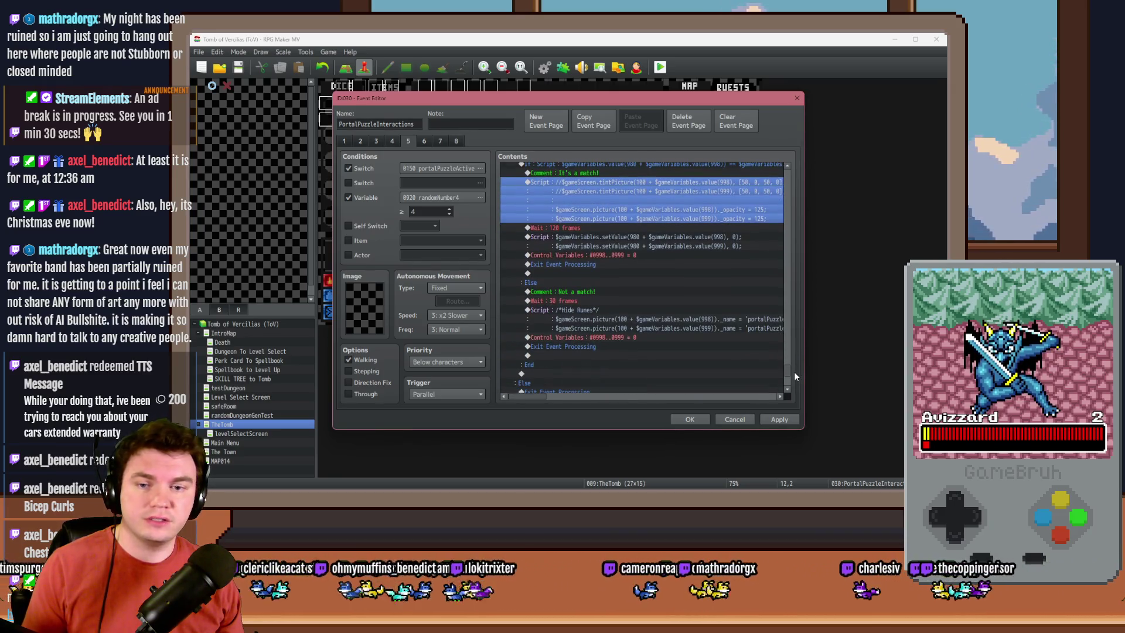
click(615, 301)
scroll(596, 322, up, 2)
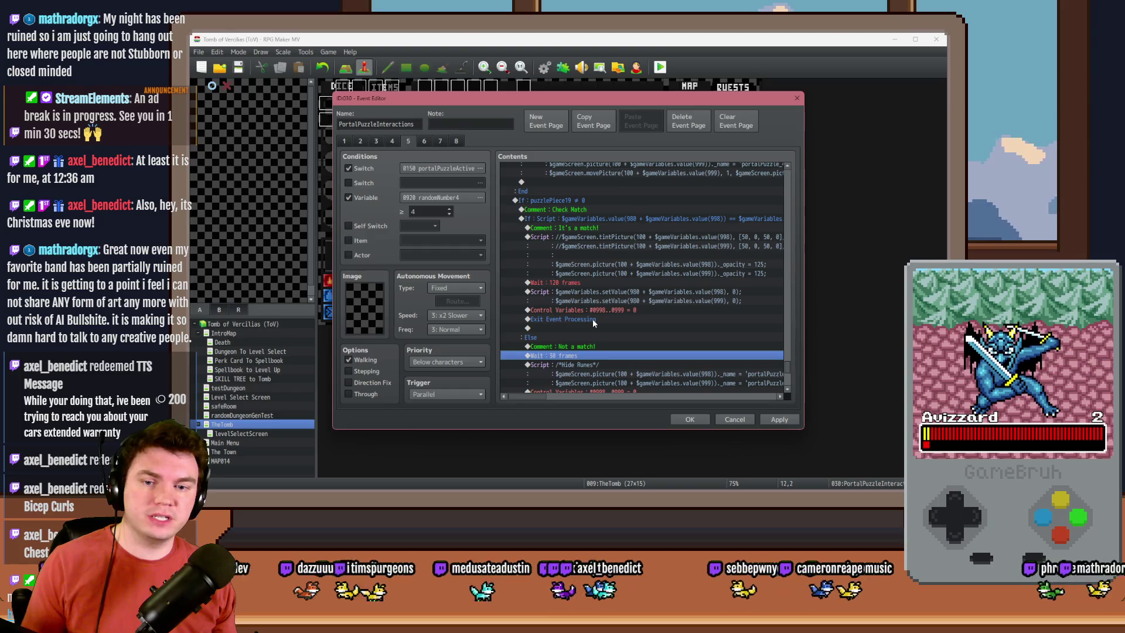
key(ctrl+c)
click(607, 248)
key(ctrl+v)
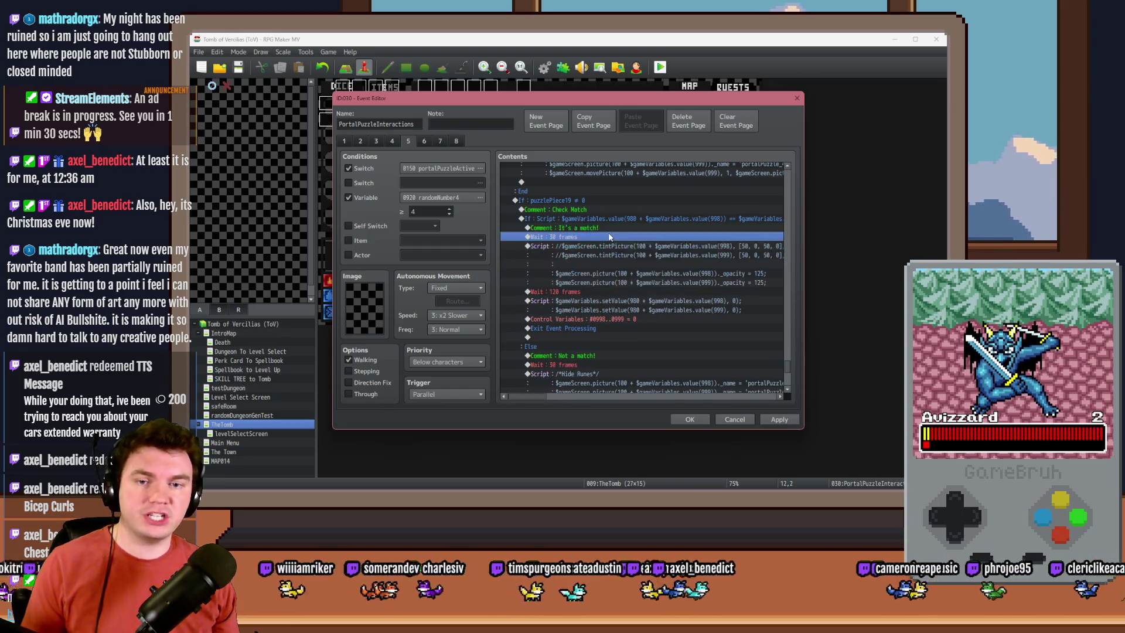
double_click(609, 236)
text(20)
click(629, 297)
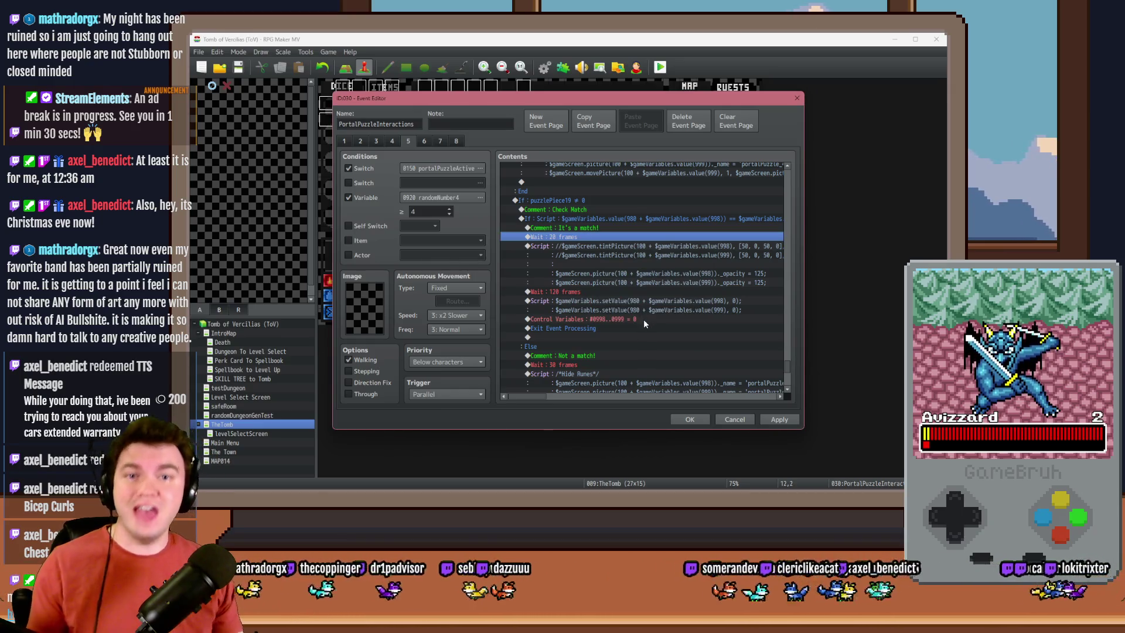
click(239, 67)
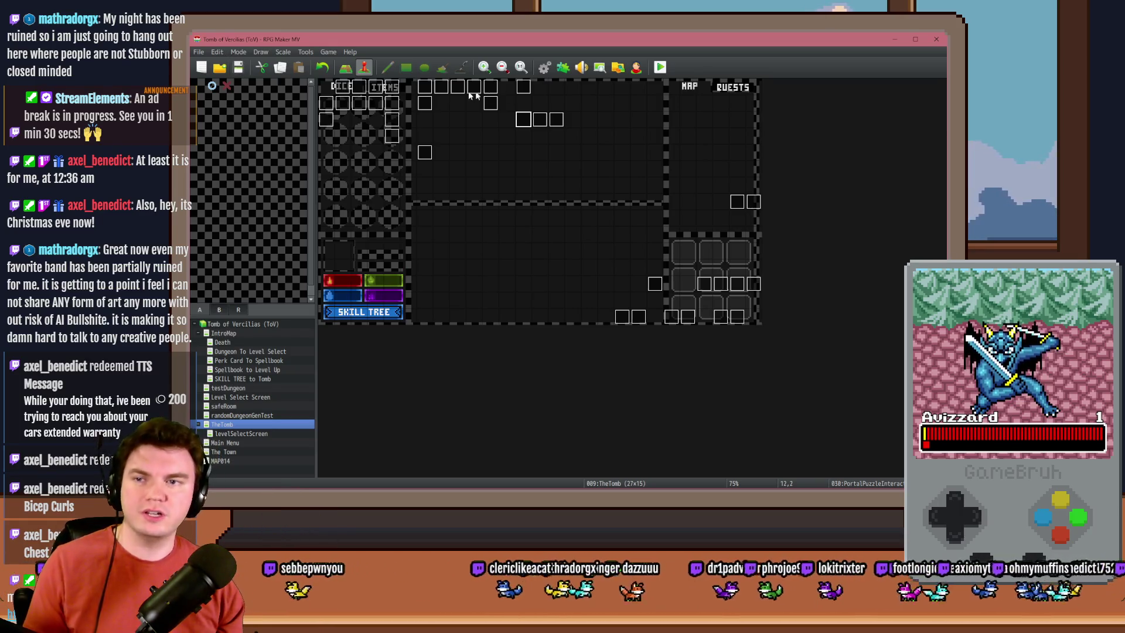
Step: Start a playtest, pick the middle hat perk, and walk forward to interact with the glyphs
click(660, 66)
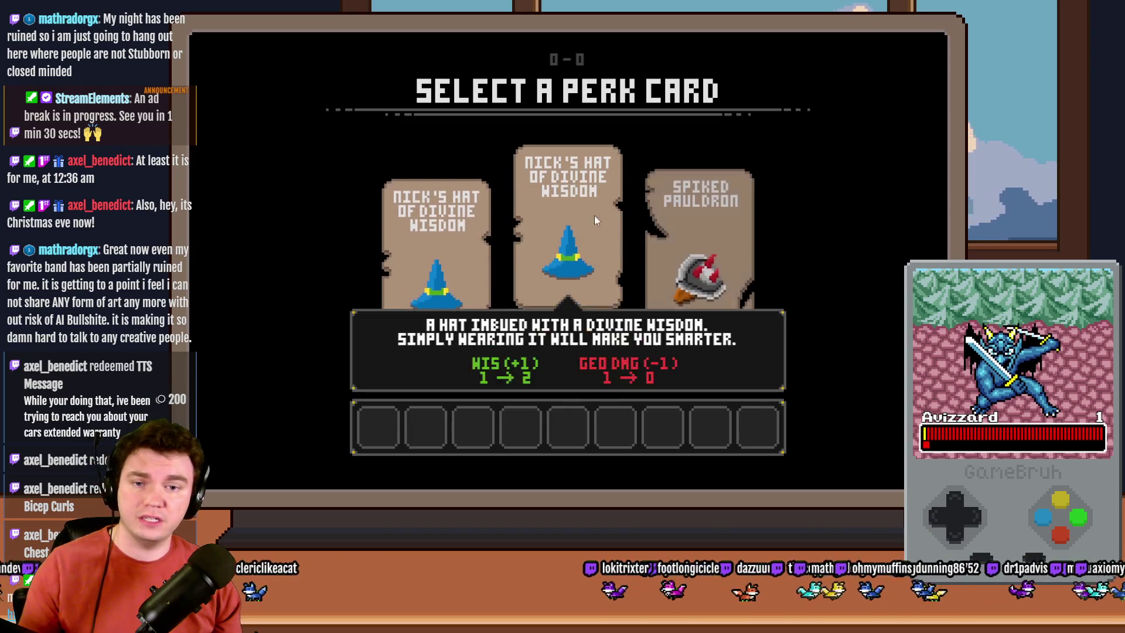
click(596, 220)
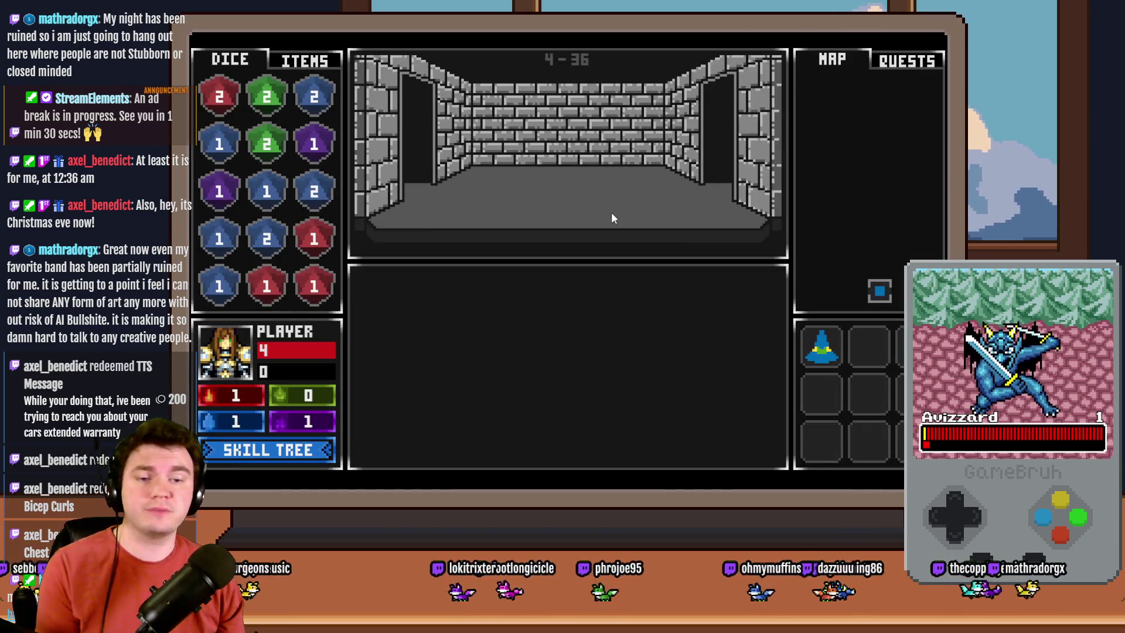
key(w)
key(w)
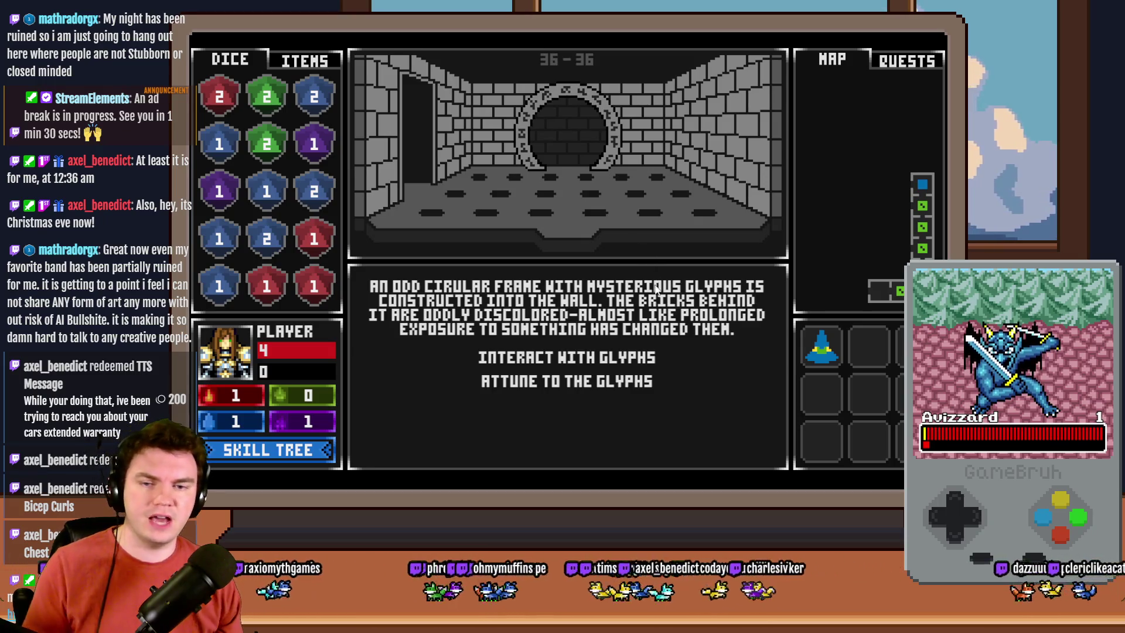
click(625, 355)
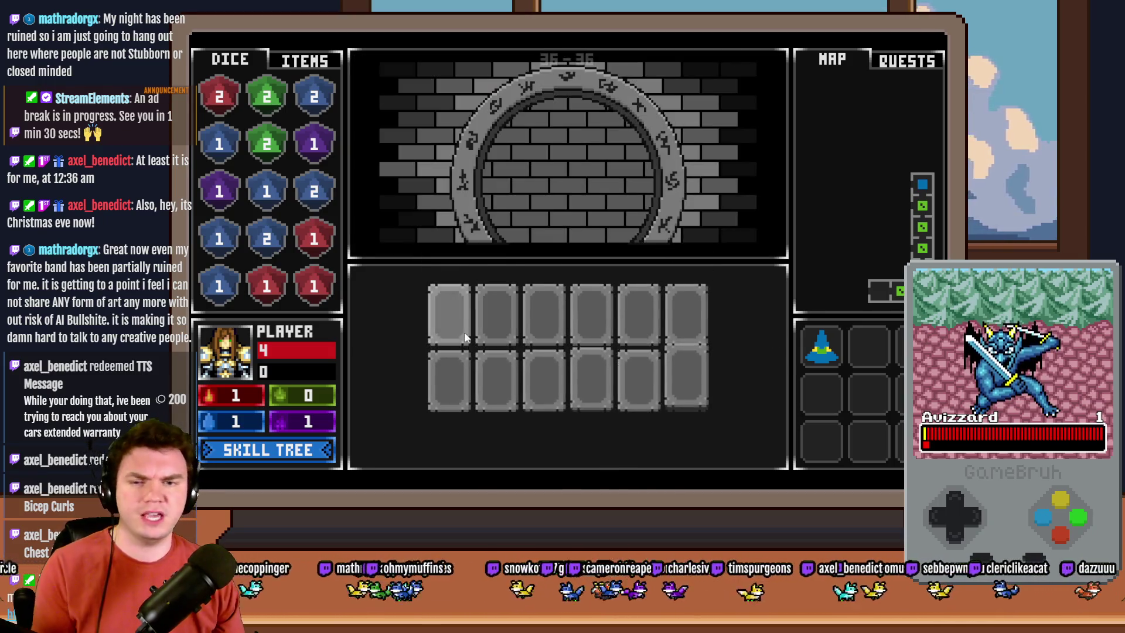
Step: Flip the five glyph tiles, pair the third with the red glyph, then close the playtest
click(446, 319)
click(495, 320)
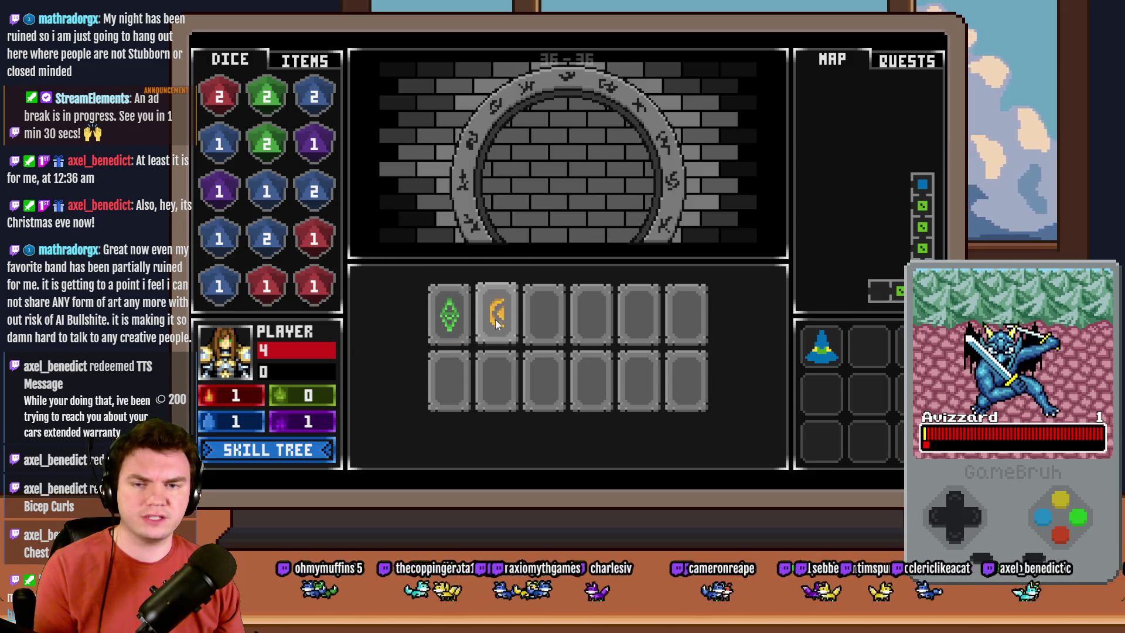
click(540, 318)
click(577, 324)
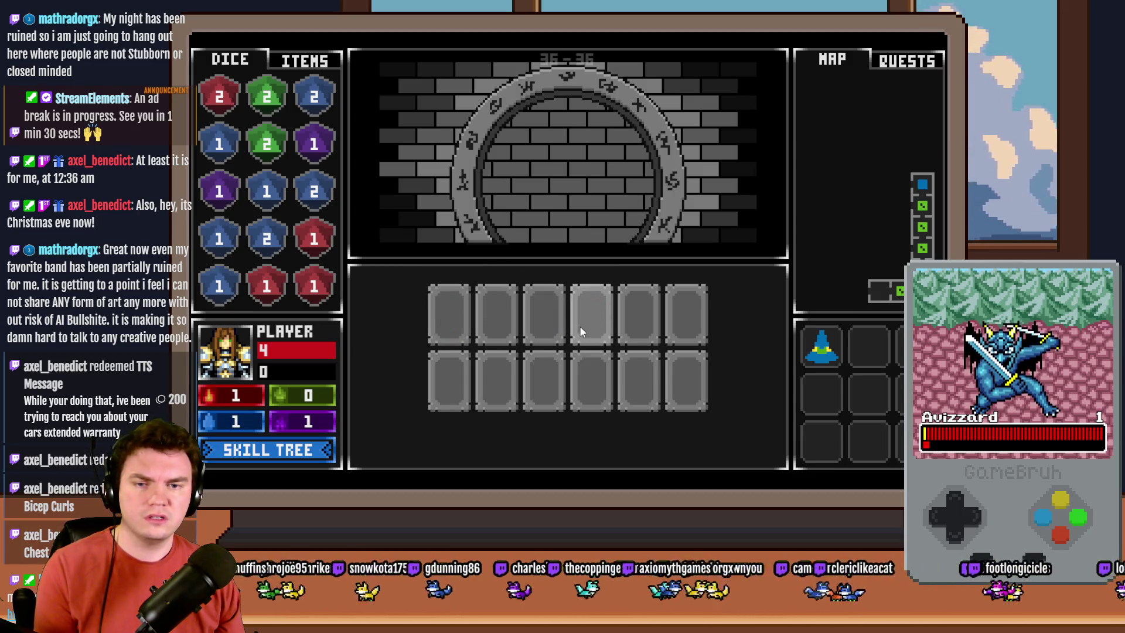
click(653, 325)
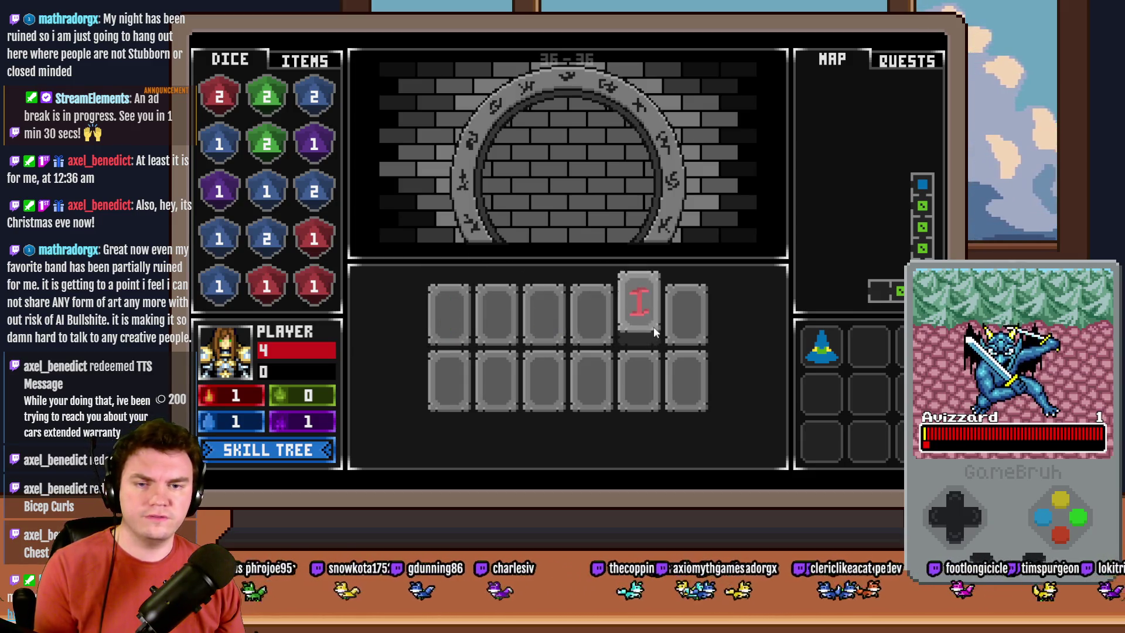
click(548, 320)
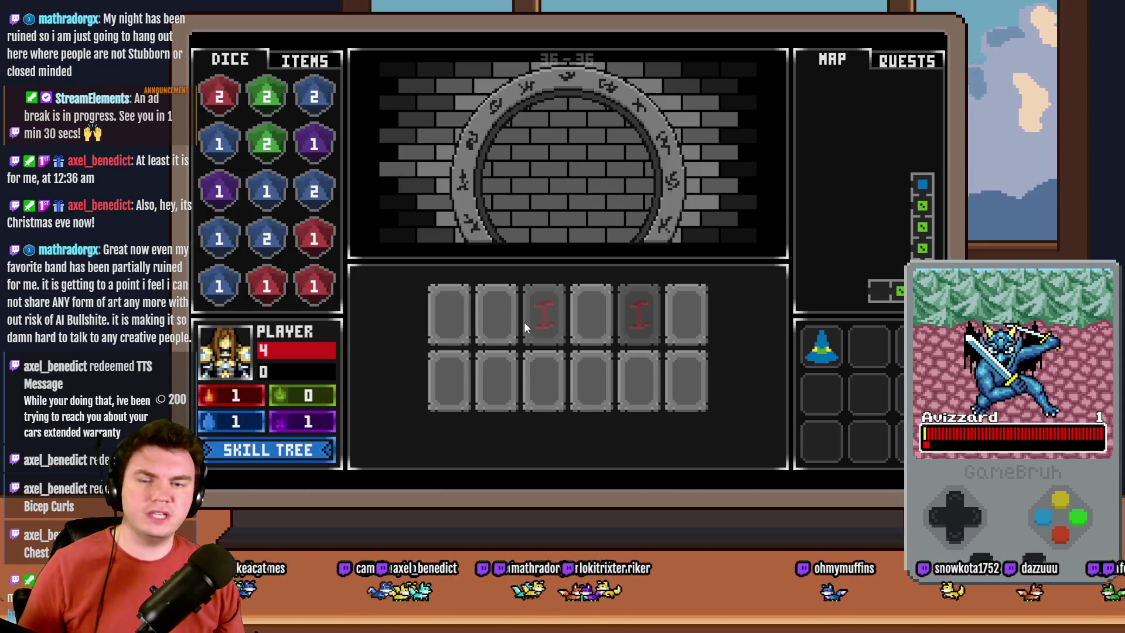
click(944, 51)
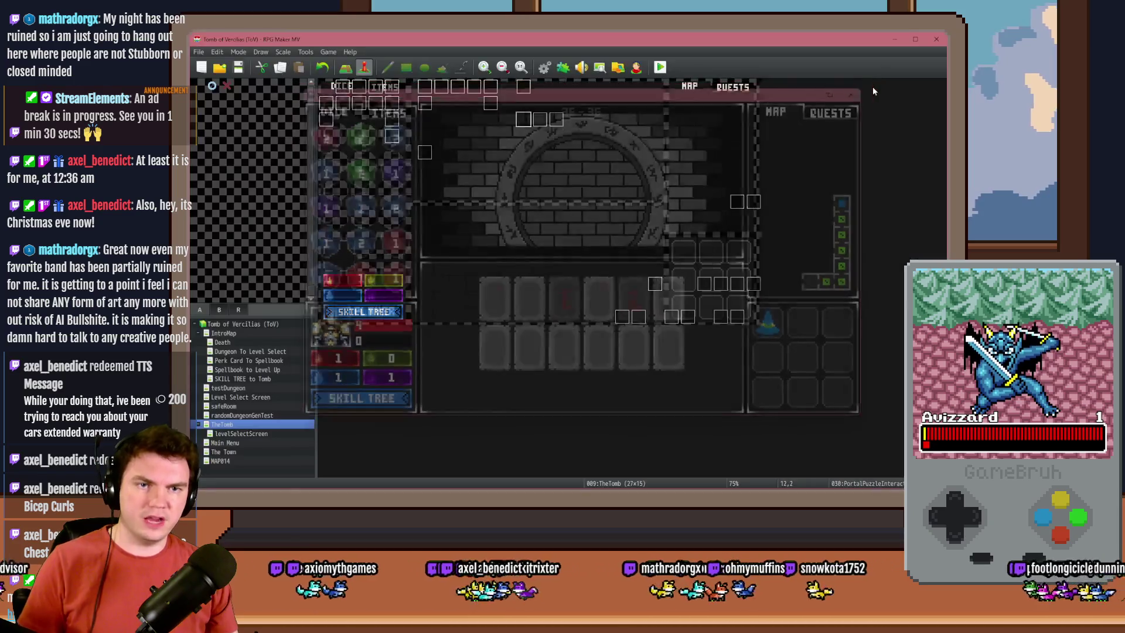
Step: On page 5 of PortalPuzzleInteractions, delete the 'Wait : 120 frames' command
double_click(534, 126)
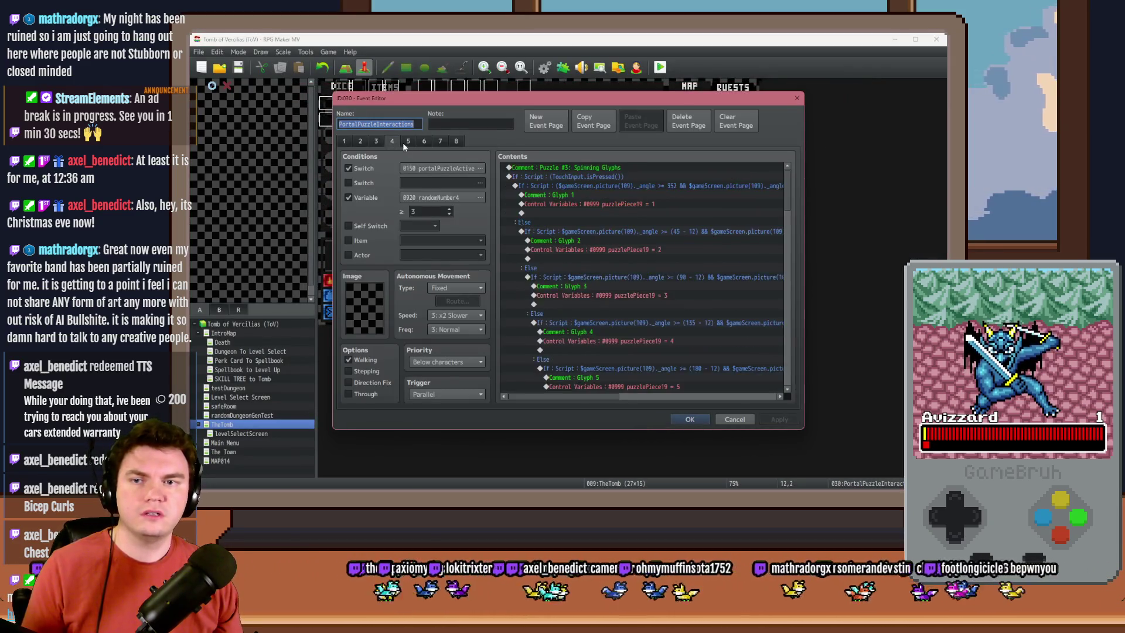
click(405, 142)
mouse_move(788, 175)
mouse_down()
mouse_move(786, 316)
mouse_move(795, 365)
mouse_move(807, 325)
mouse_move(808, 369)
mouse_up()
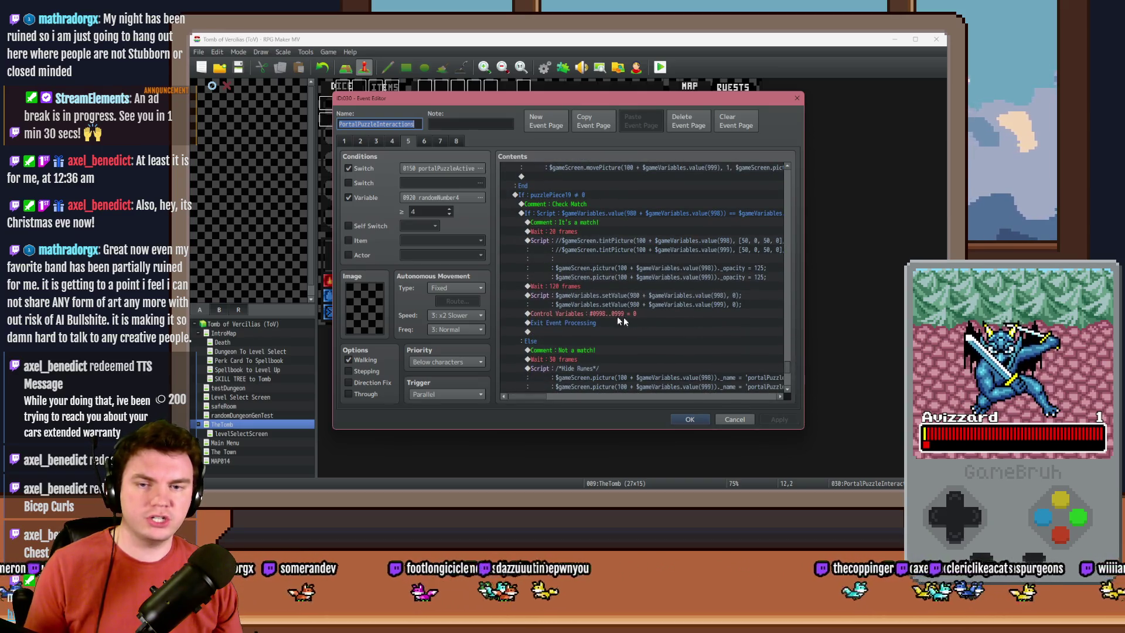
click(612, 286)
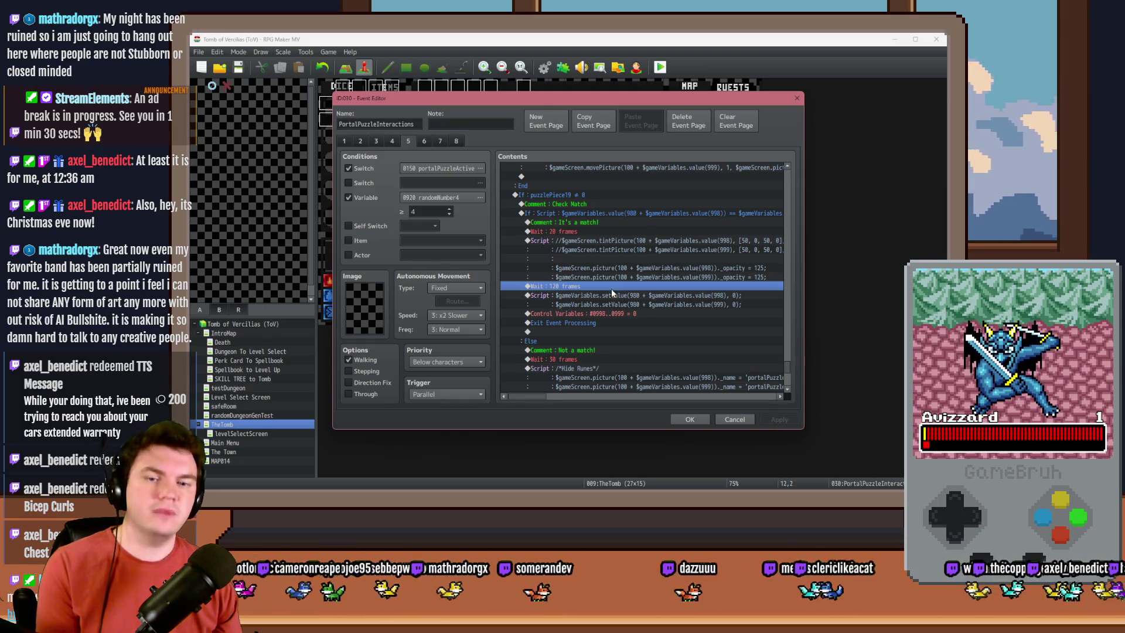
key(Delete)
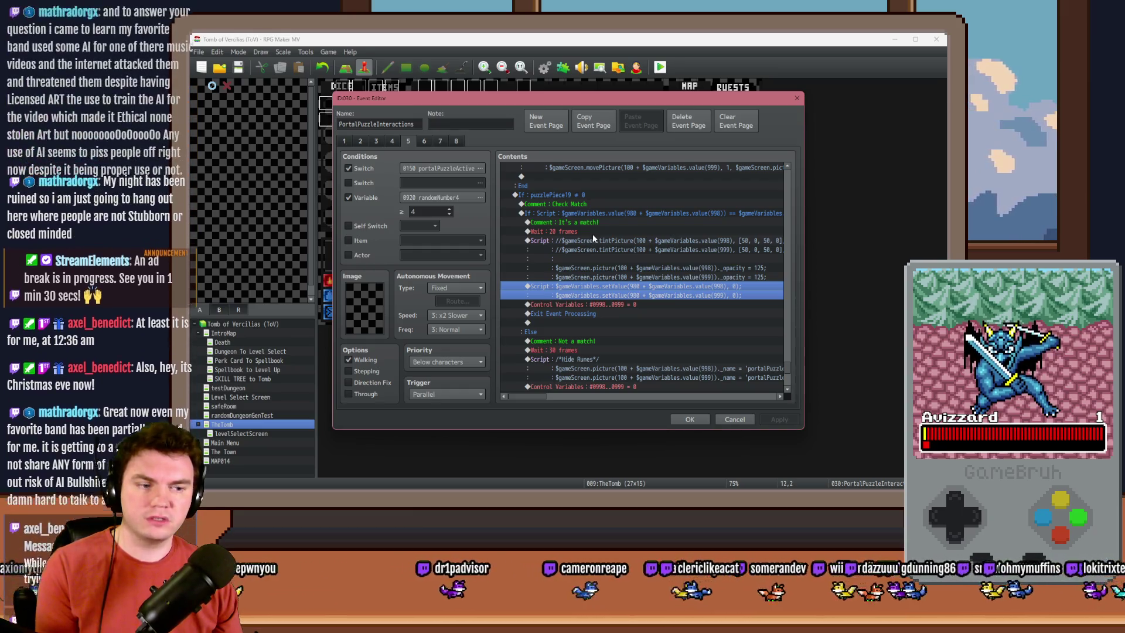
drag(786, 367, 783, 173)
Step: Check the first Memorune condition, then change Memorune 2's script to value(982)
double_click(698, 178)
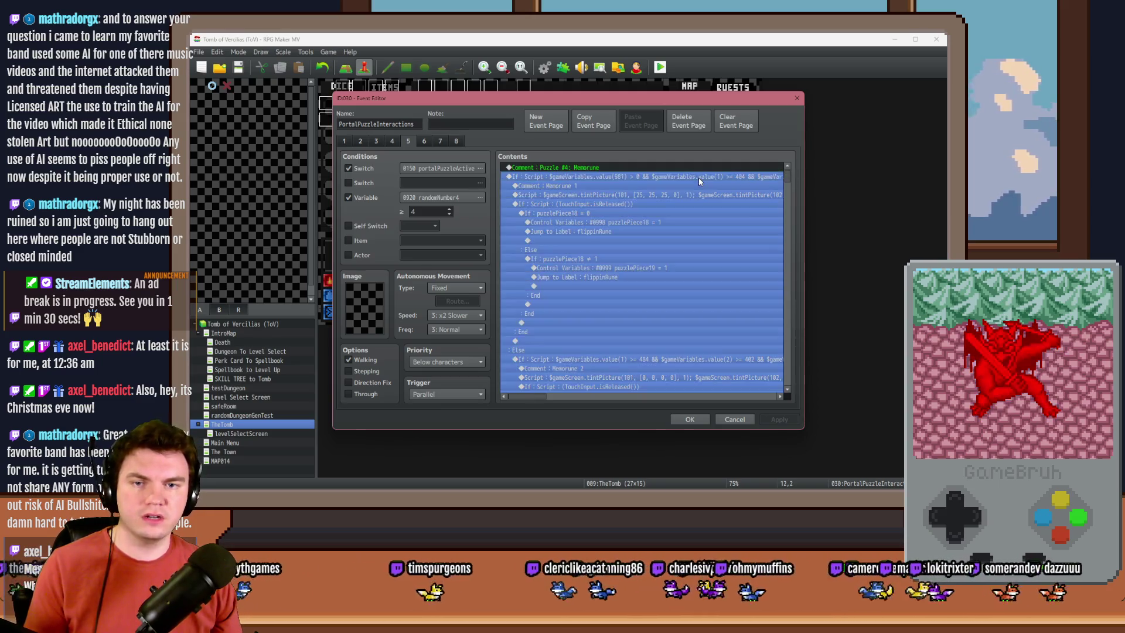
click(656, 321)
click(562, 321)
click(685, 357)
scroll(653, 304, down, 5)
double_click(653, 304)
click(639, 317)
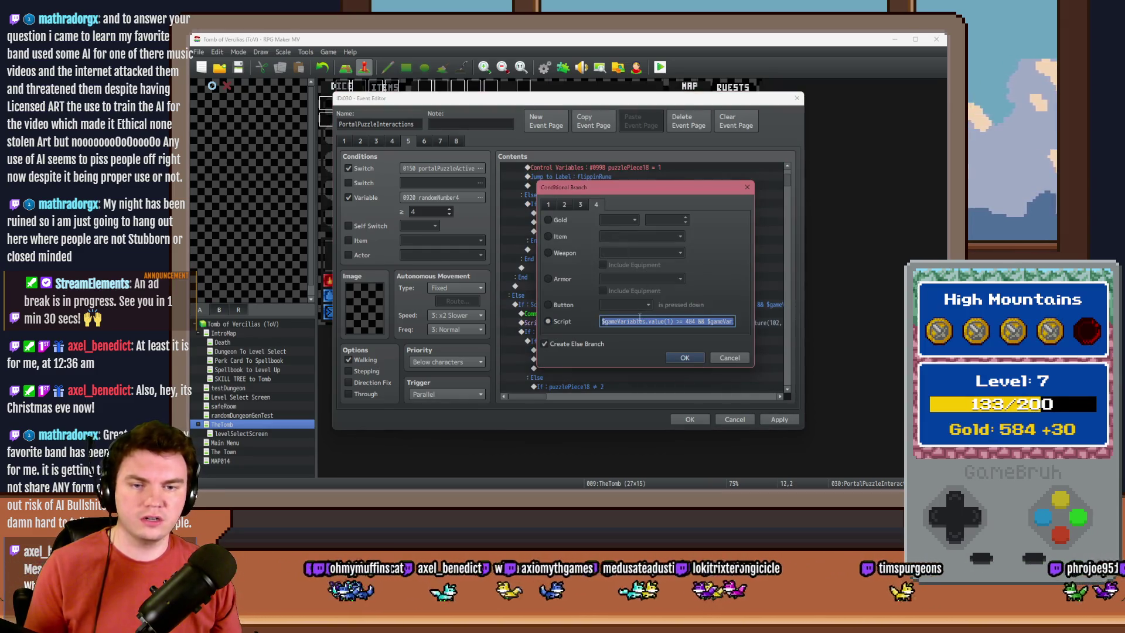
key(Home)
click(673, 320)
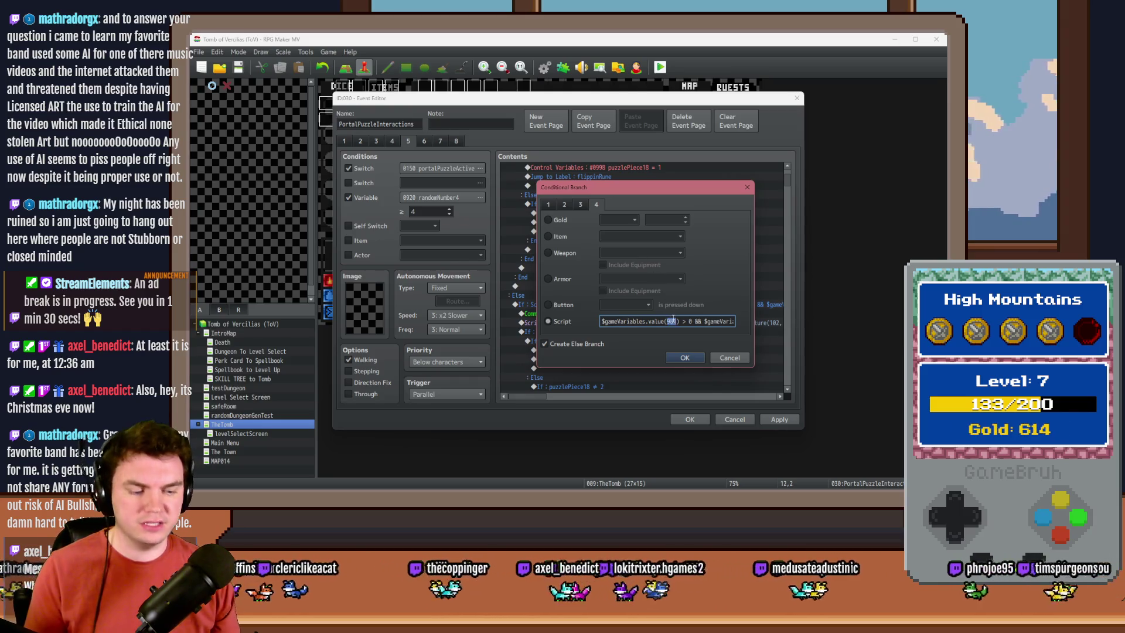
key(BackSpace)
text(2)
click(697, 356)
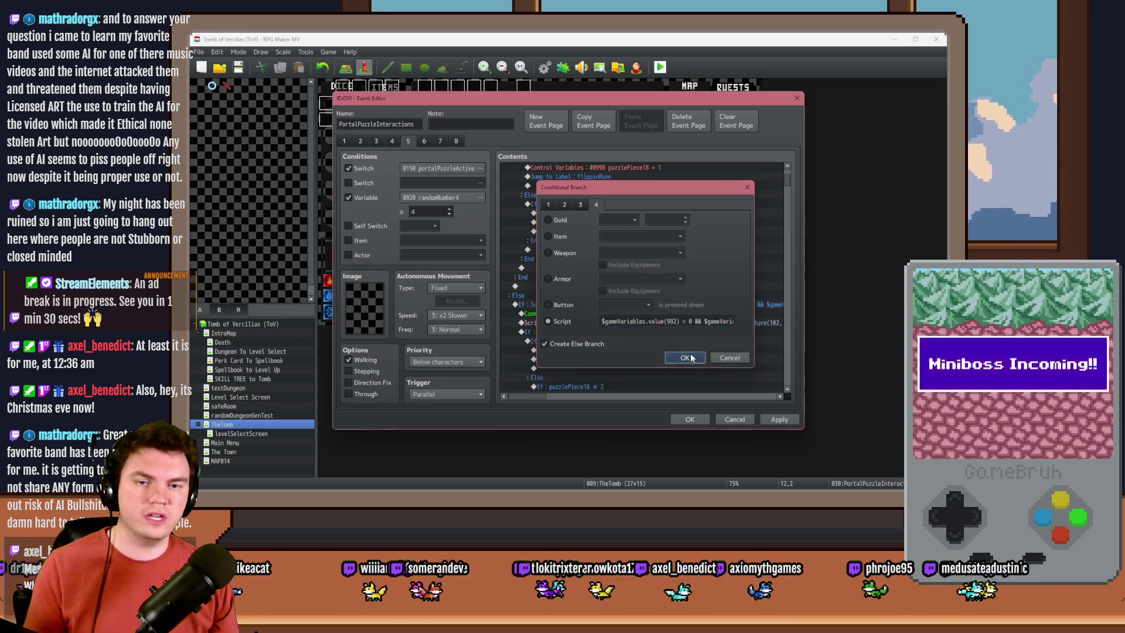
Step: Change the Memorune 3 condition script to value(983)
scroll(639, 276, down, 2)
click(646, 268)
double_click(645, 259)
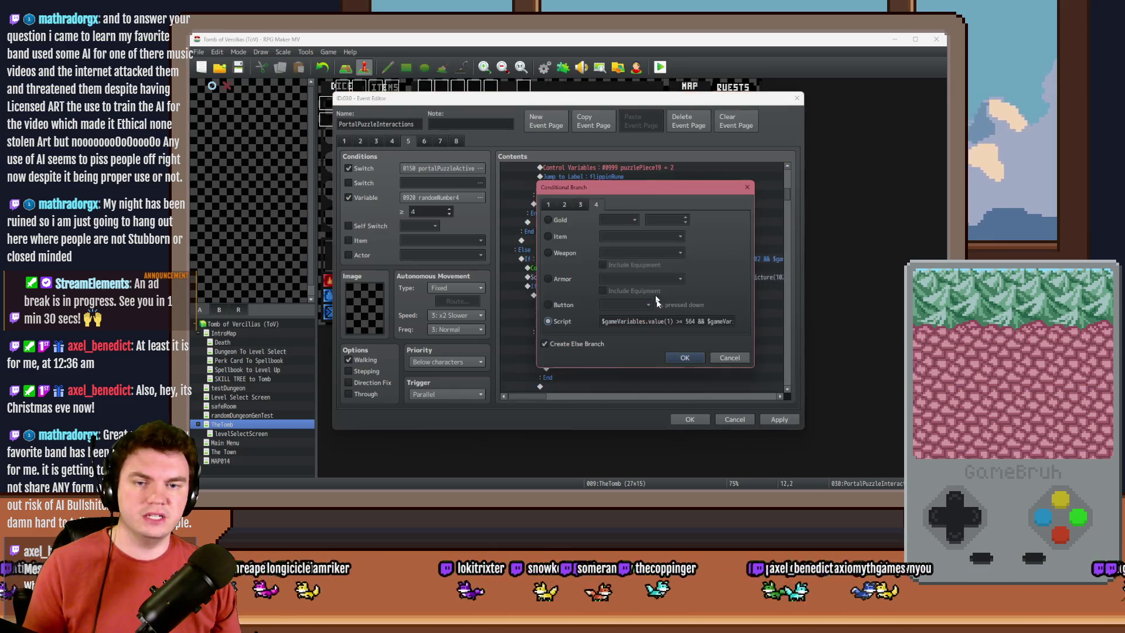
click(660, 320)
double_click(672, 321)
text(983)
key(Return)
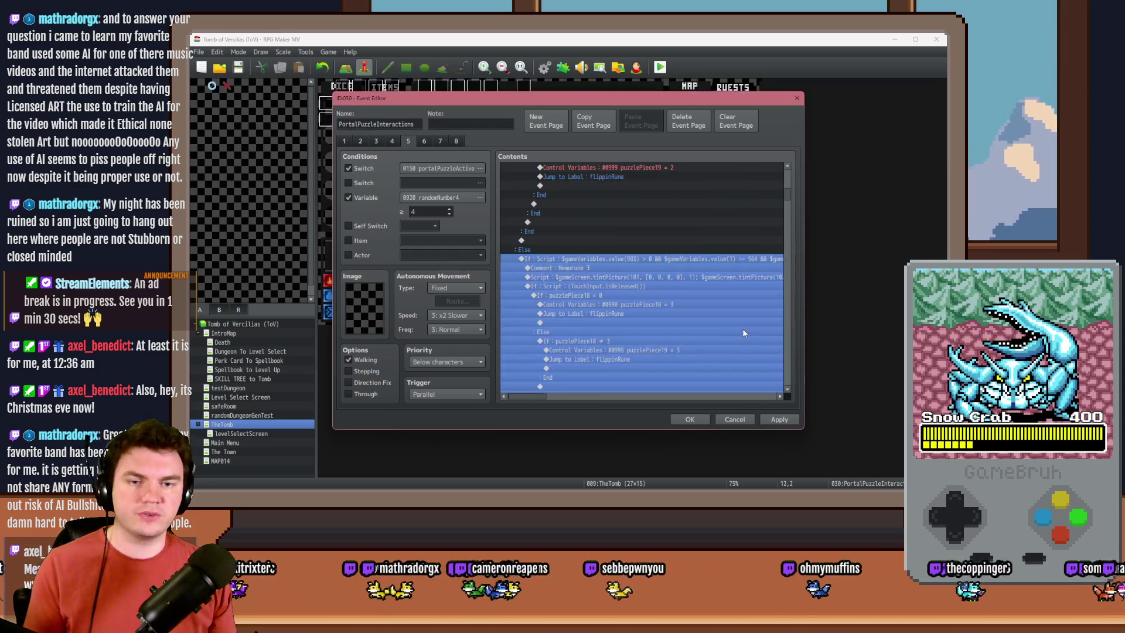
Step: Change the Memorune 4 condition script to value(984)
scroll(703, 328, down, 3)
double_click(674, 284)
click(669, 321)
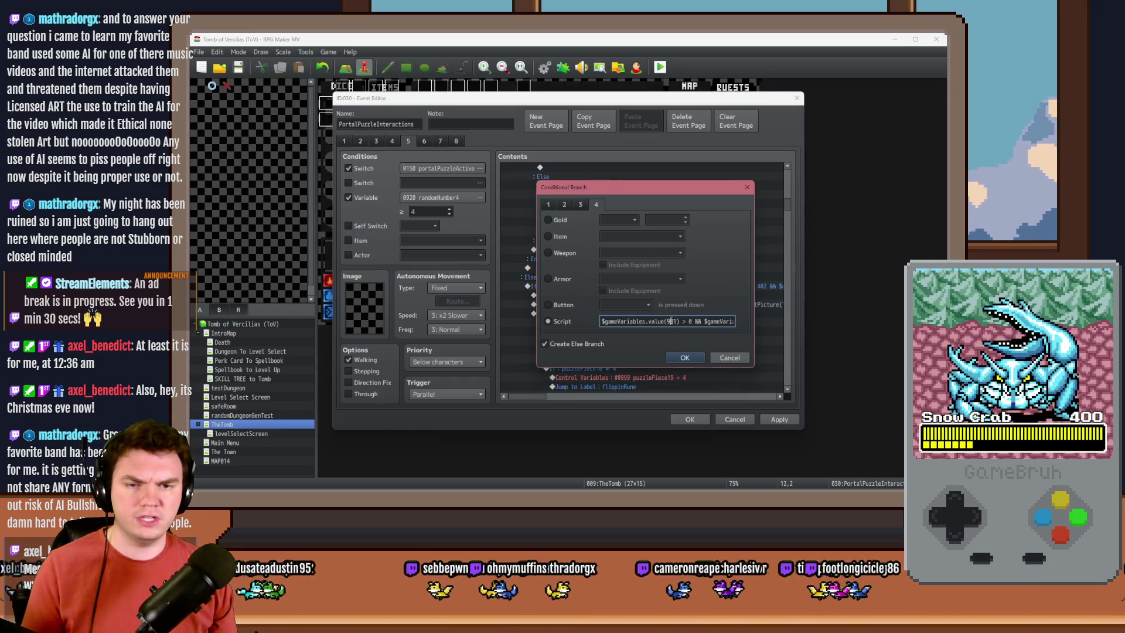
key(Delete)
text(4)
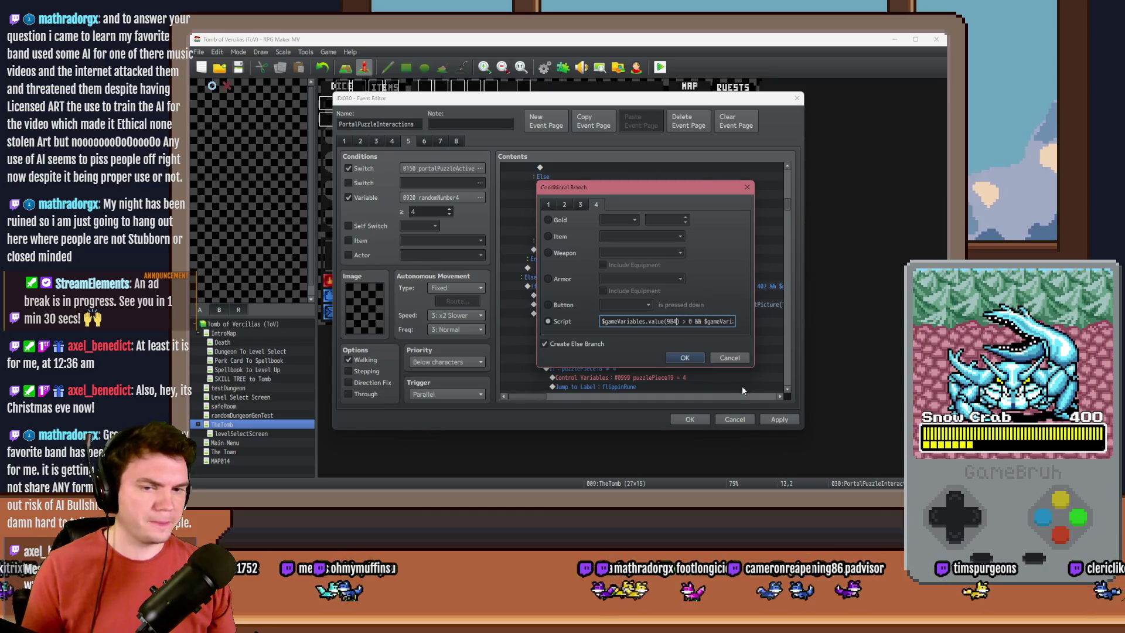
click(688, 357)
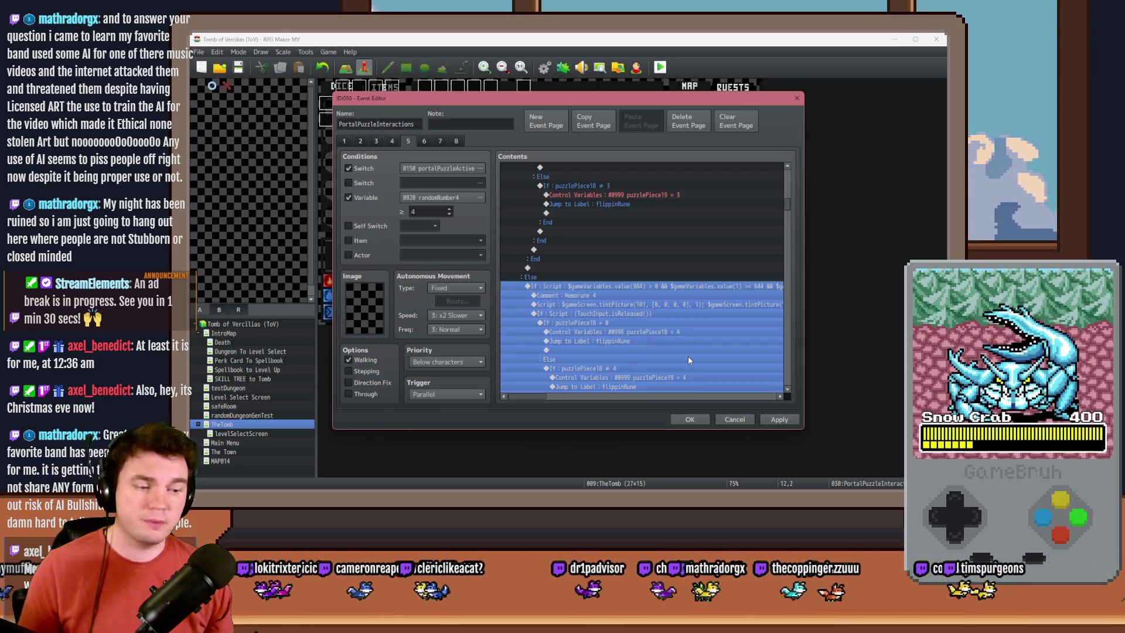
Step: Replace the Memorune 5 condition with the pasted standard script using value(985)
scroll(660, 336, down, 5)
double_click(657, 325)
click(657, 321)
key(ctrl+a)
key(ctrl+v)
double_click(672, 321)
mouse_move(693, 187)
mouse_down()
mouse_move(710, 382)
mouse_move(689, 164)
mouse_up()
text(985)
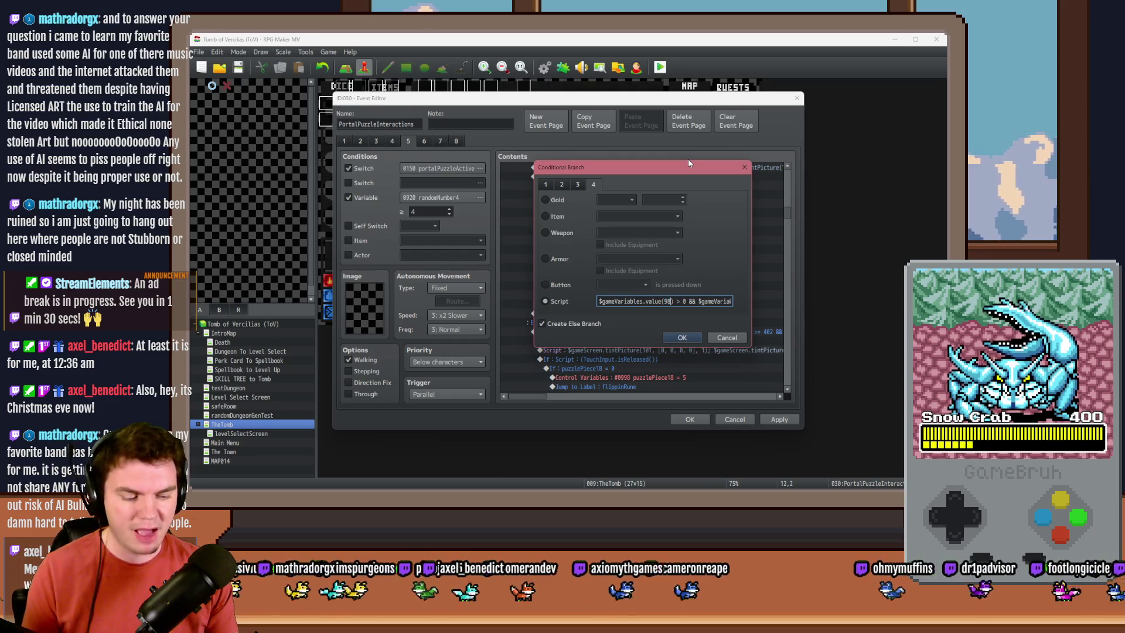
click(685, 337)
Step: Change the Memorune 6 condition script to value(986)
scroll(646, 331, down, 5)
scroll(648, 331, up, 7)
scroll(649, 329, down, 3)
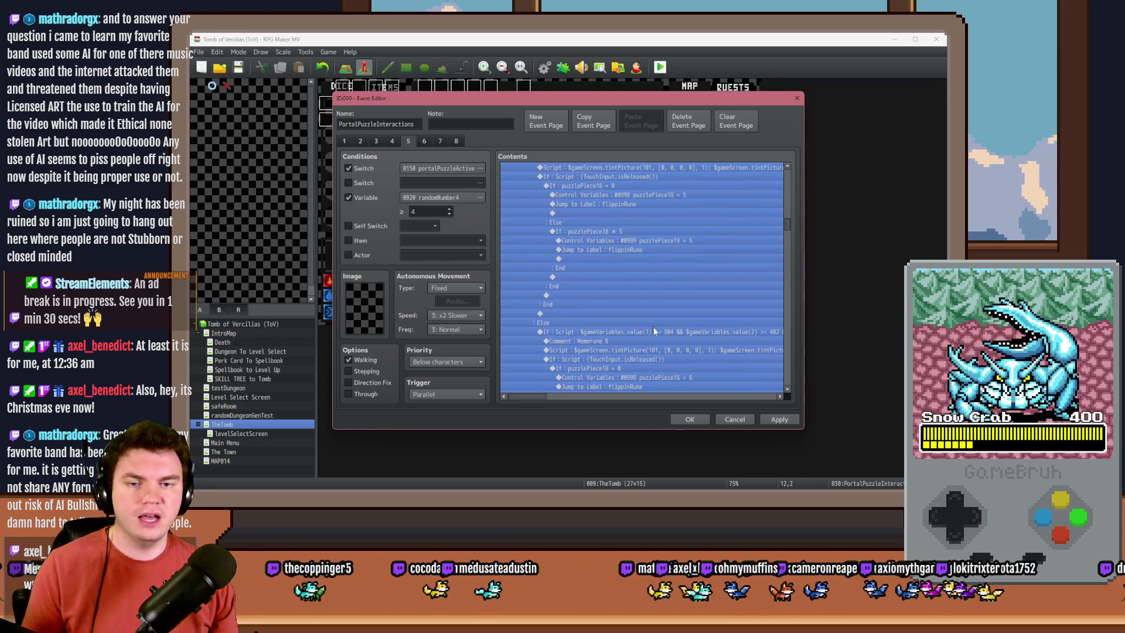
double_click(650, 331)
click(664, 321)
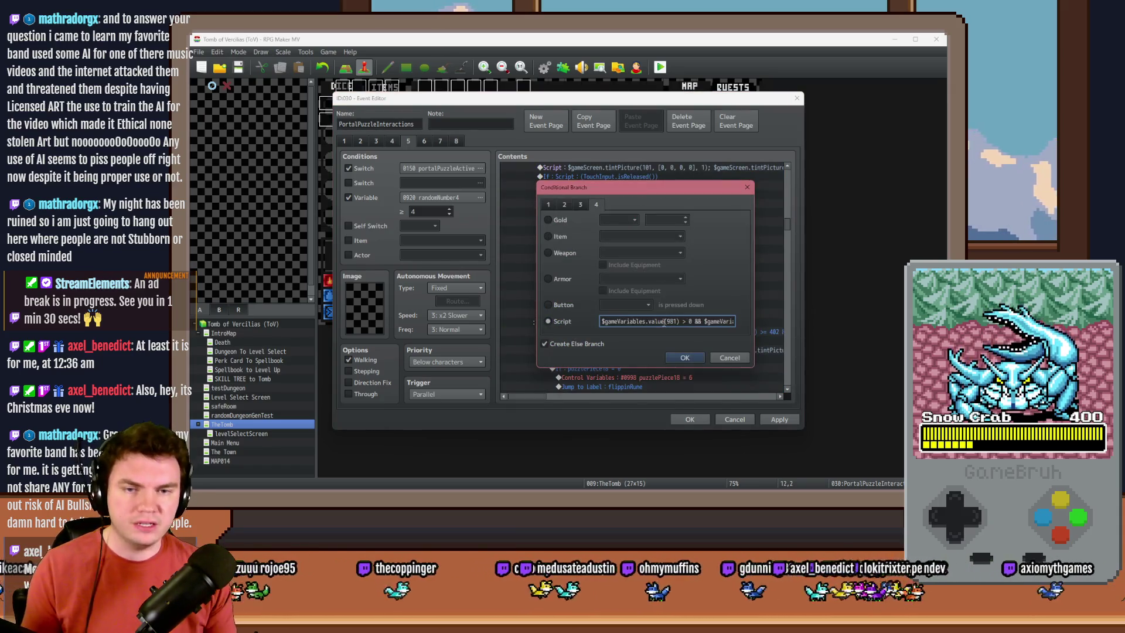
double_click(672, 322)
text(986)
click(684, 359)
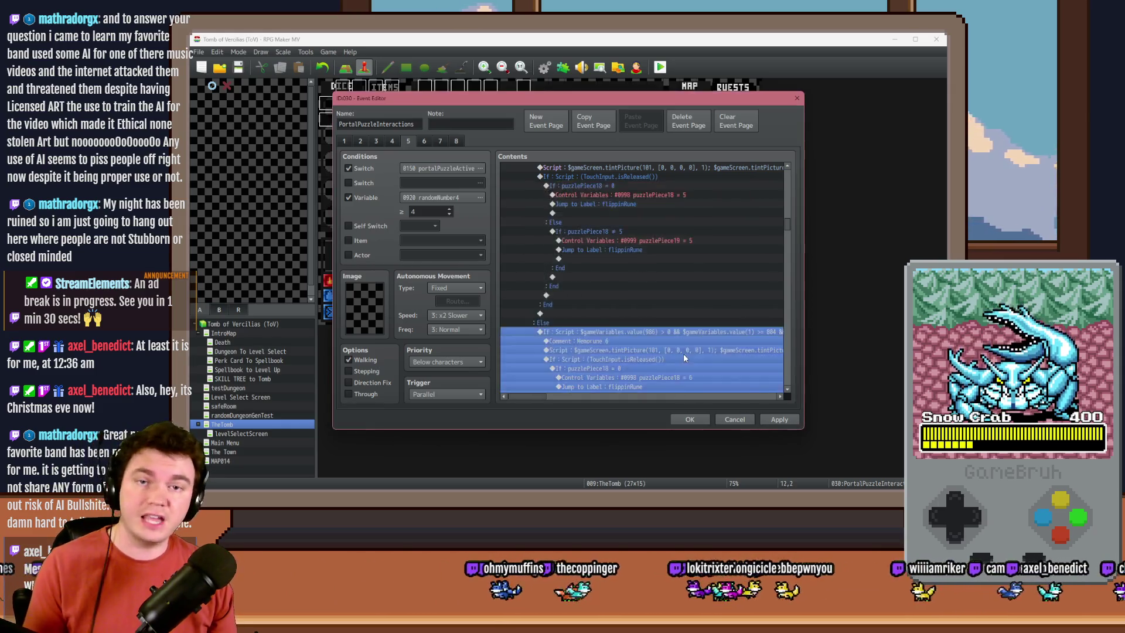
Step: Set the Memorune 7 condition script to value(986) as well
scroll(684, 348, down, 9)
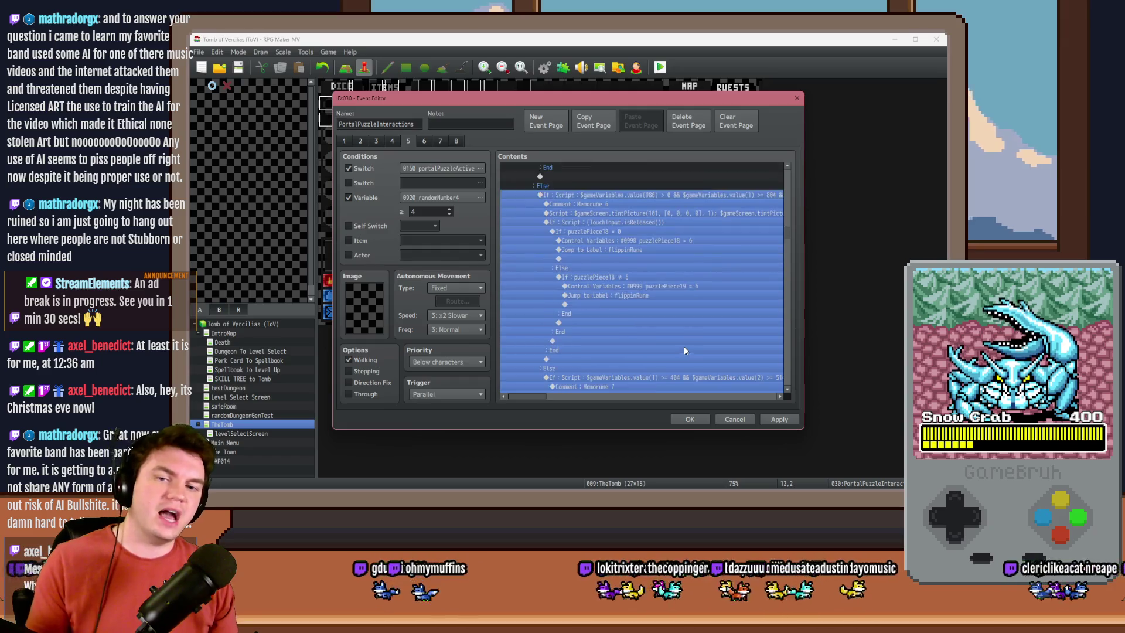
click(679, 318)
double_click(679, 318)
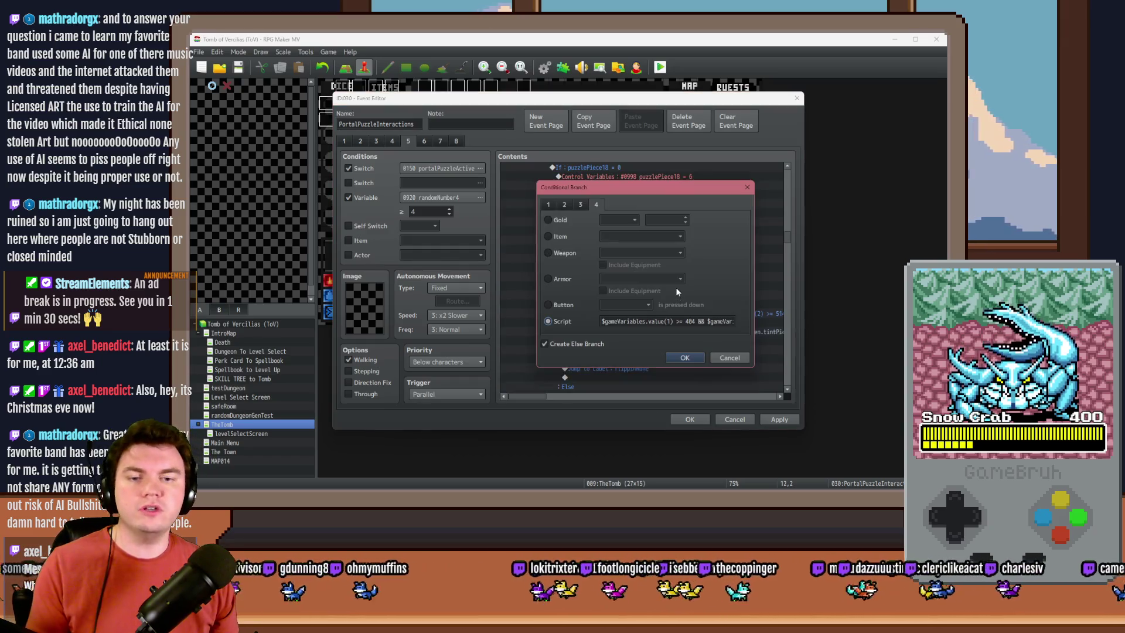
double_click(671, 322)
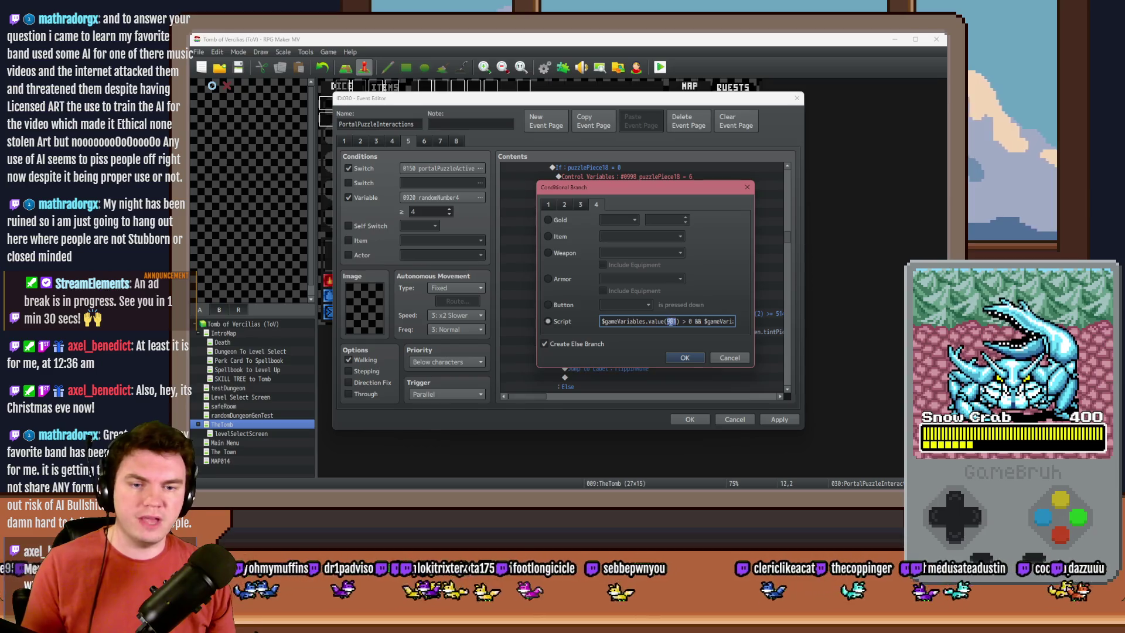
text(986)
key(Return)
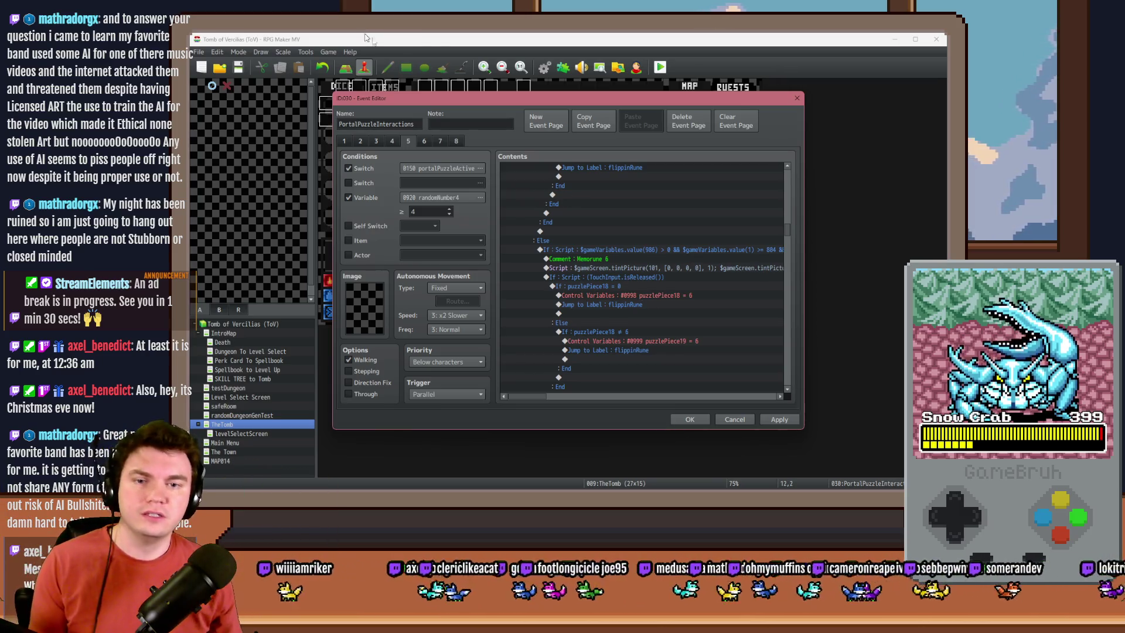
scroll(617, 287, up, 4)
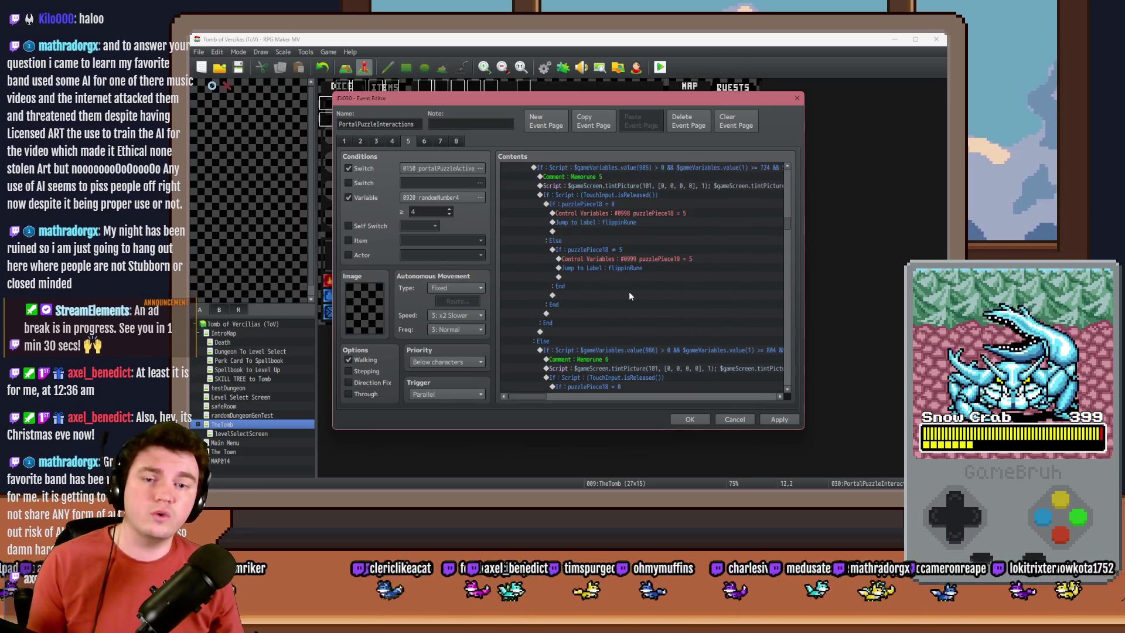
scroll(631, 297, up, 2)
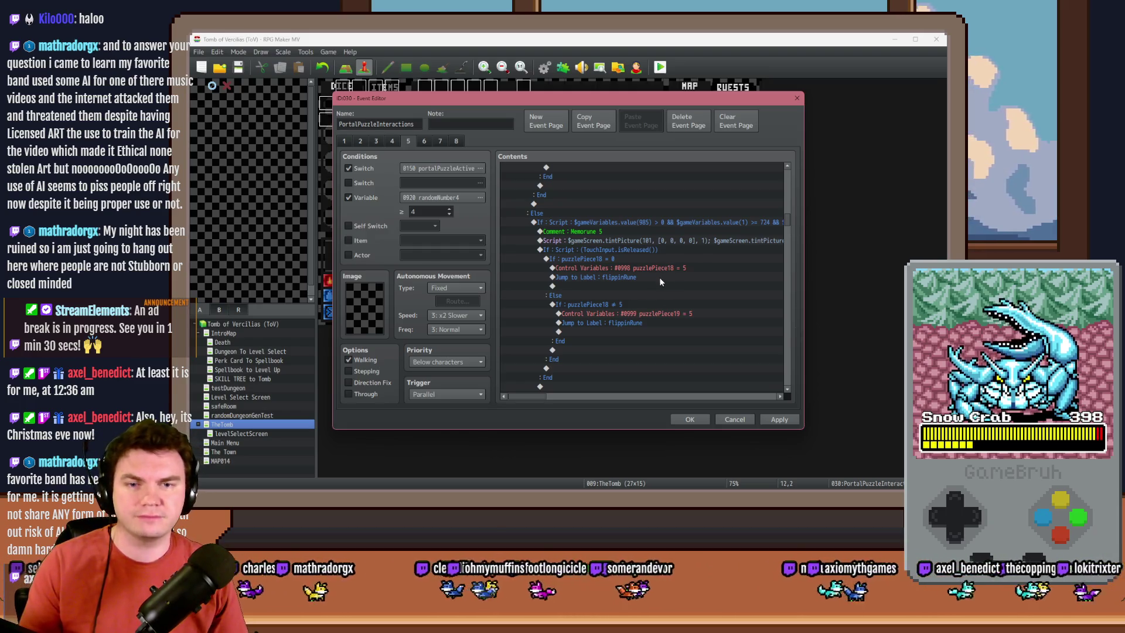
scroll(659, 276, up, 5)
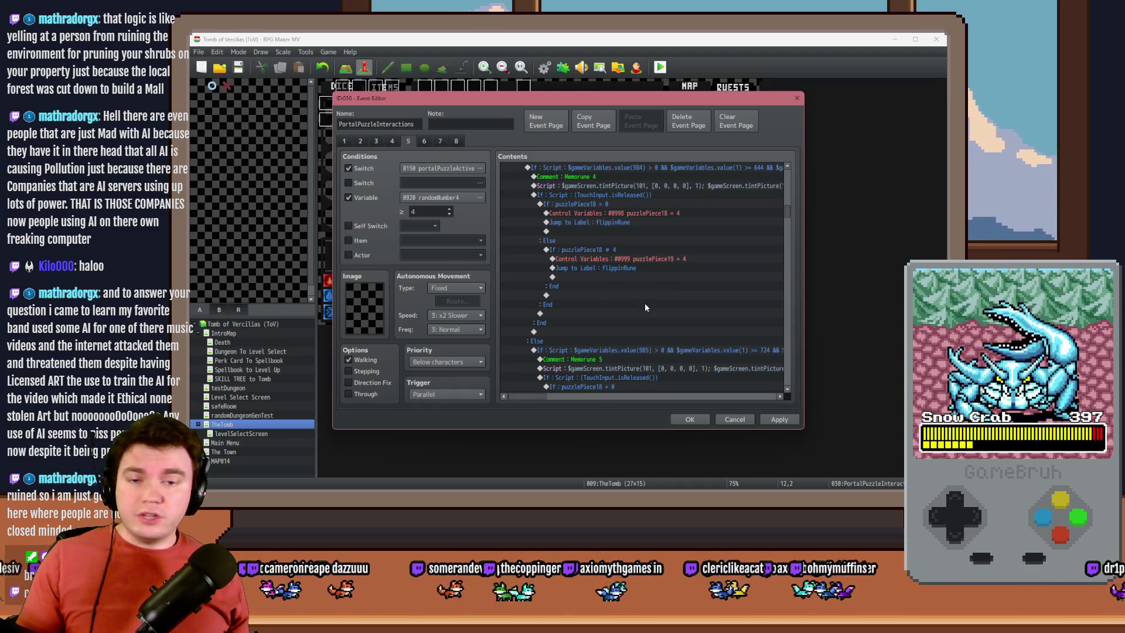
Step: Edit the Memorune 8 and 9 conditions to first check their variables are above 0
scroll(660, 314, up, 5)
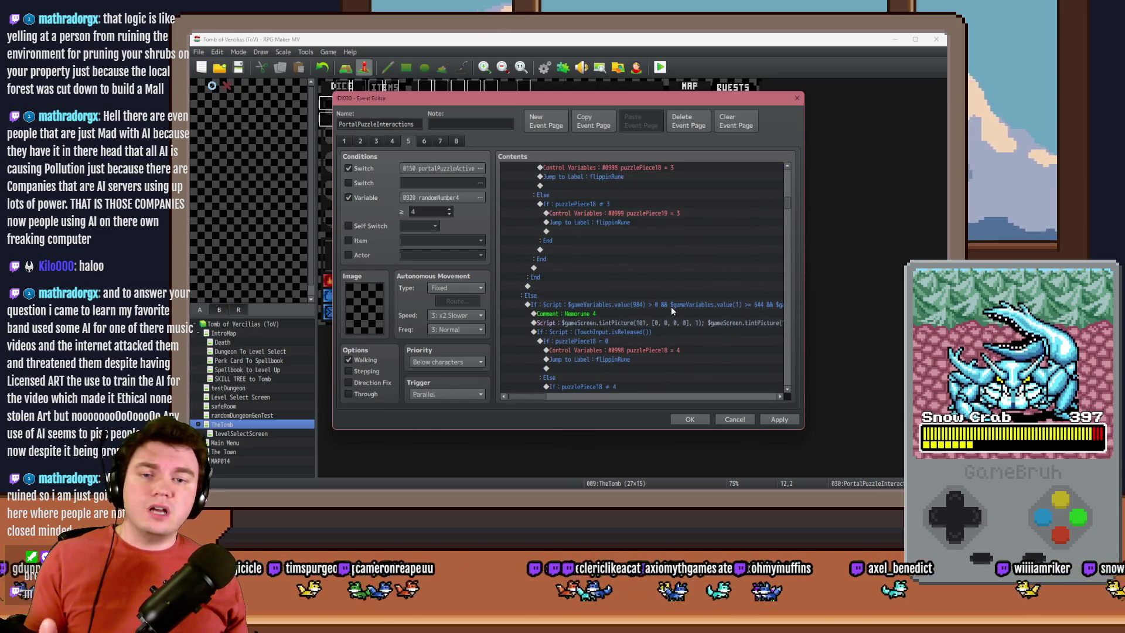
scroll(672, 309, up, 2)
scroll(679, 312, down, 2)
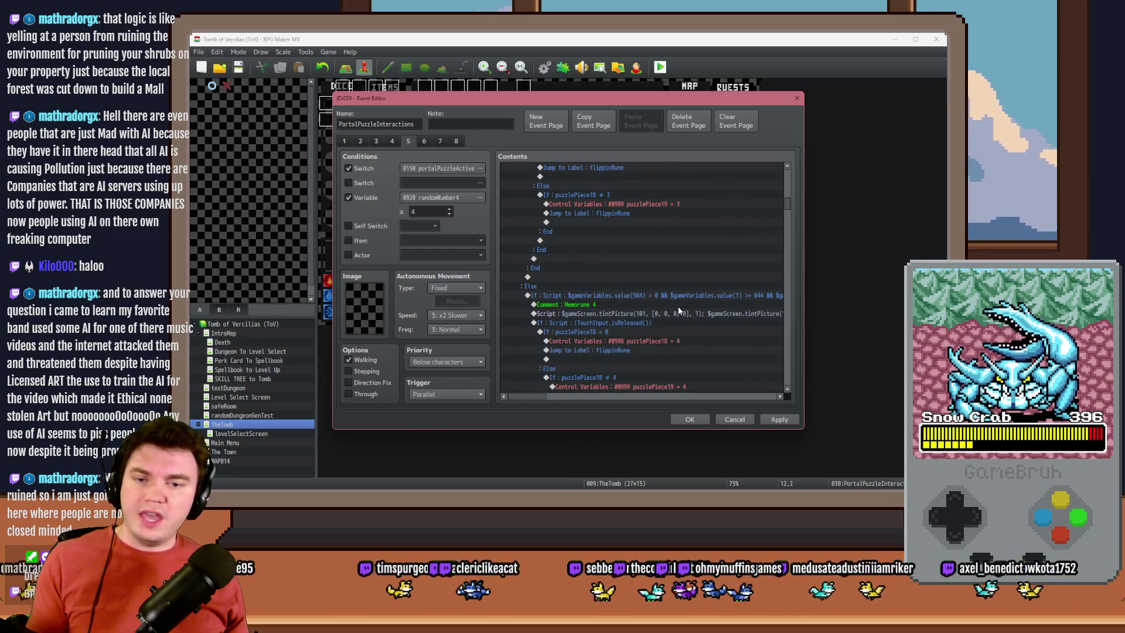
scroll(744, 275, down, 7)
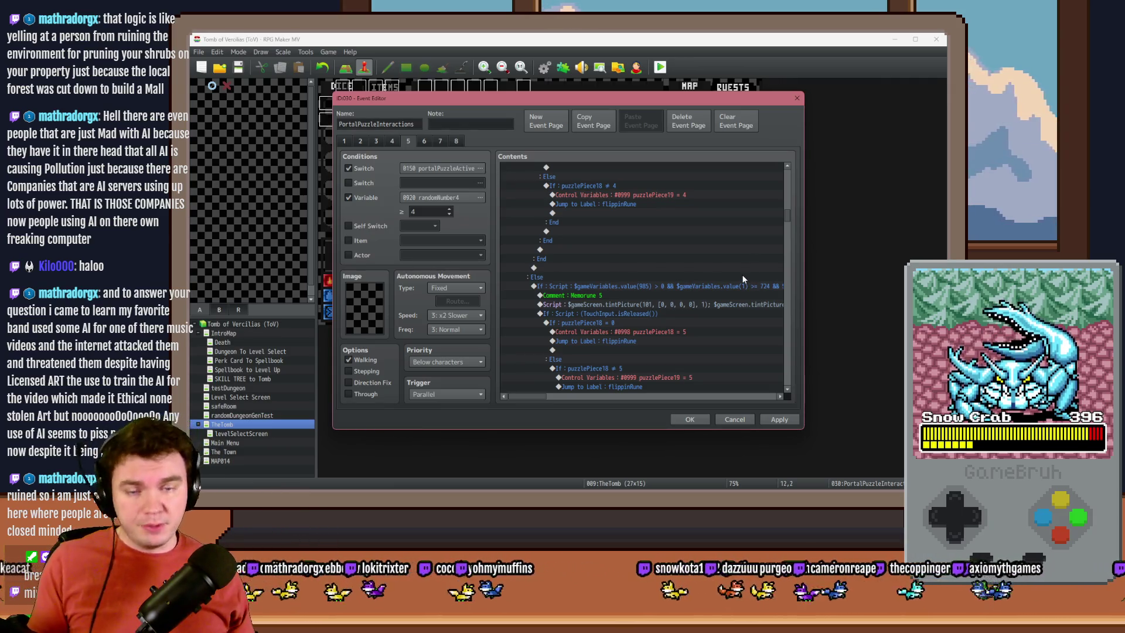
scroll(742, 275, down, 5)
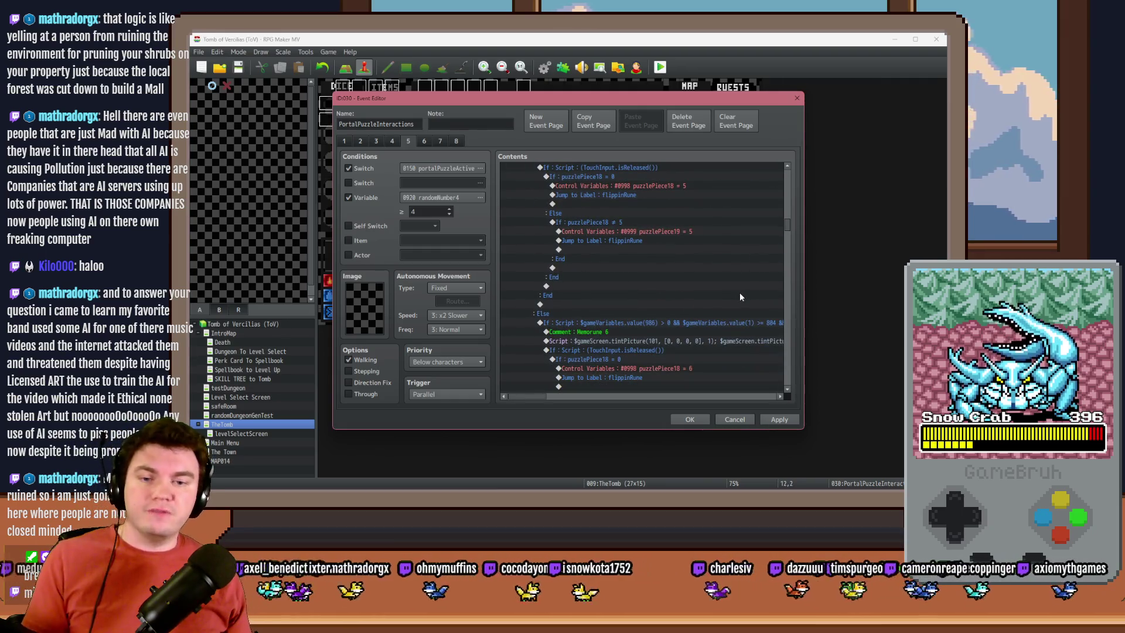
scroll(725, 299, down, 5)
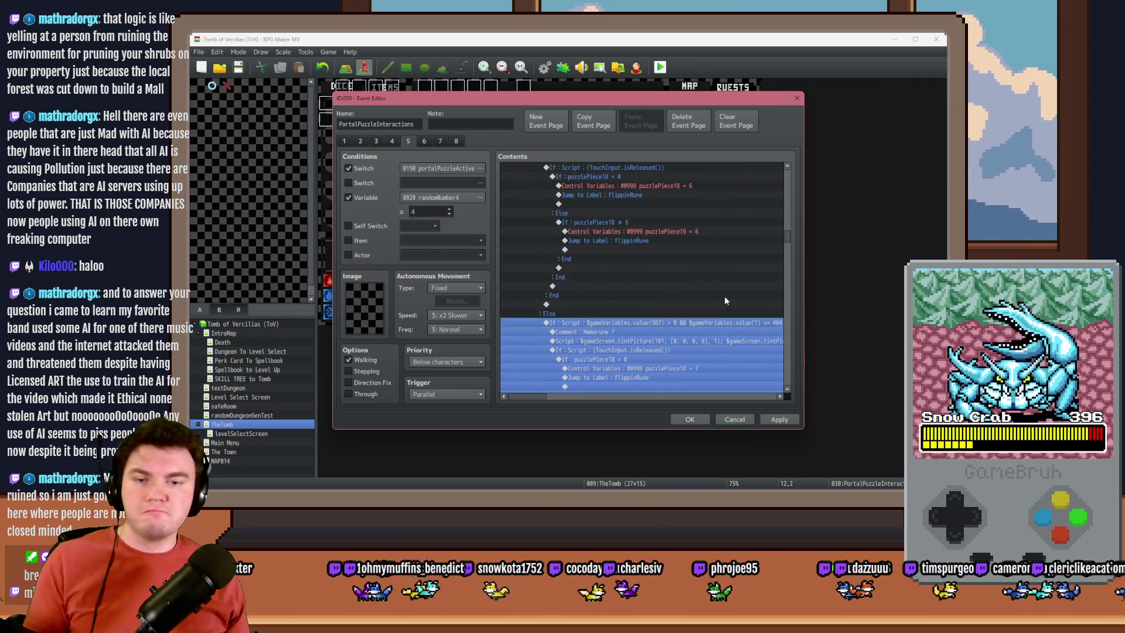
scroll(724, 300, down, 2)
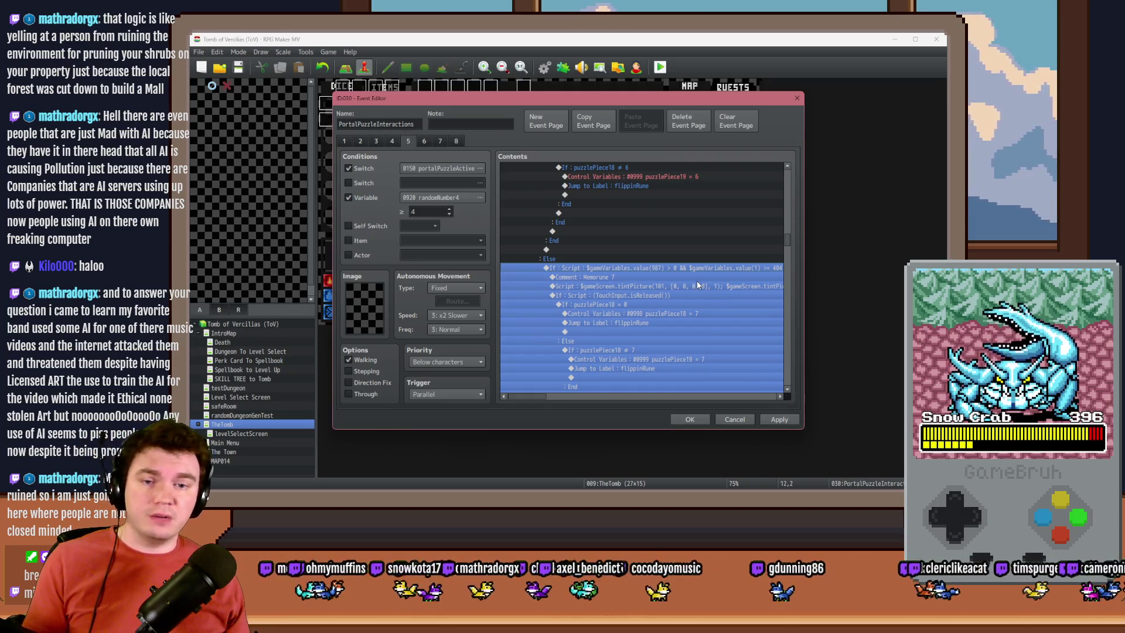
scroll(693, 280, down, 5)
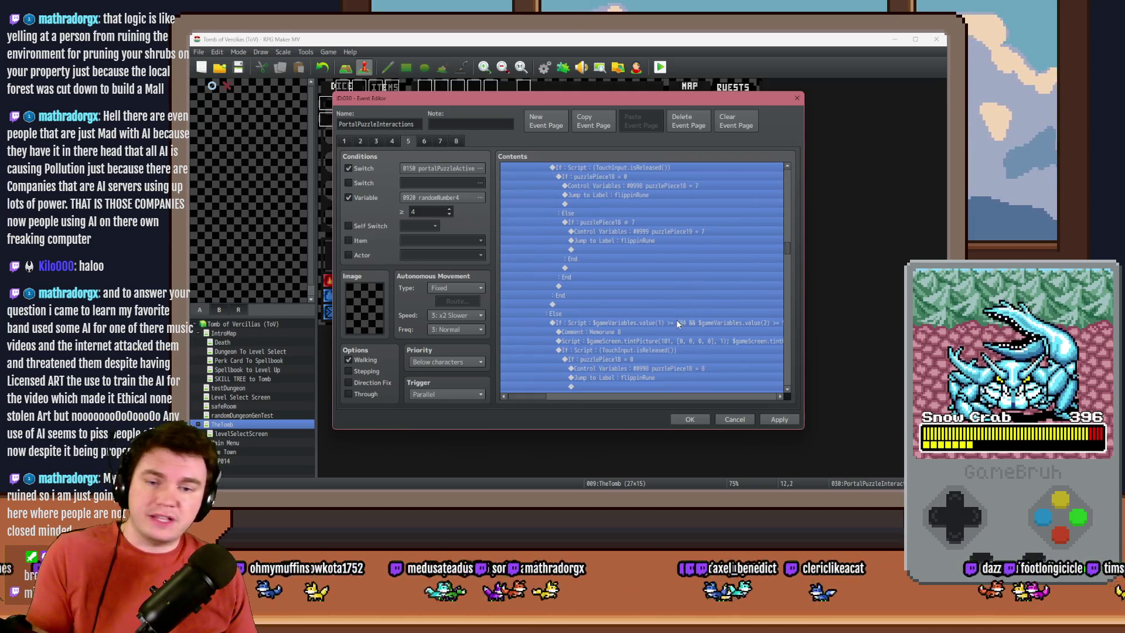
double_click(678, 322)
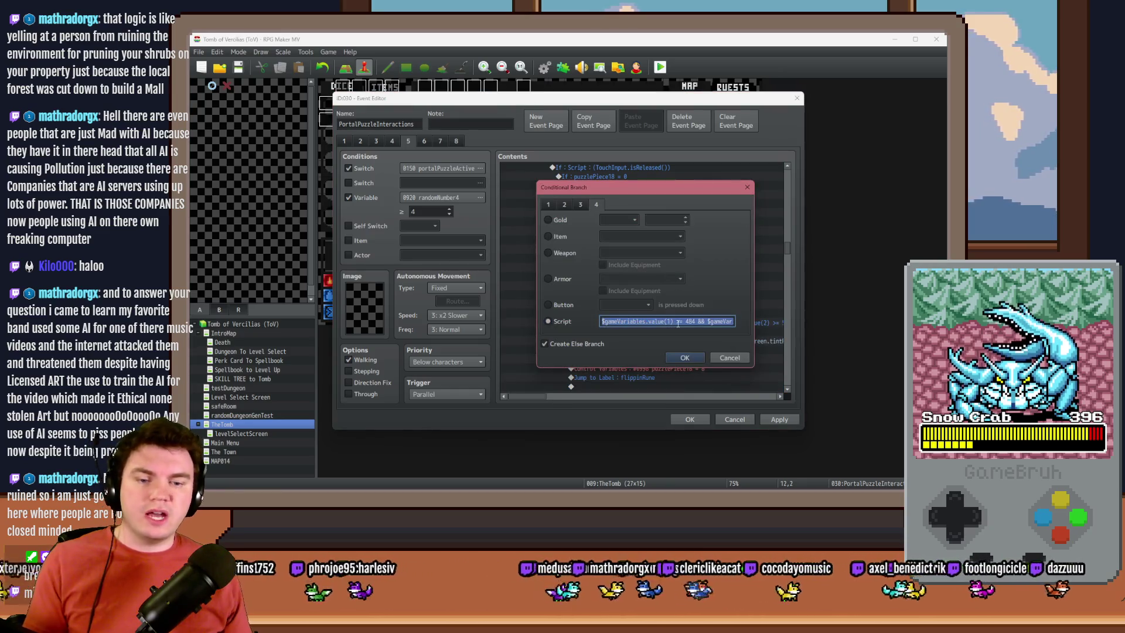
click(678, 323)
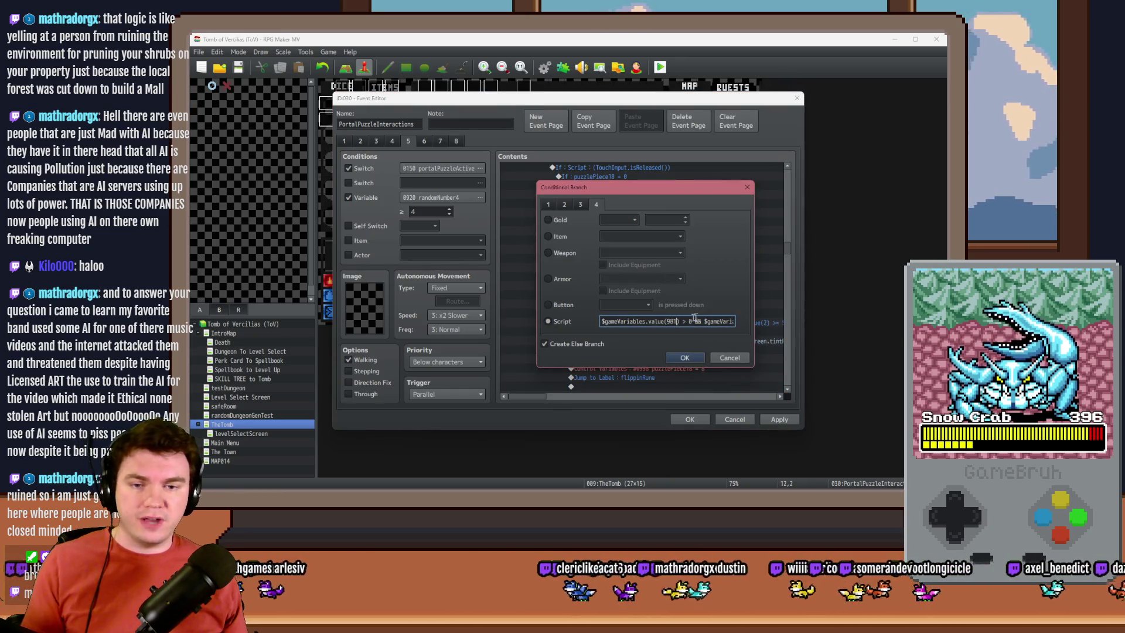
key(Return)
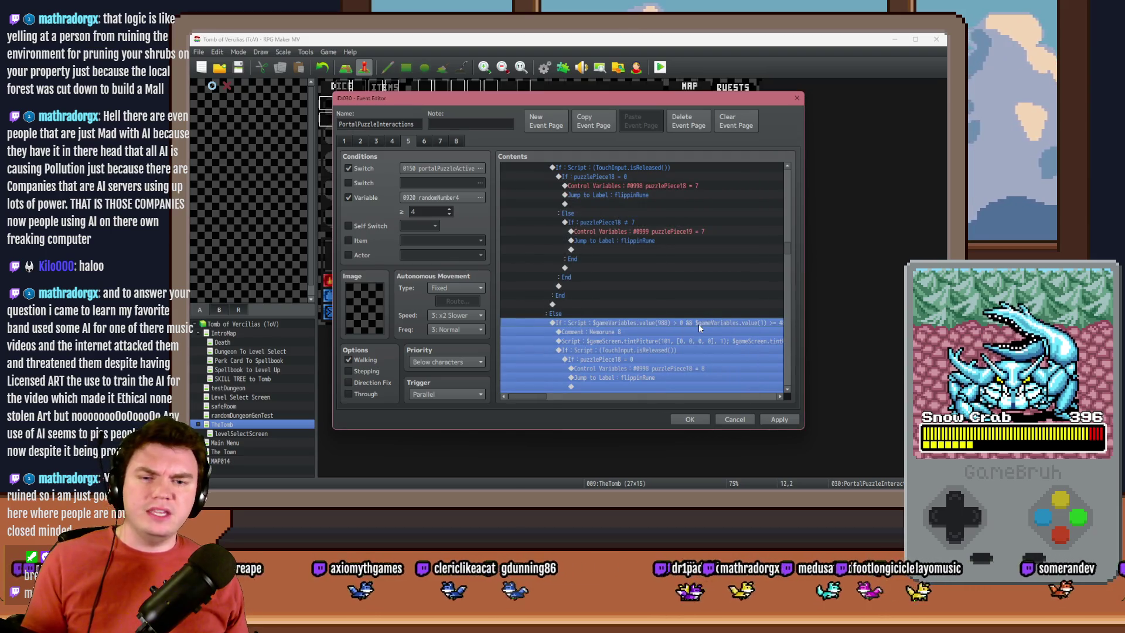
scroll(691, 298, down, 5)
double_click(690, 297)
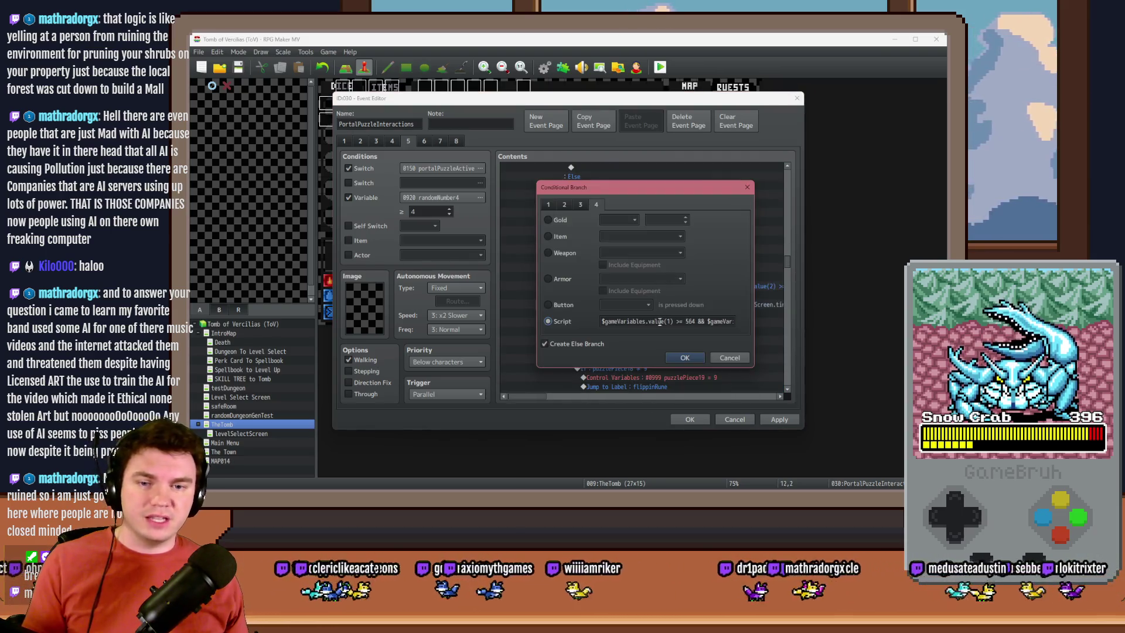
click(660, 321)
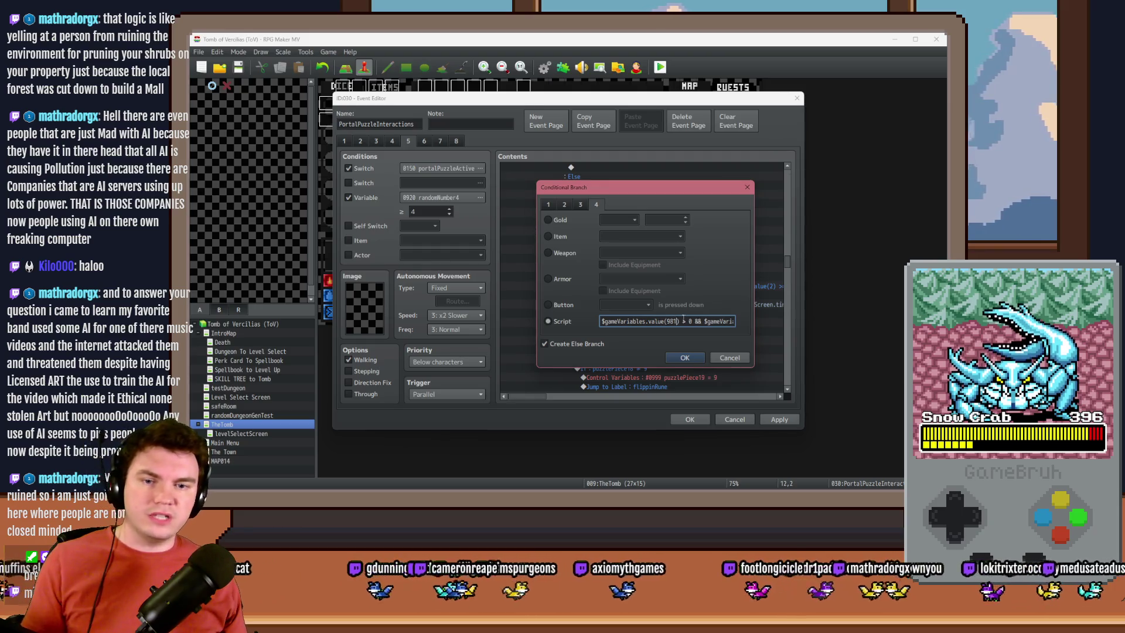
key(Return)
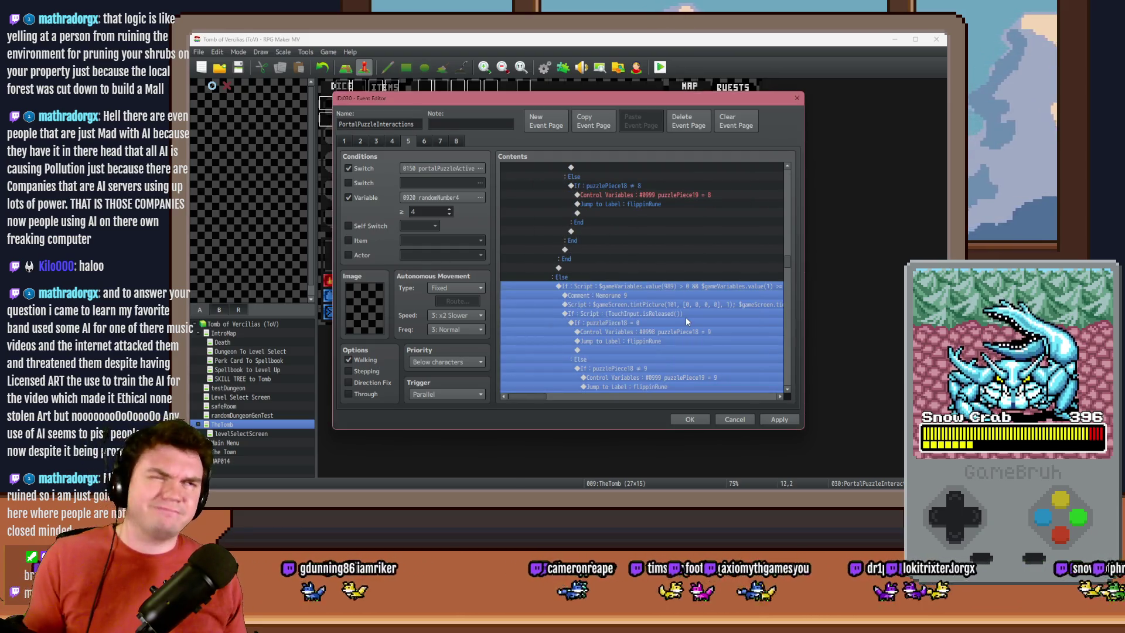
Step: Change the Memorune 10 condition to check variable 990
scroll(670, 307, down, 5)
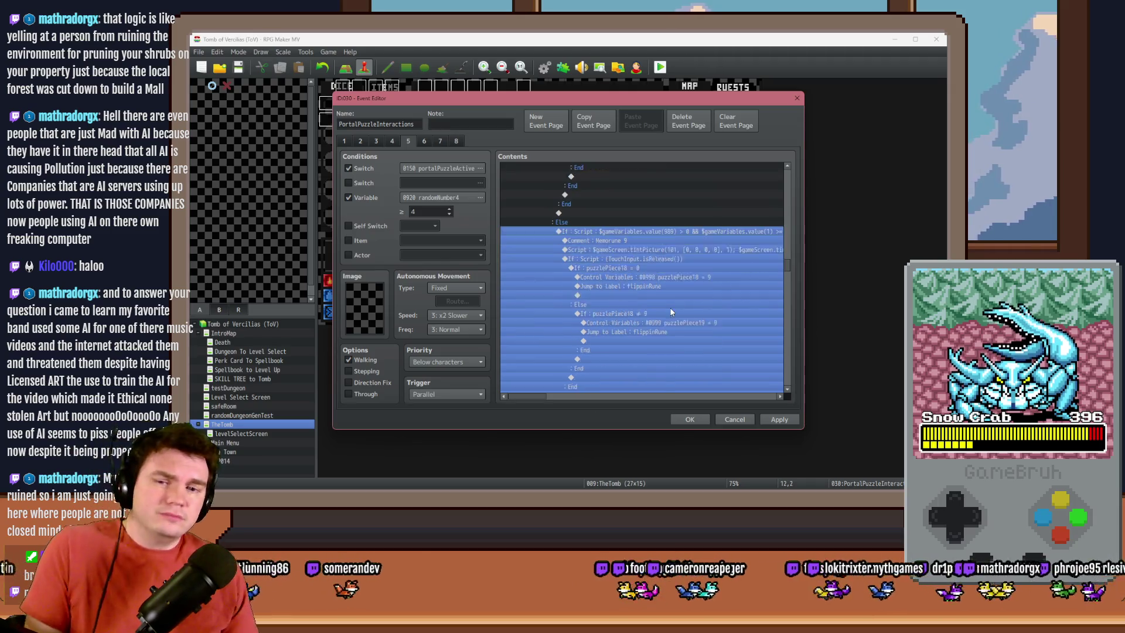
double_click(659, 350)
click(660, 322)
key(Home)
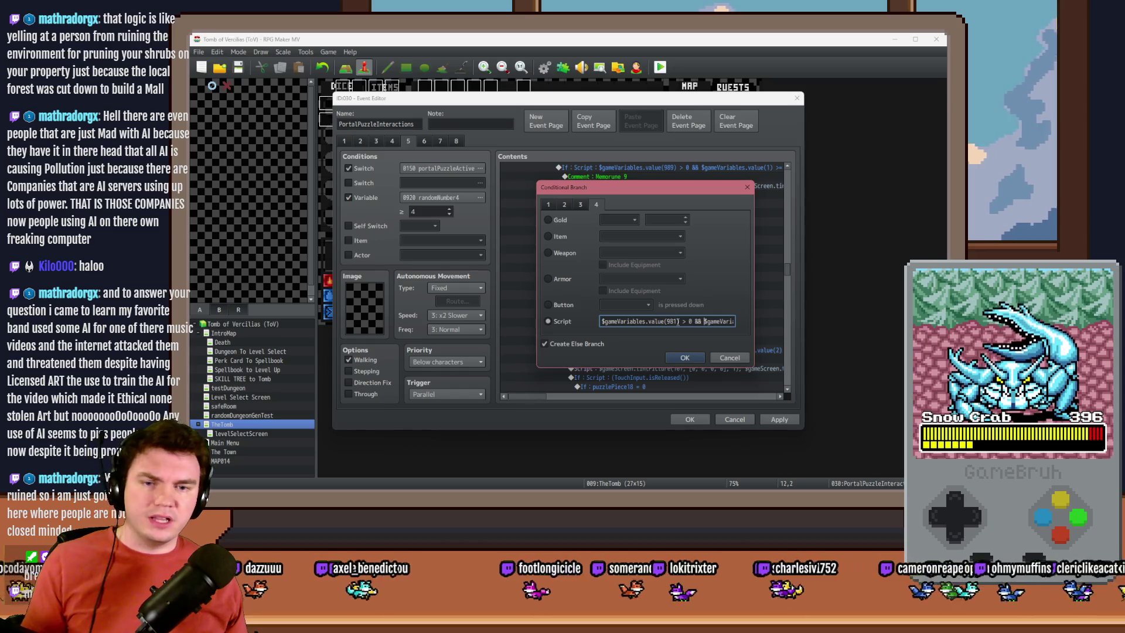
key(BackSpace)
key(BackSpace)
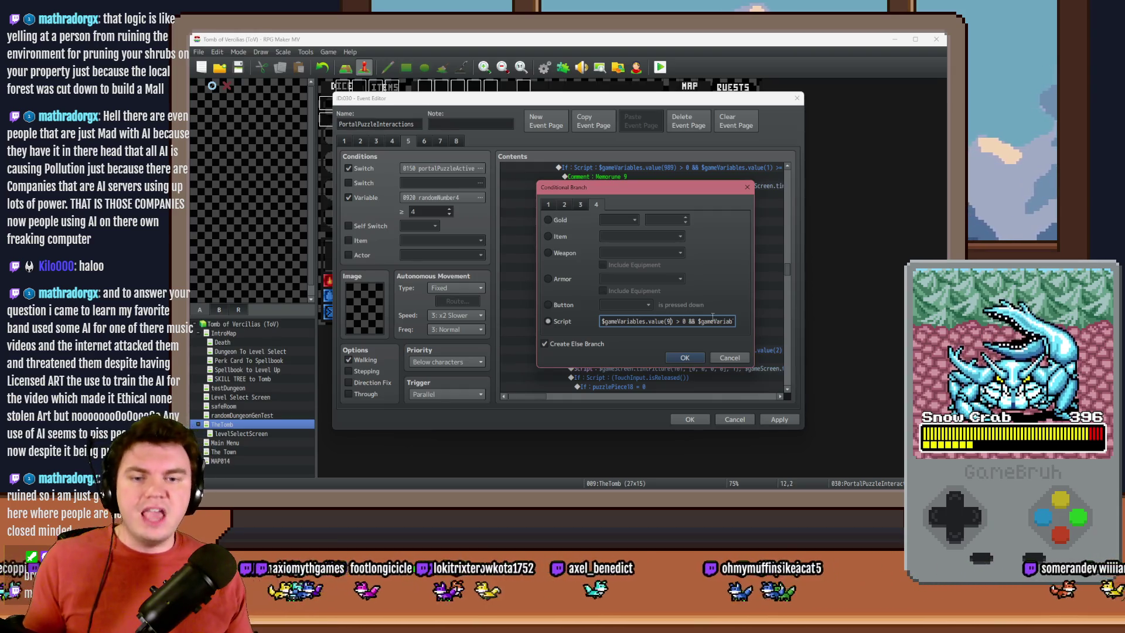
text(90)
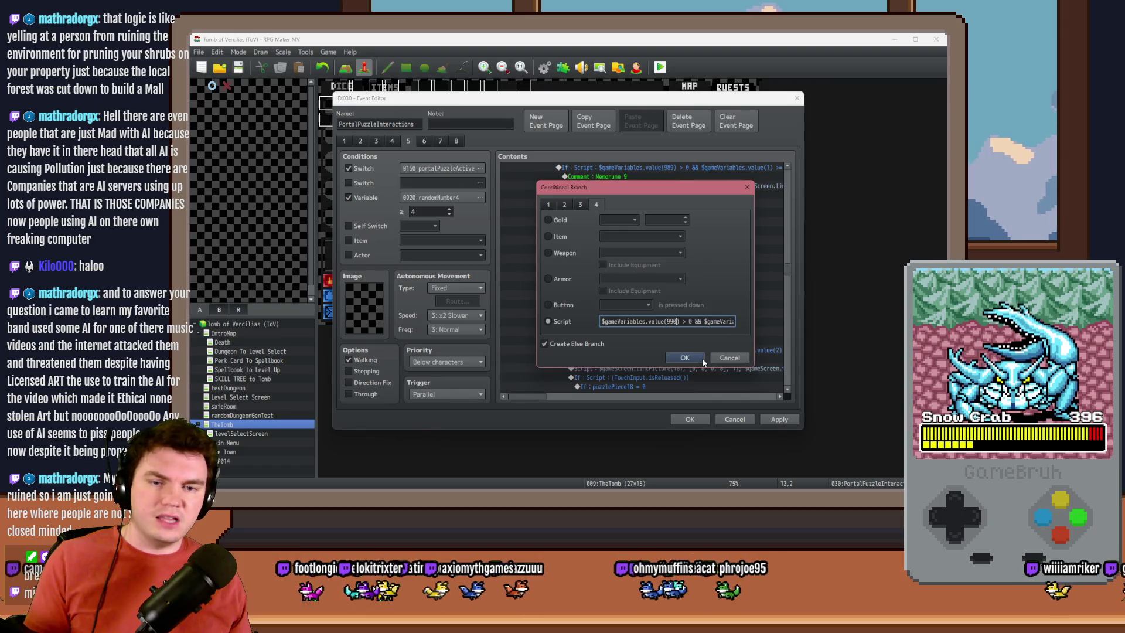
click(701, 357)
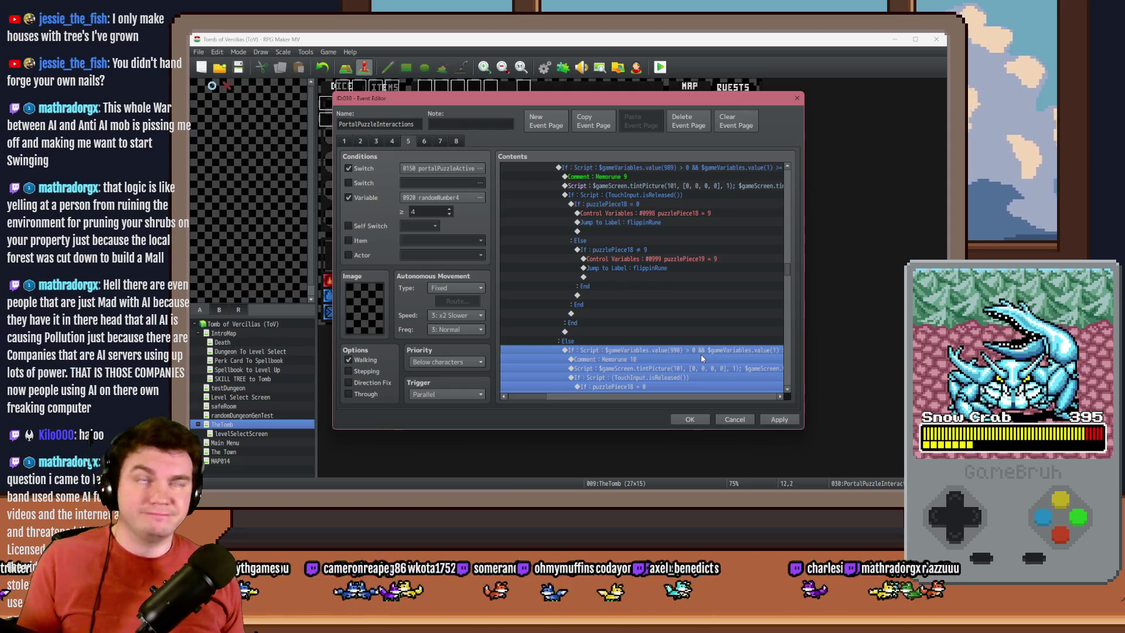
Step: Open the Memorune 11 branch condition and close it without changes
scroll(700, 354, down, 3)
scroll(709, 340, up, 5)
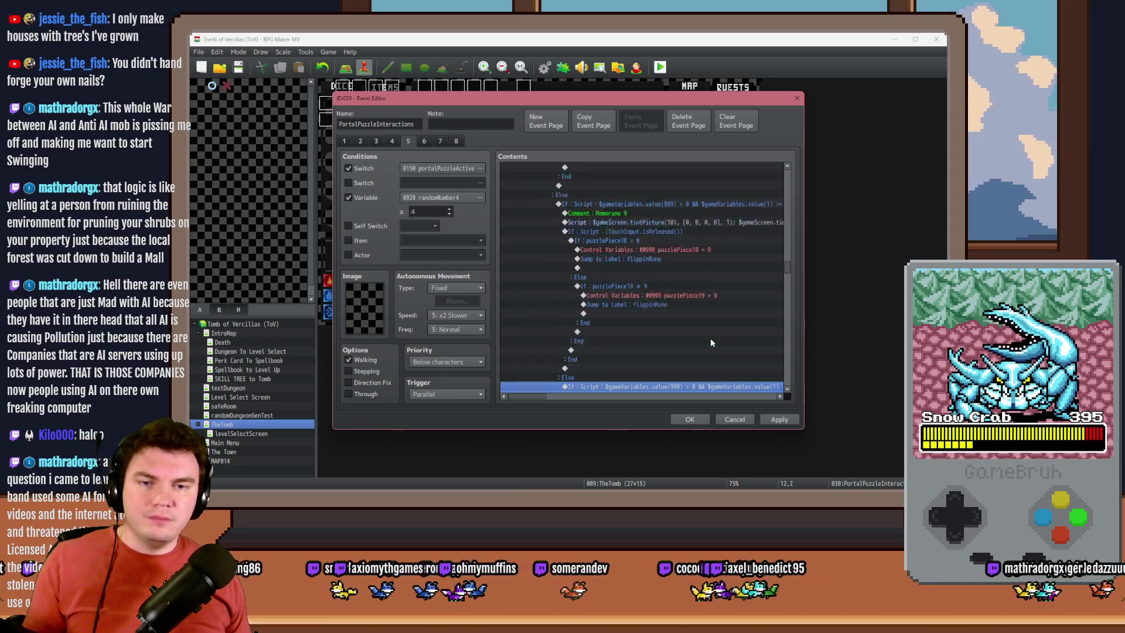
scroll(710, 334, down, 8)
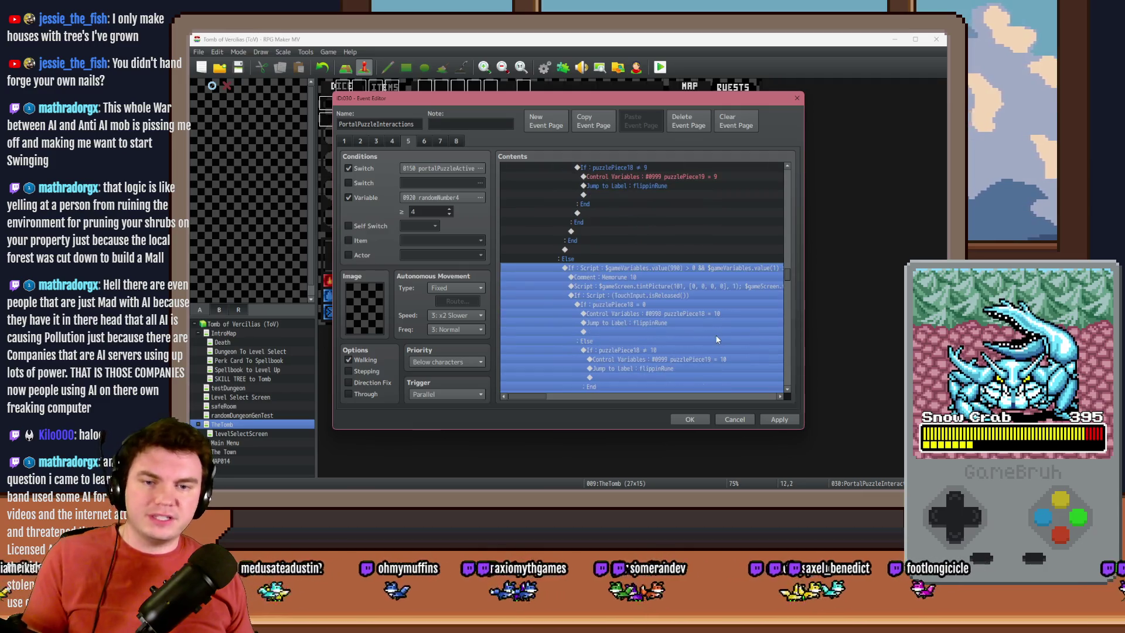
scroll(688, 328, down, 3)
double_click(687, 311)
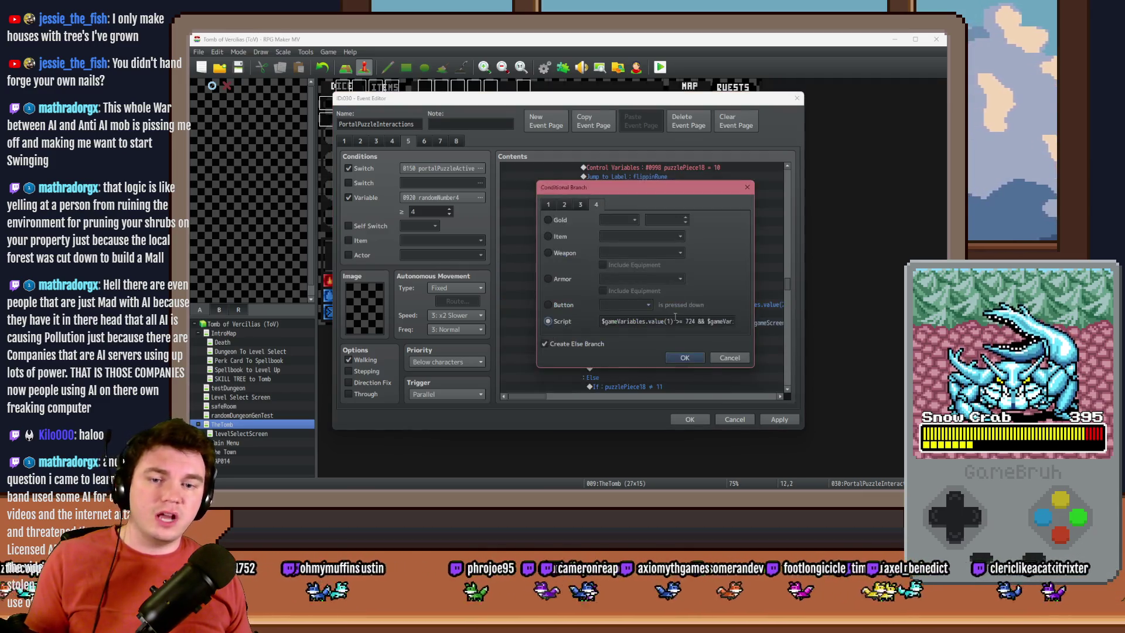
click(673, 320)
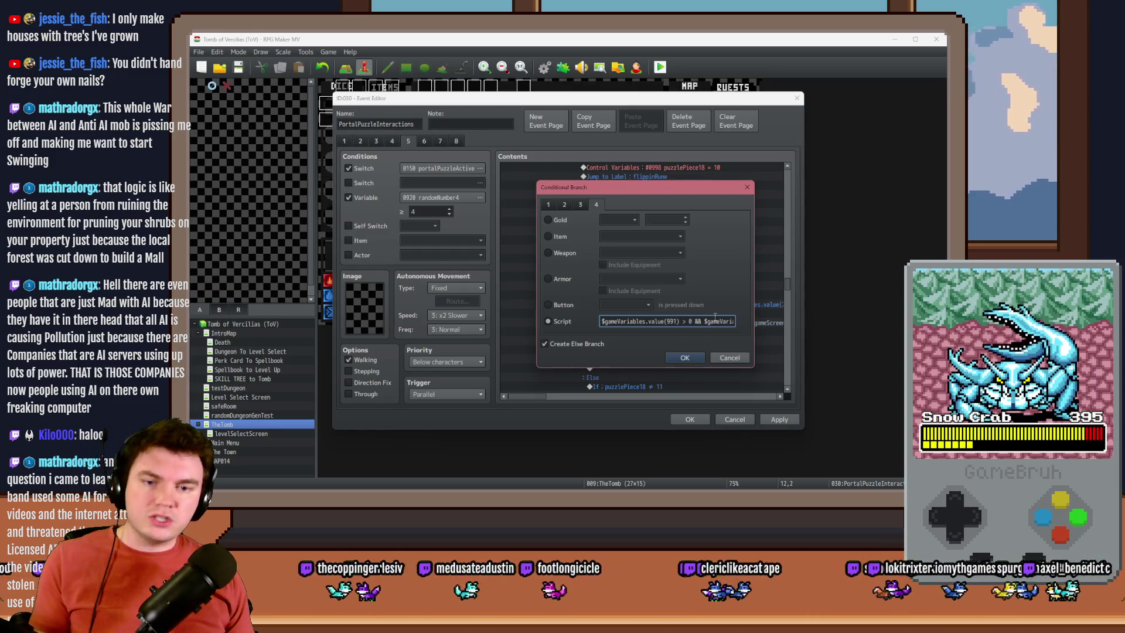
key(Escape)
Step: Paste the standard expression into the Memorune 12 condition and set it to value(992)
scroll(703, 305, up, 5)
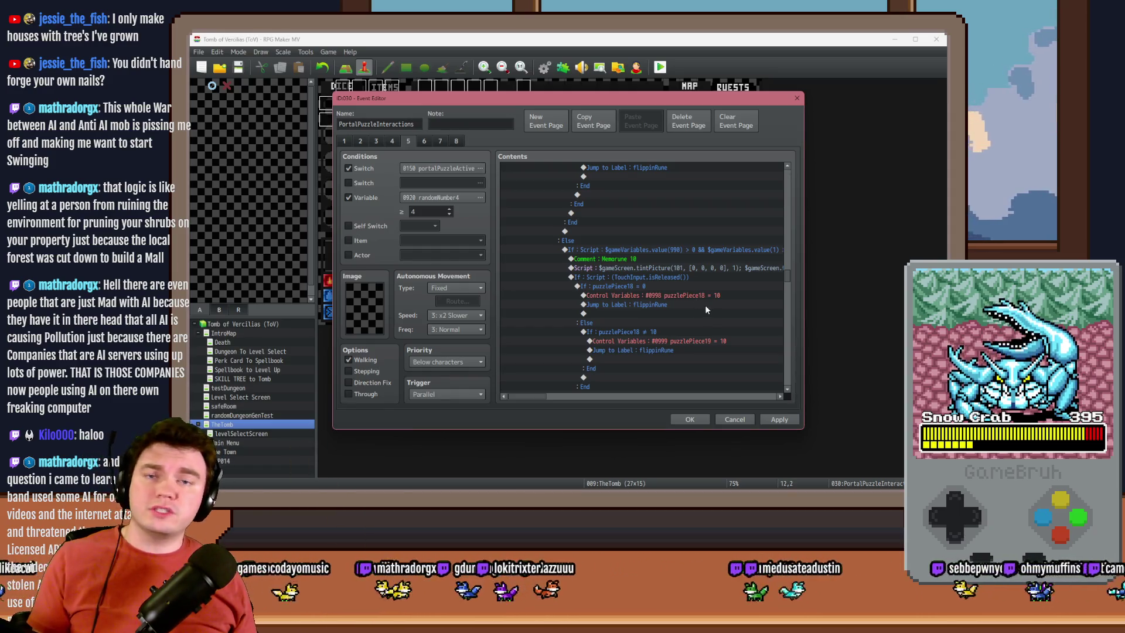
scroll(705, 305, down, 3)
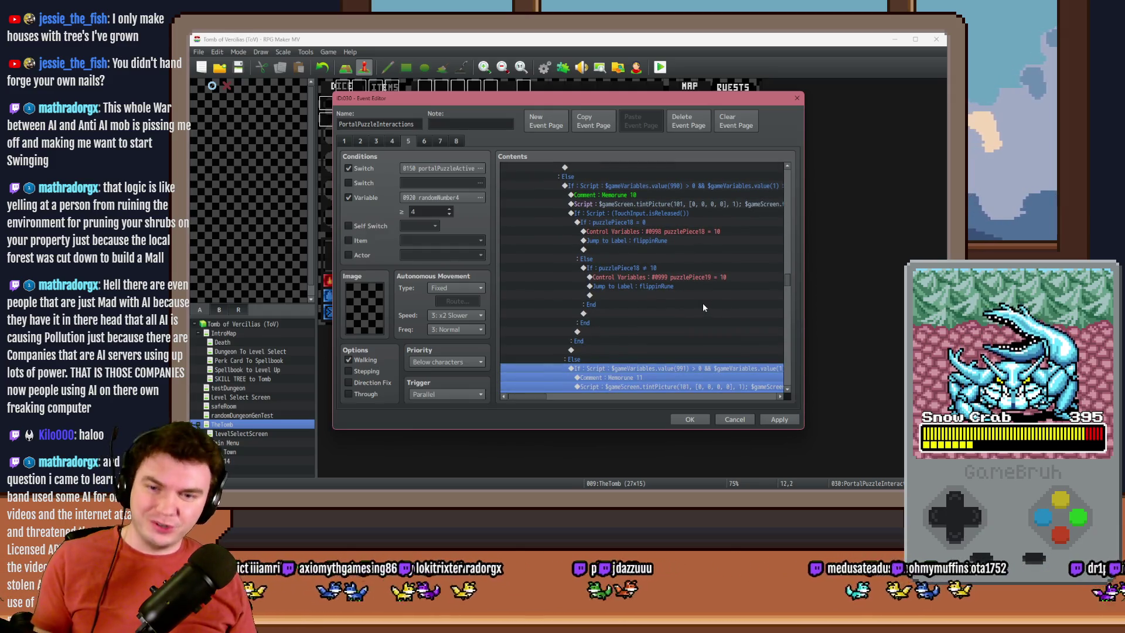
scroll(704, 308, down, 5)
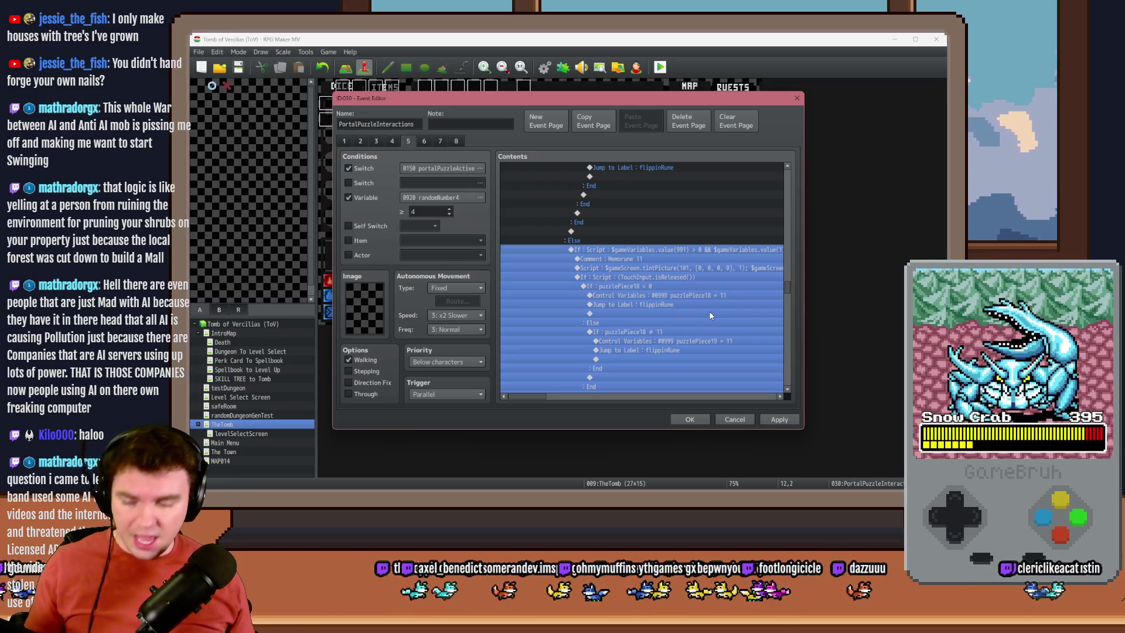
scroll(706, 309, down, 3)
double_click(681, 283)
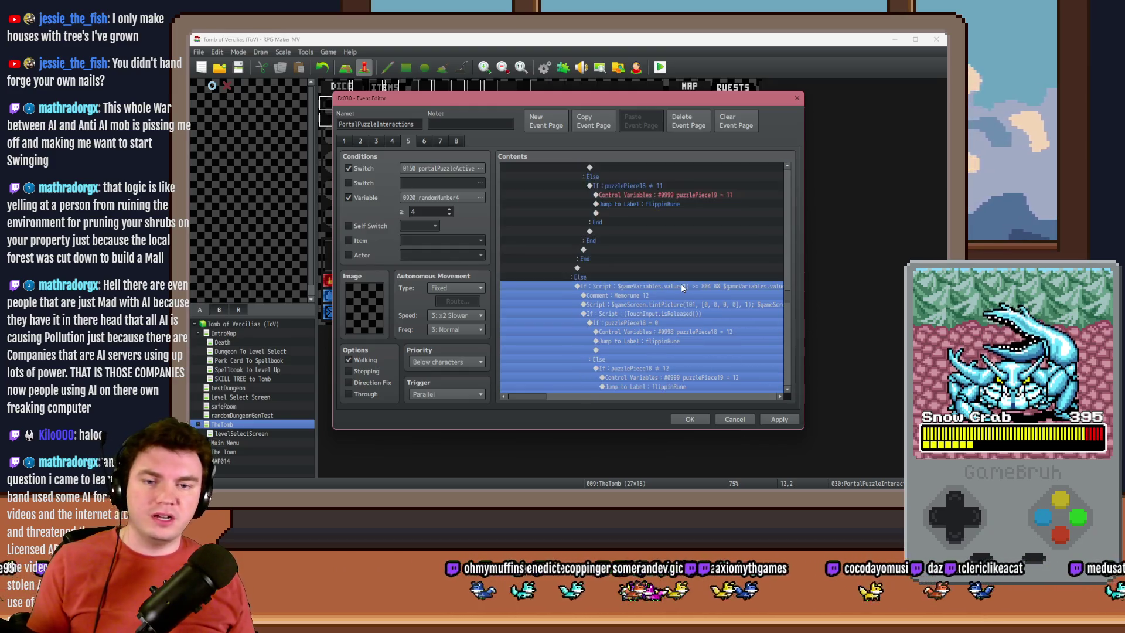
triple_click(667, 320)
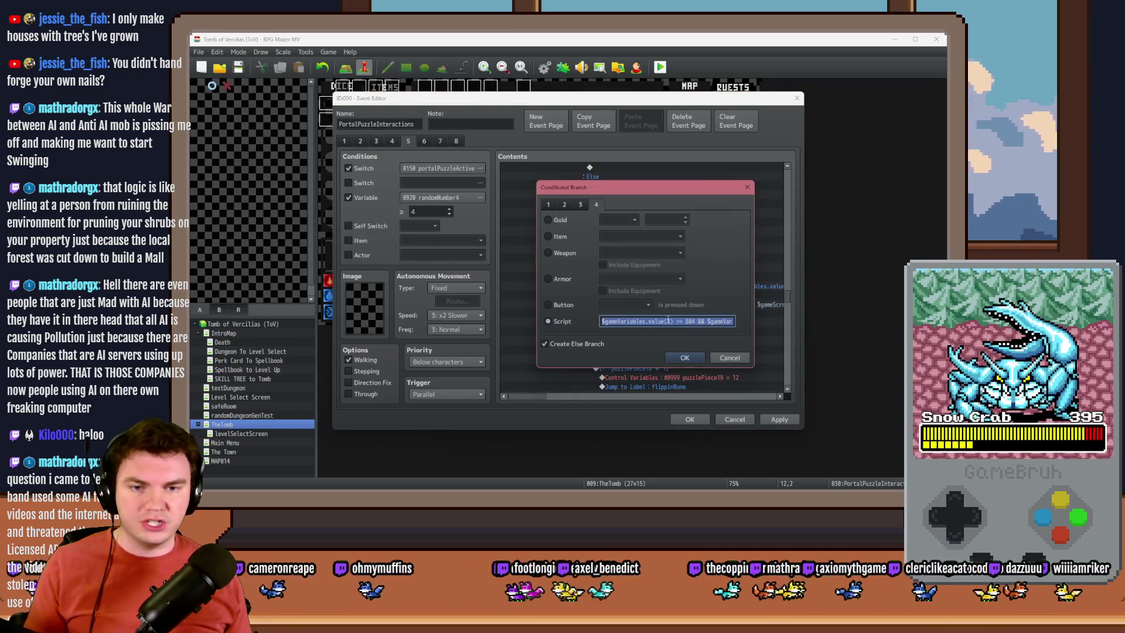
key(ctrl+v)
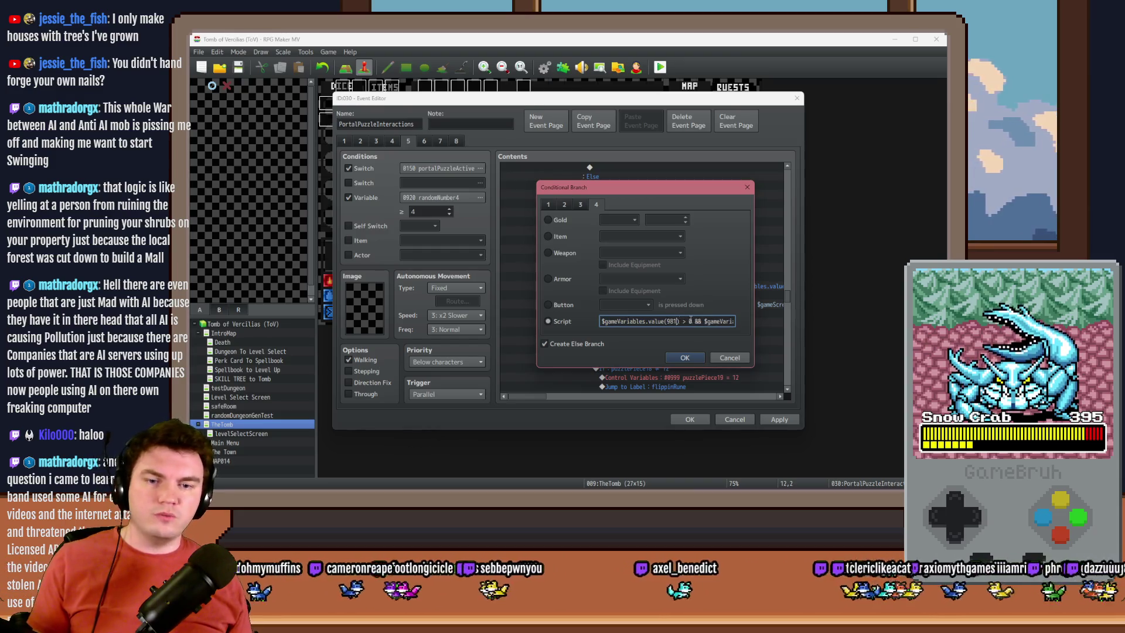
key(BackSpace)
key(BackSpace)
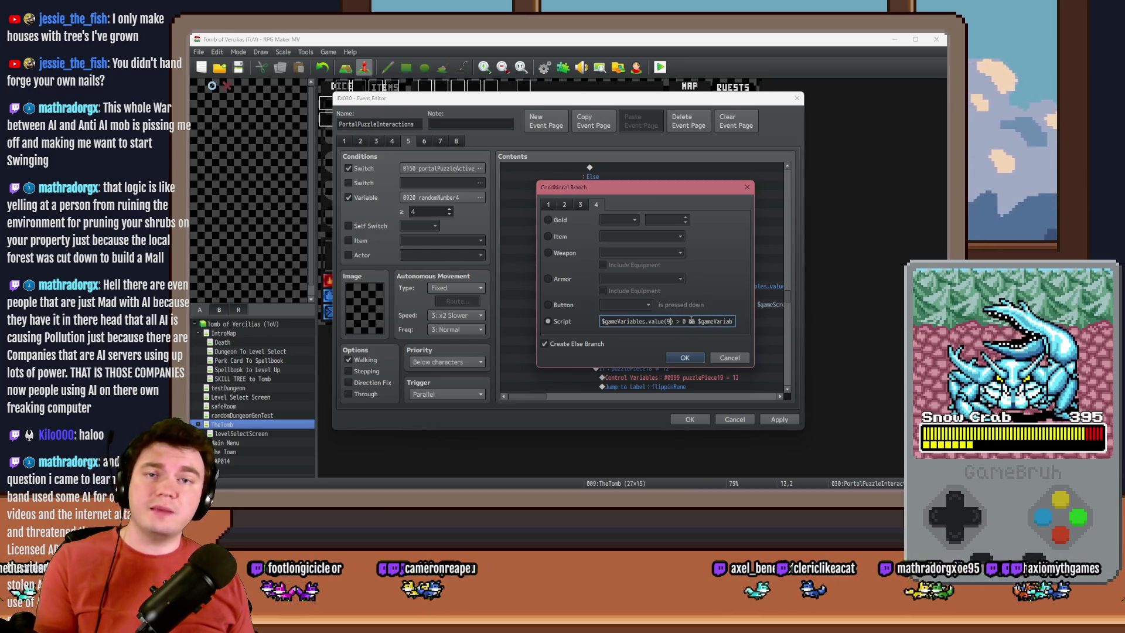
text(92)
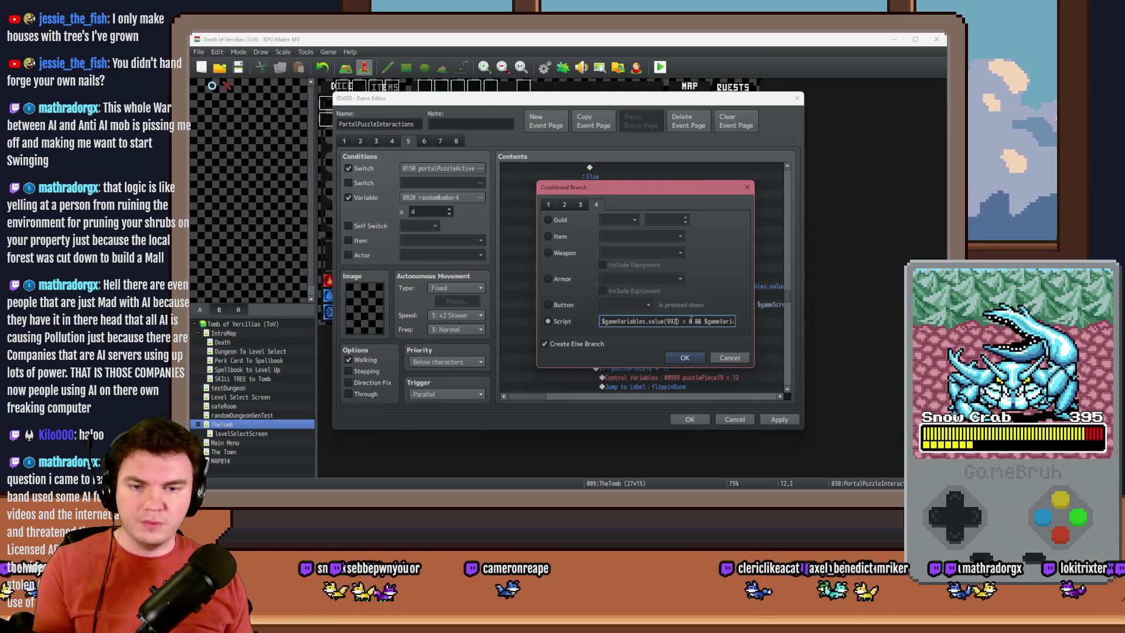
key(Return)
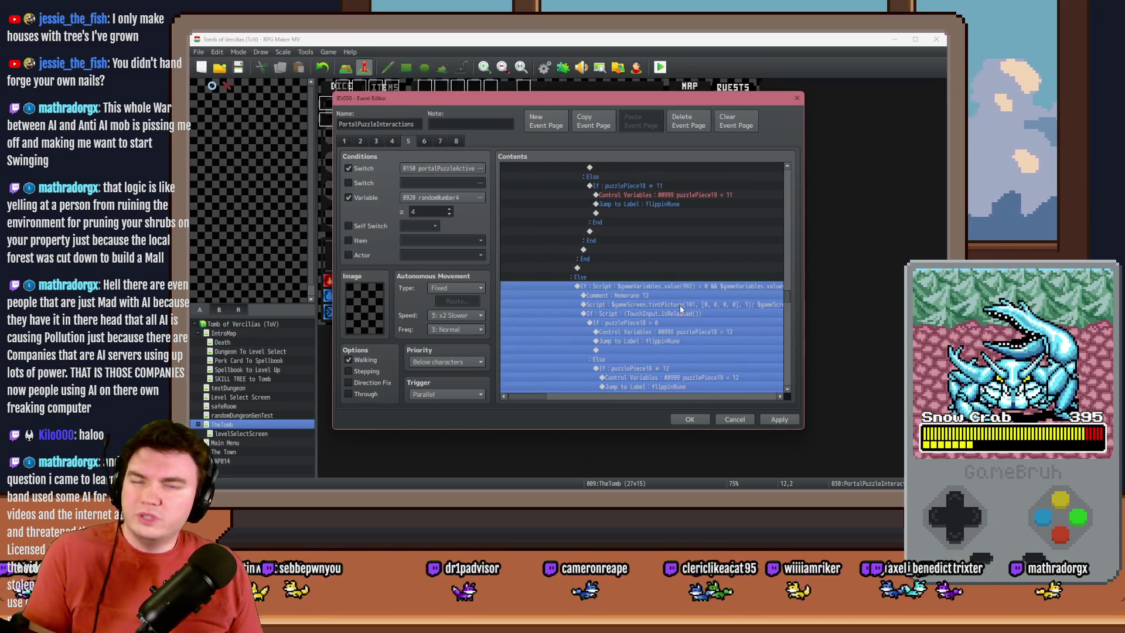
Step: Delete the leftover If block, then apply the event changes and close the editor
scroll(679, 305, up, 4)
scroll(677, 305, down, 5)
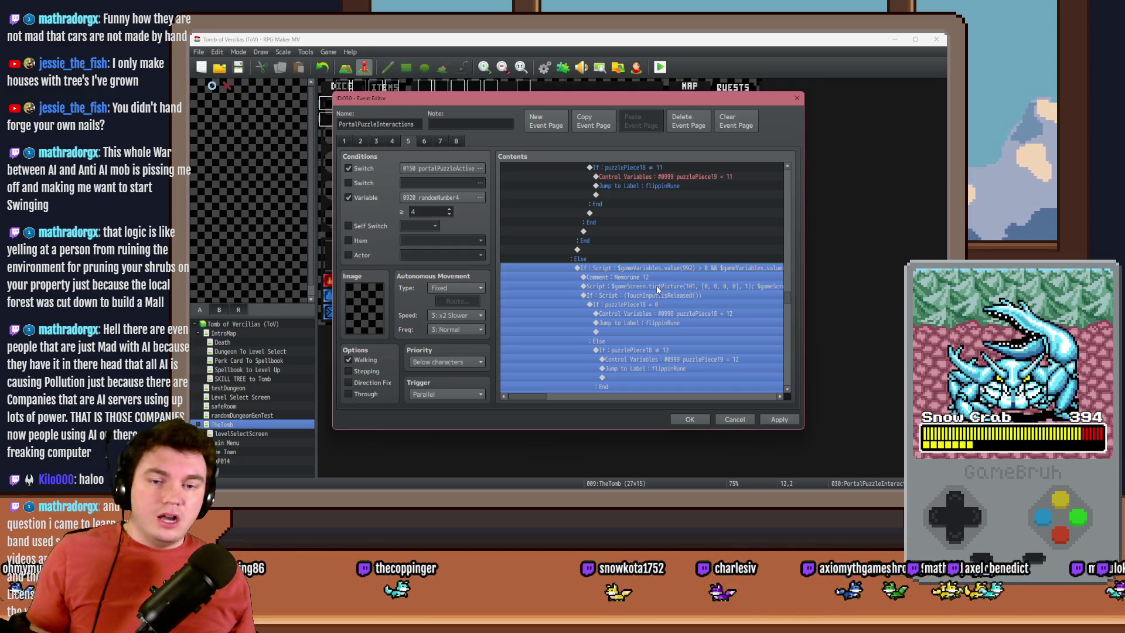
key(Delete)
scroll(661, 293, down, 1)
scroll(700, 308, up, 5)
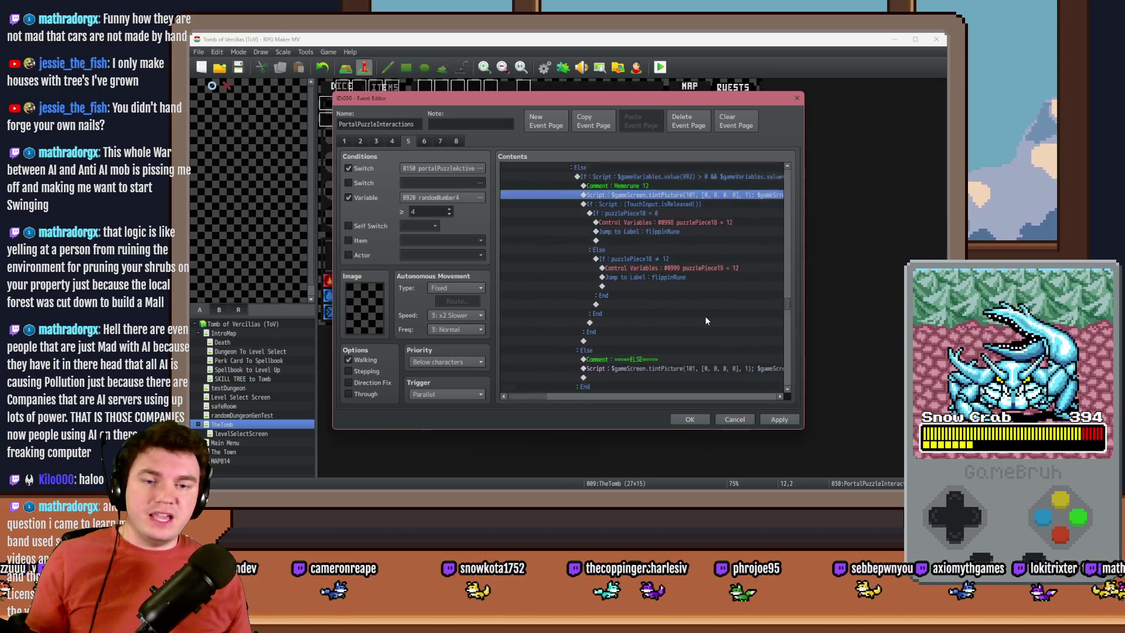
click(780, 421)
click(698, 419)
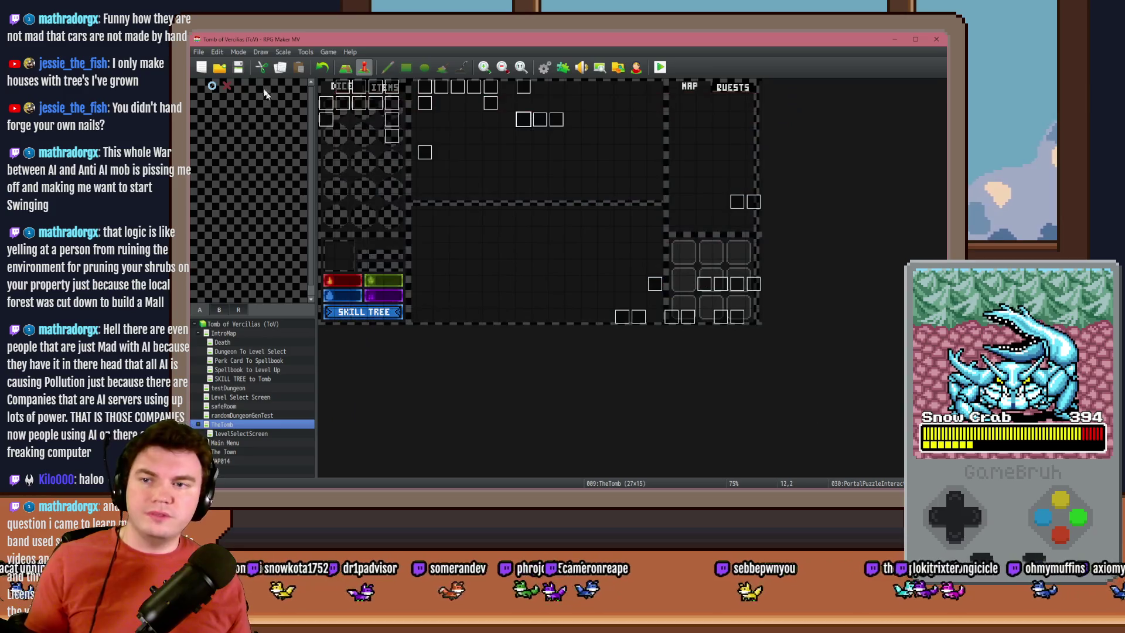
Step: Launch a Tomb of Vercilias playtest from the toolbar Playtest button
click(660, 67)
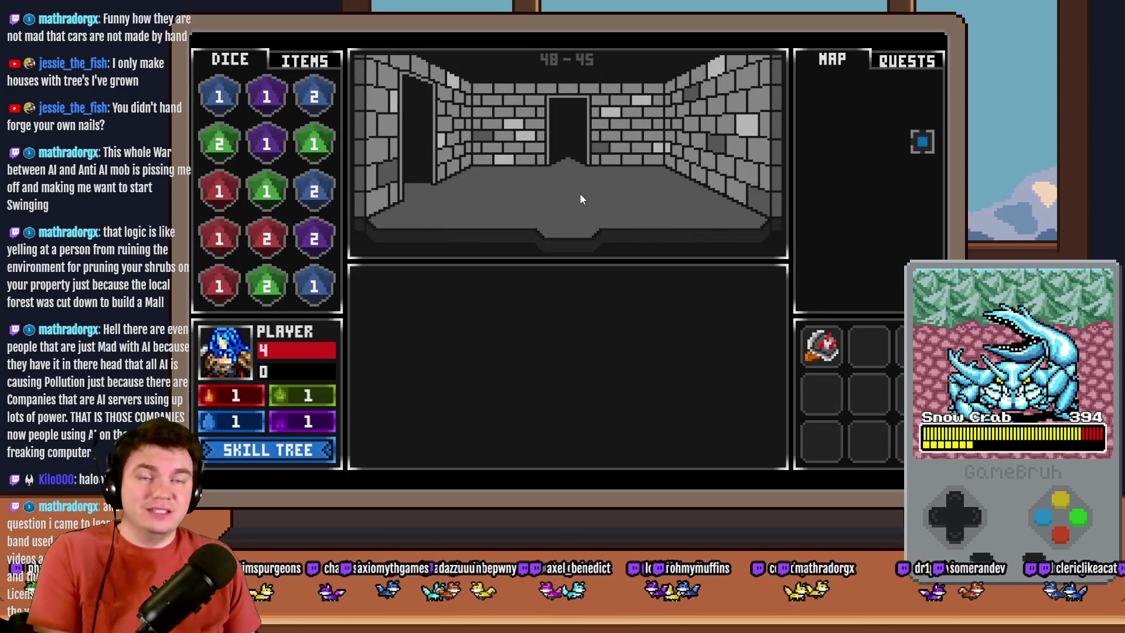
Step: Walk into the glyph-frame room, start the glyph puzzle, and match the red and blue pairs
key(w)
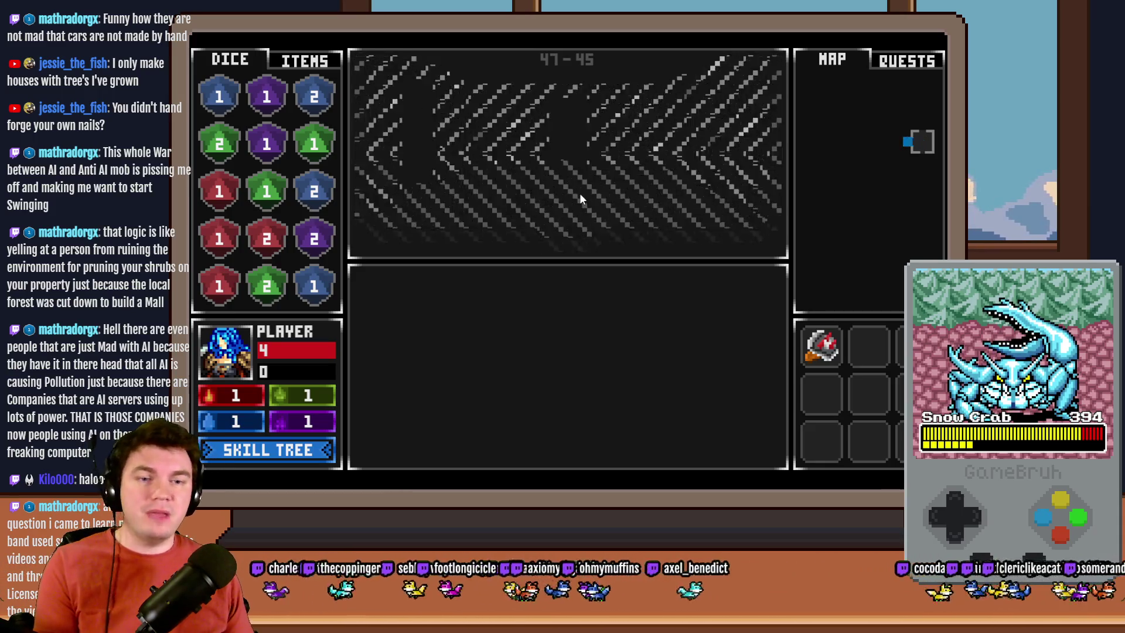
key(w)
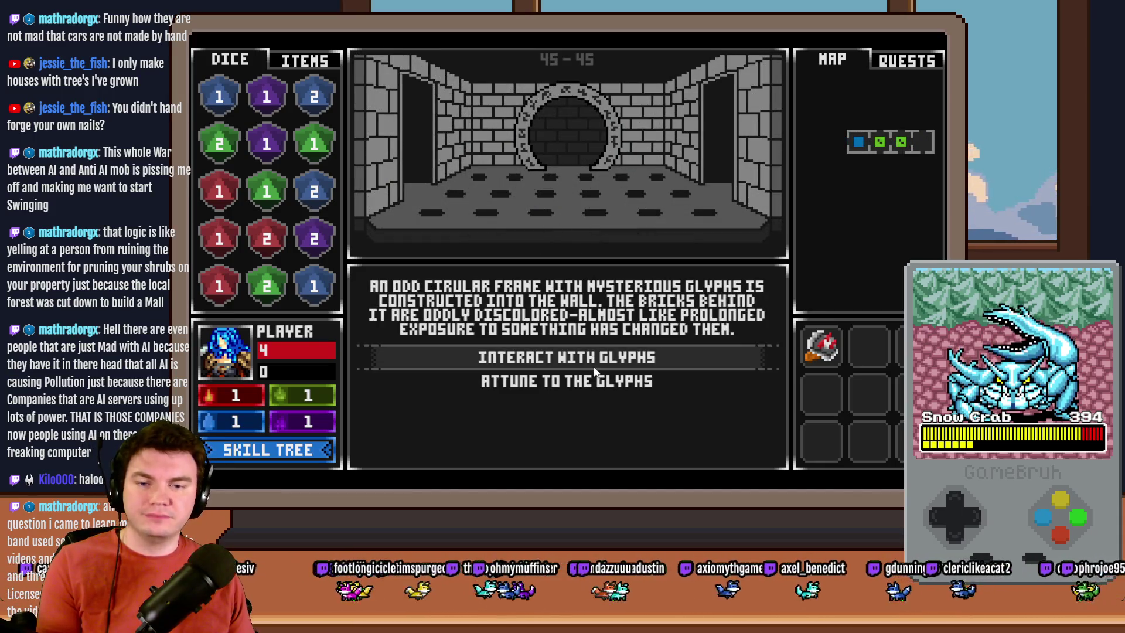
click(595, 364)
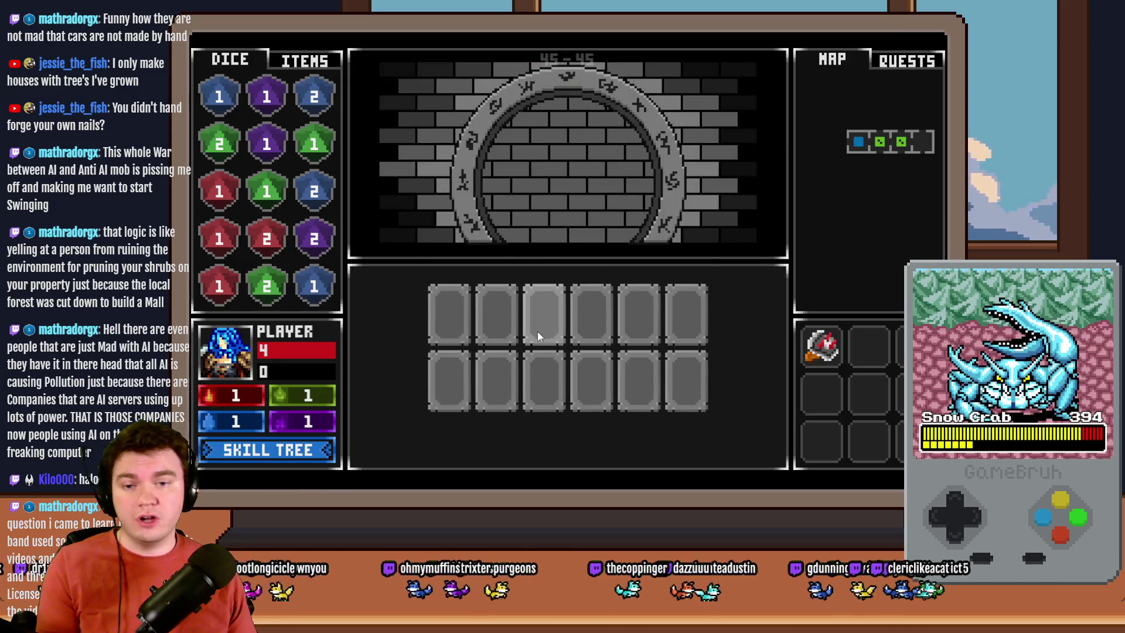
click(588, 365)
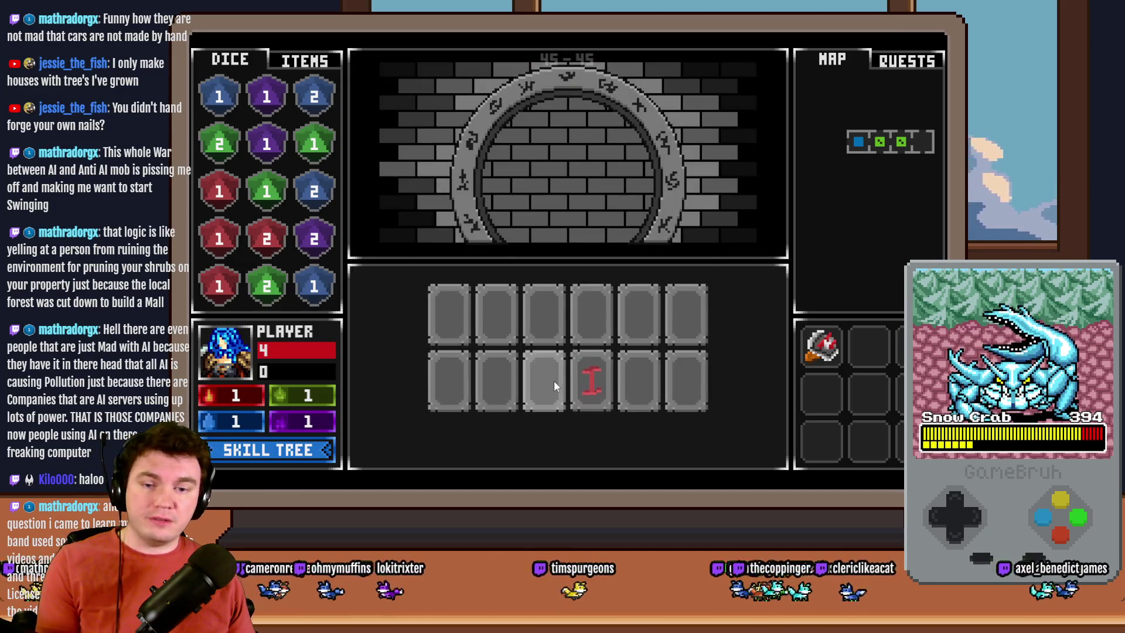
click(551, 386)
click(498, 387)
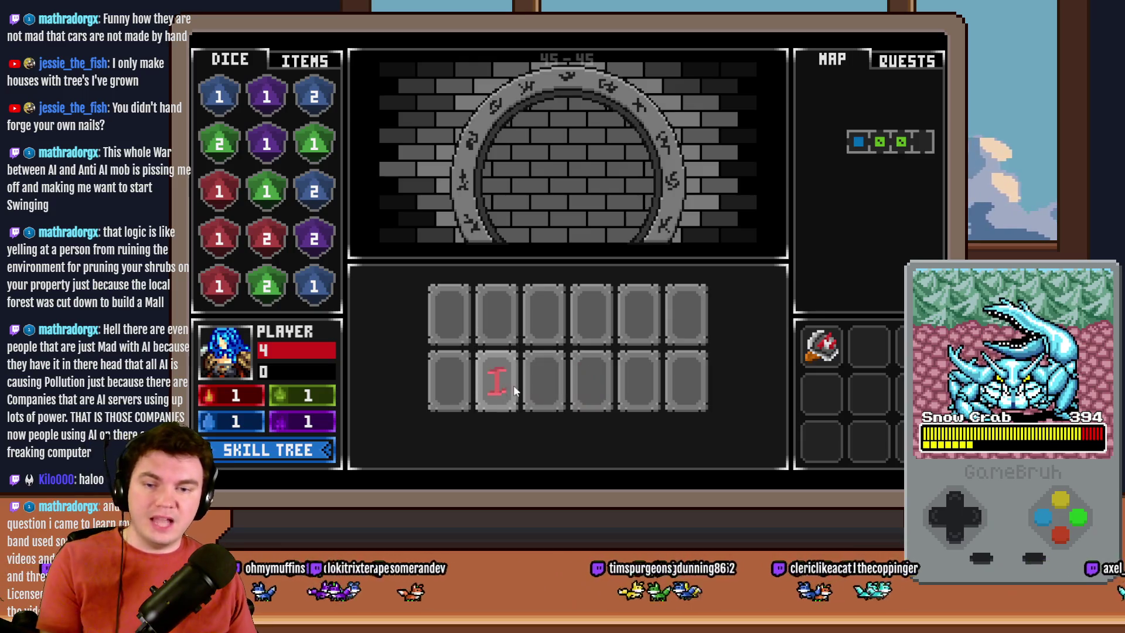
click(603, 386)
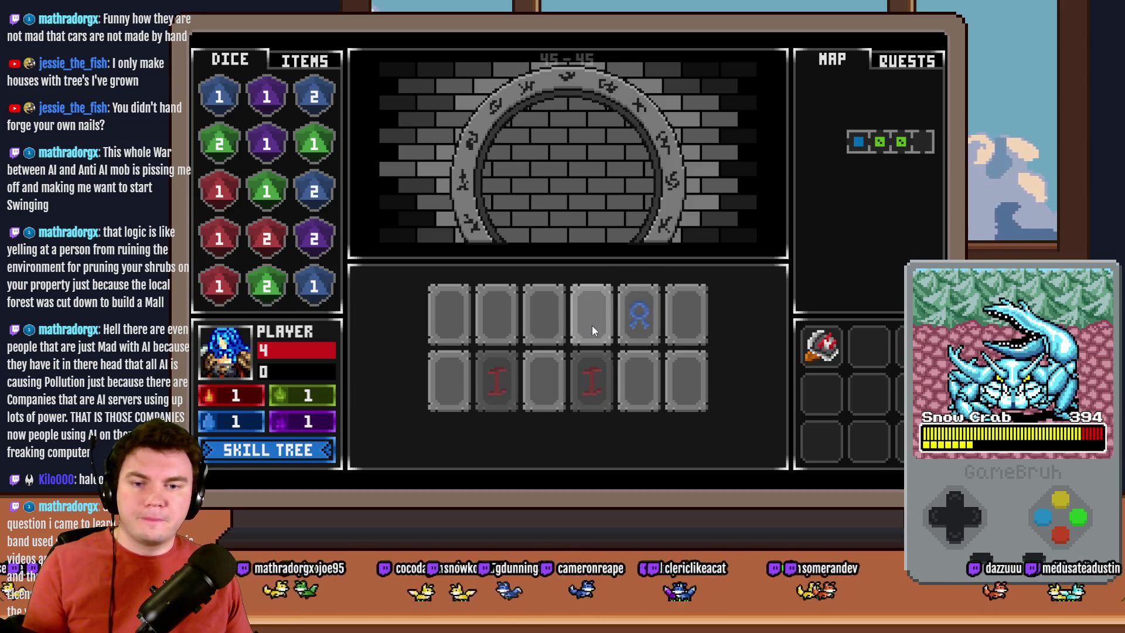
click(554, 387)
click(638, 328)
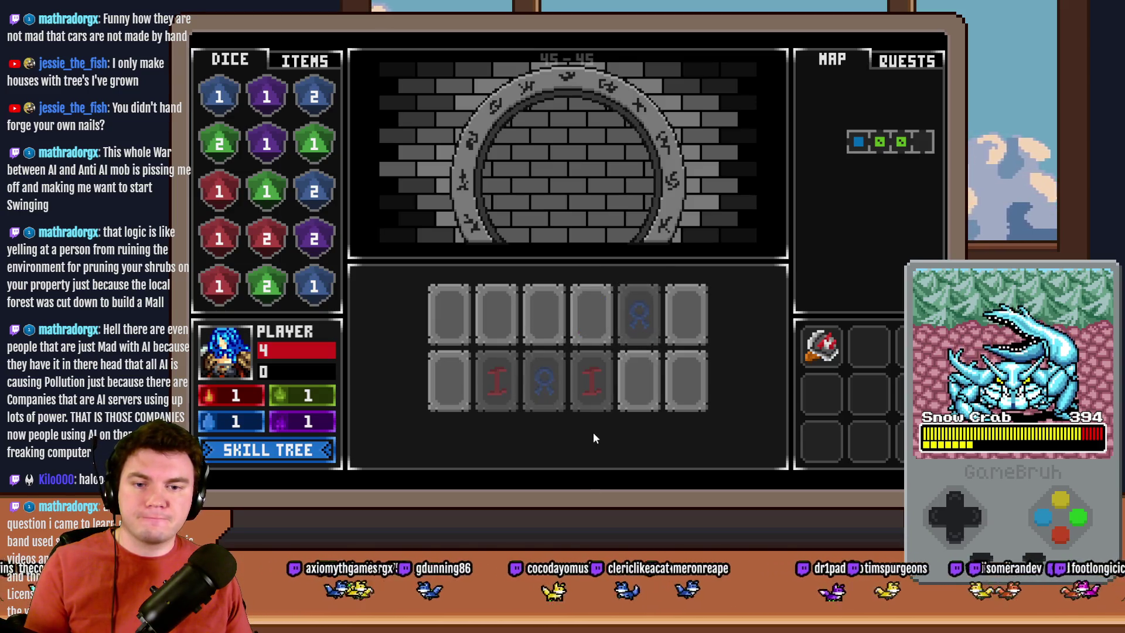
Step: Match the remaining glyph pairs: V, green diamond, orange moon and purple X
click(590, 329)
click(482, 325)
click(454, 331)
click(457, 381)
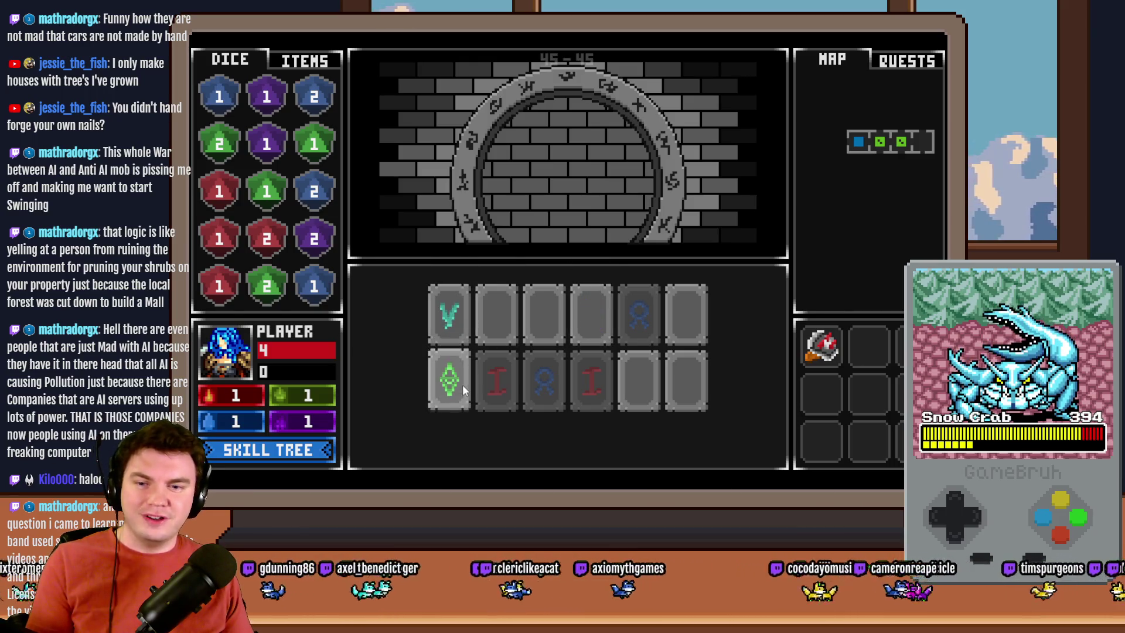
click(548, 330)
click(459, 328)
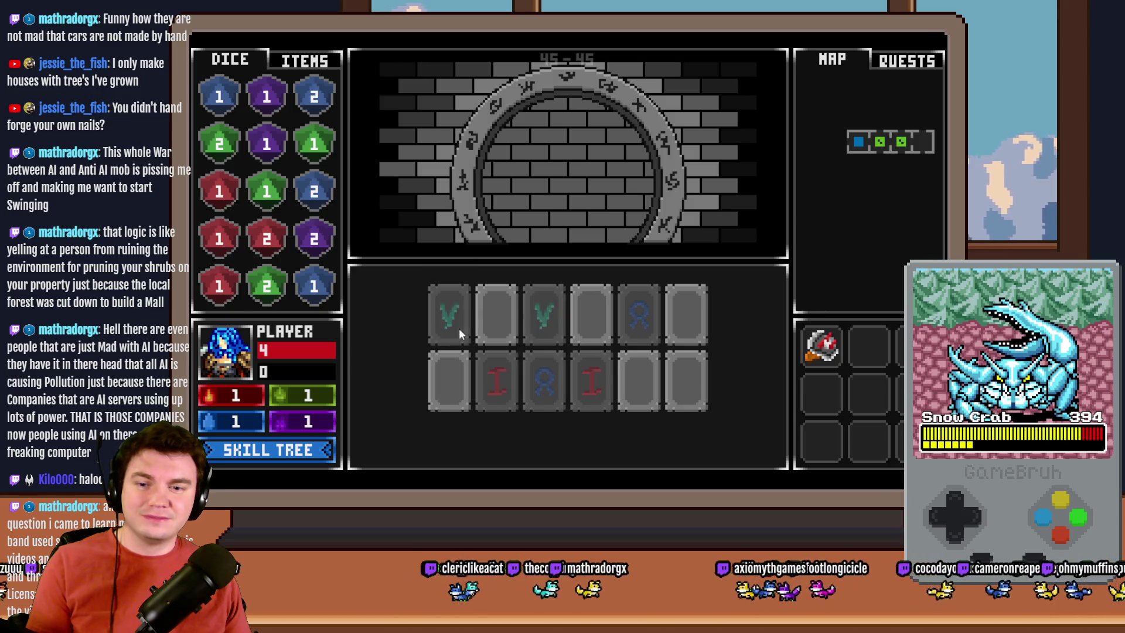
click(656, 382)
click(583, 331)
click(445, 392)
click(628, 386)
click(683, 389)
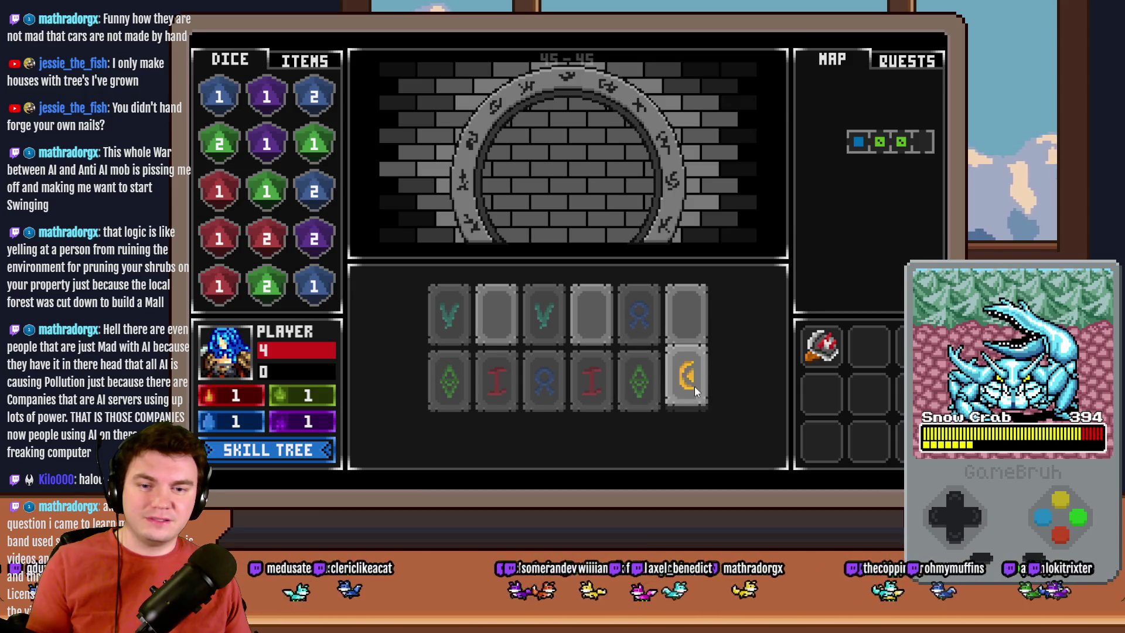
click(588, 323)
click(496, 316)
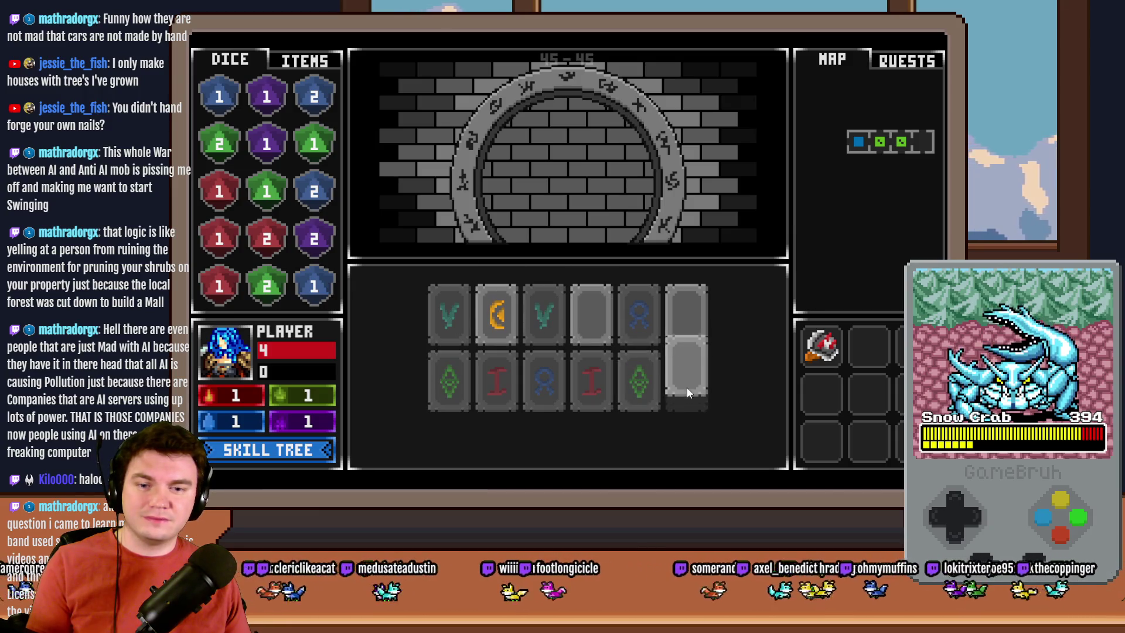
click(595, 326)
click(683, 326)
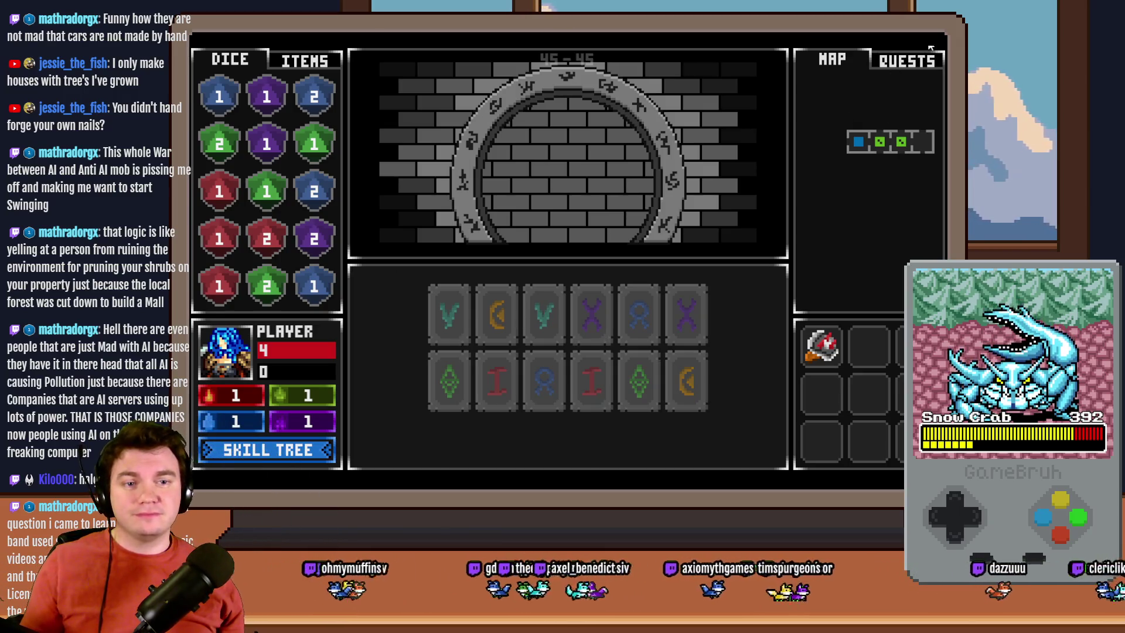
Step: Close the playtest window with Alt+F4
key(alt+F4)
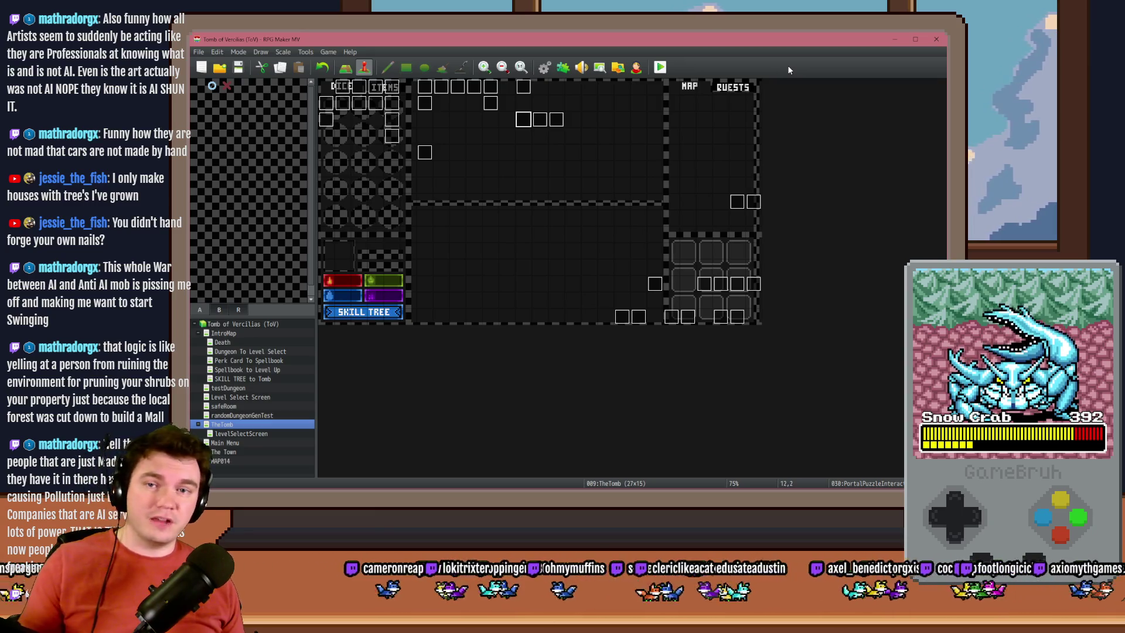
Step: Open the PortalPuzzleInteractions event and show its page 5 Memorune commands
double_click(523, 120)
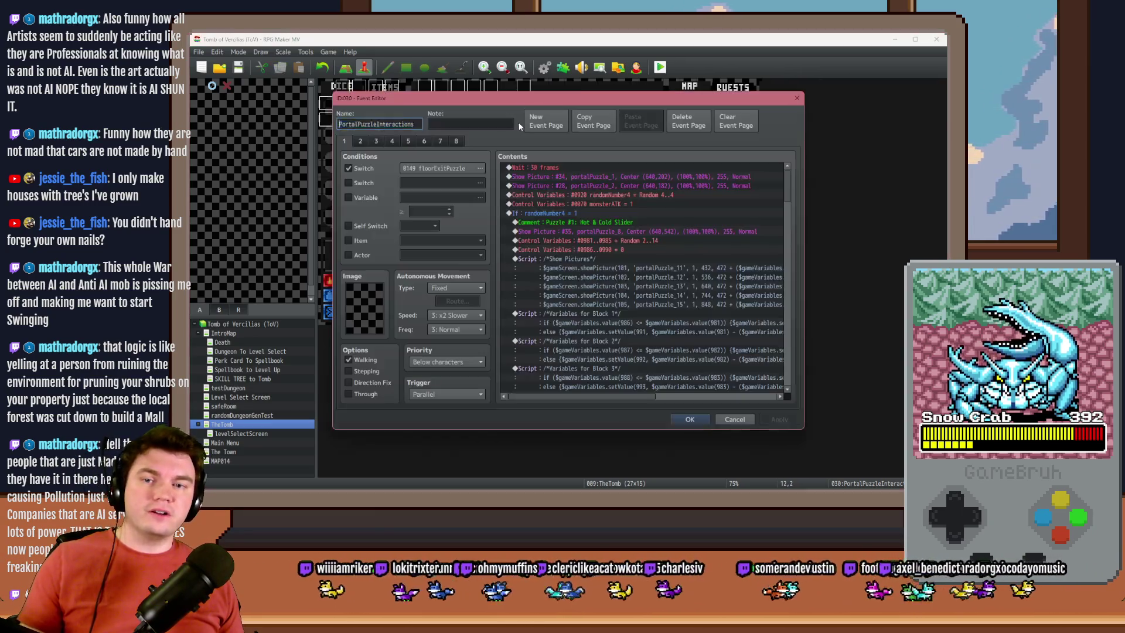
click(408, 141)
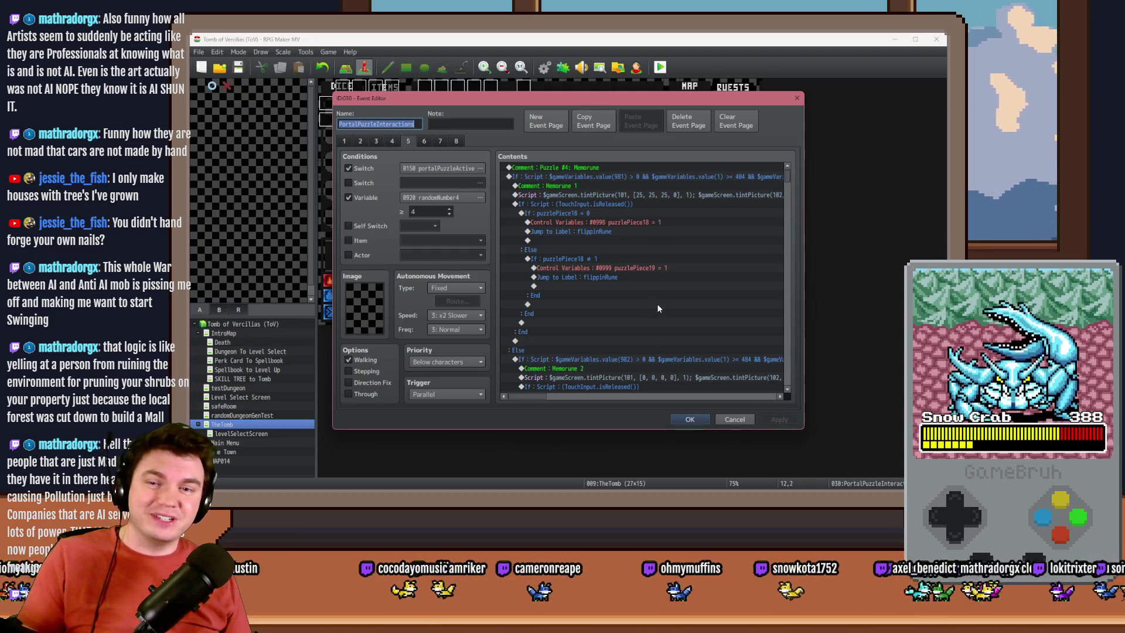
Step: Confirm the PortalPuzzleInteractions Event Editor with OK, returning to TheTomb map
click(691, 418)
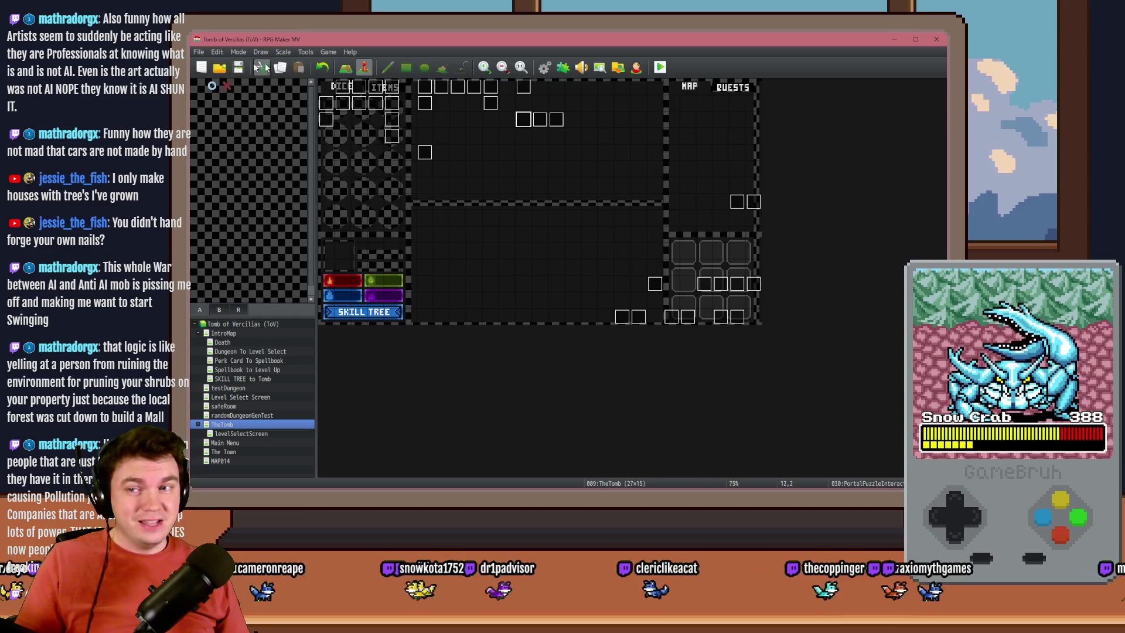
Step: Start a playtest, then switch back to TheTomb map in the editor
click(660, 67)
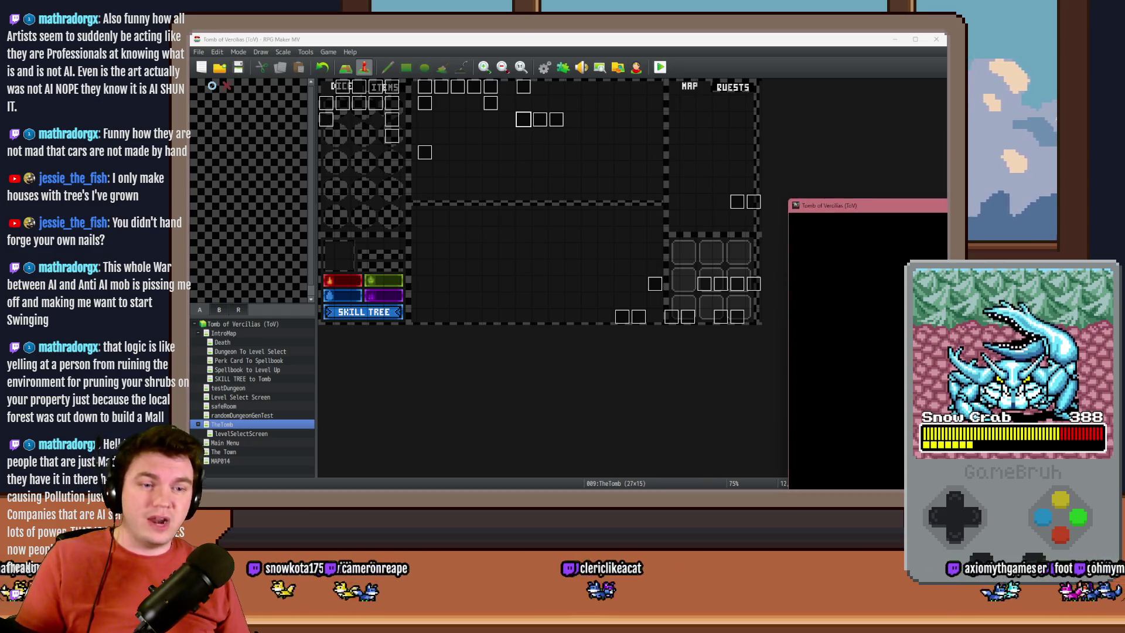
key(alt+Tab)
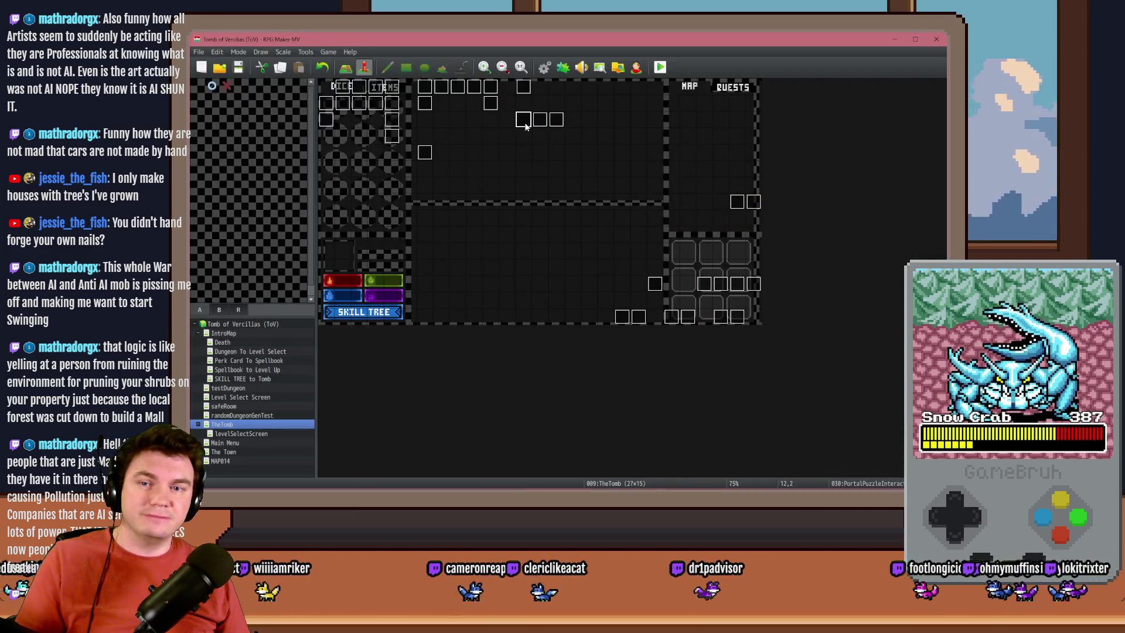
Step: Open event 030 PortalPuzzleInteractions on TheTomb map to review its Memorune branches
double_click(523, 120)
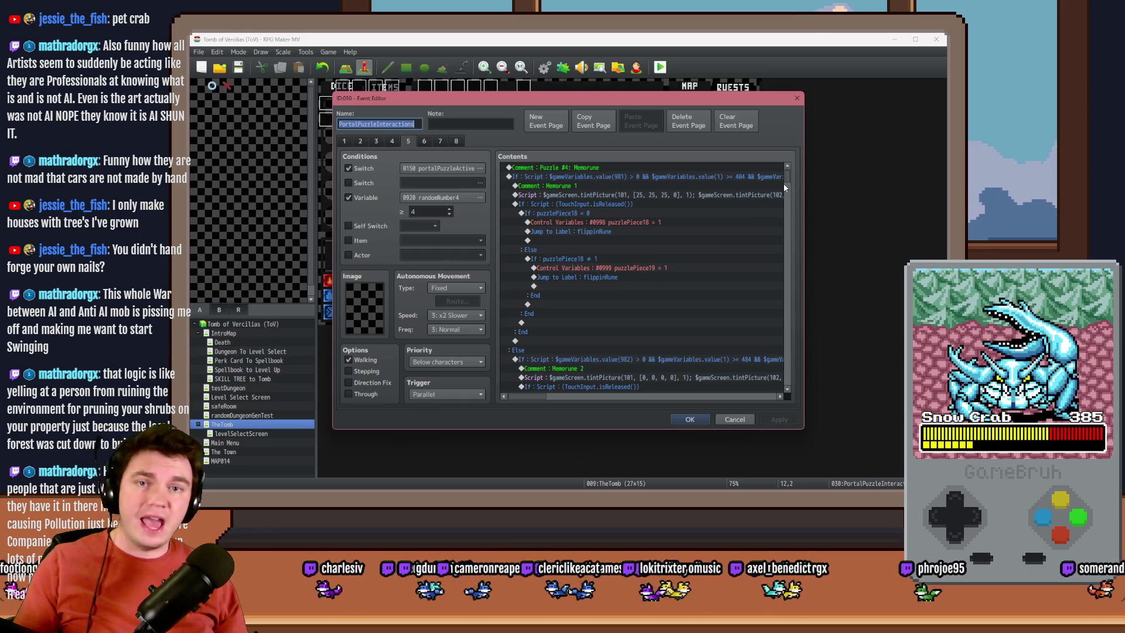
Step: Scroll page 5's Contents to the end and select the 999-frame Wait lines
drag(789, 177, 788, 386)
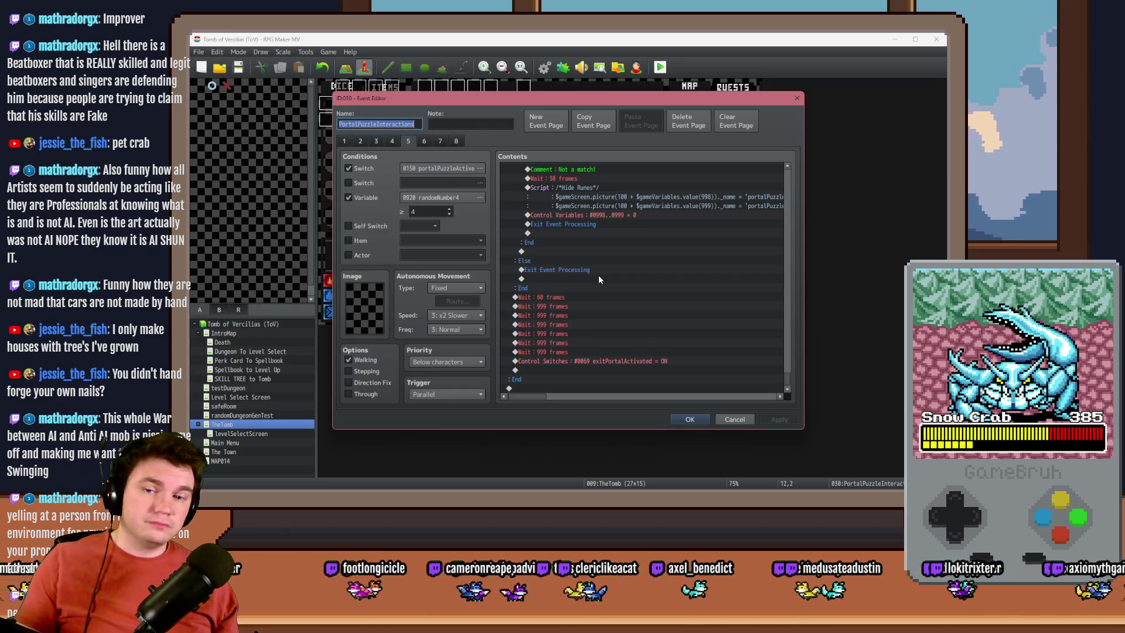
click(584, 309)
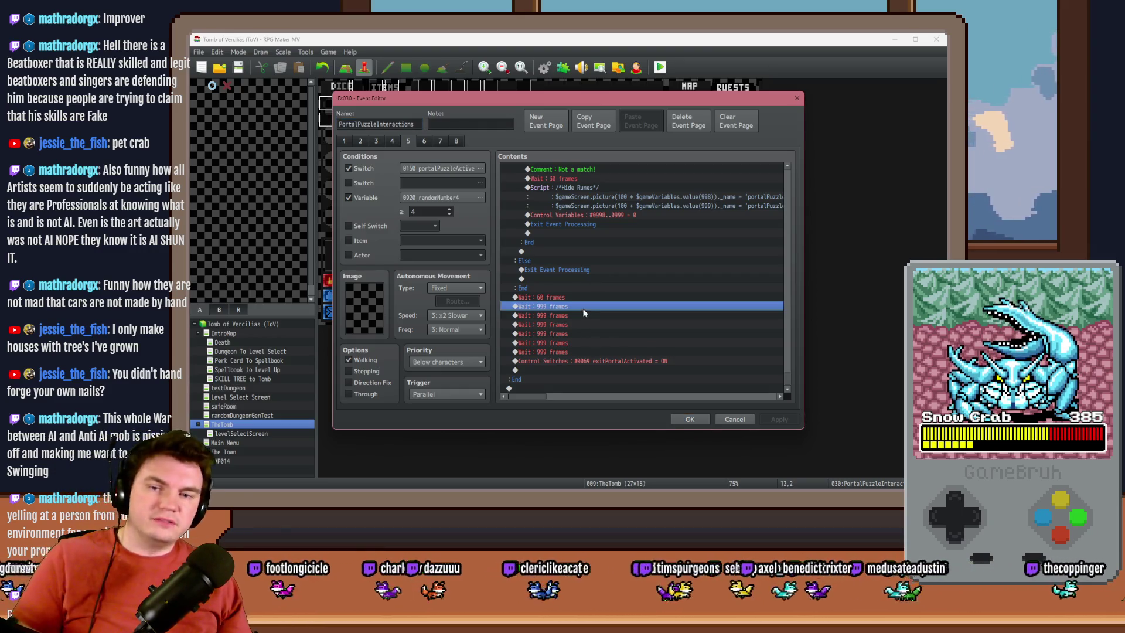
Step: Delete the 999-frame waits so Wait 60 leads straight into exitPortalActivated ON
key(Delete)
key(Delete)
key(Delete)
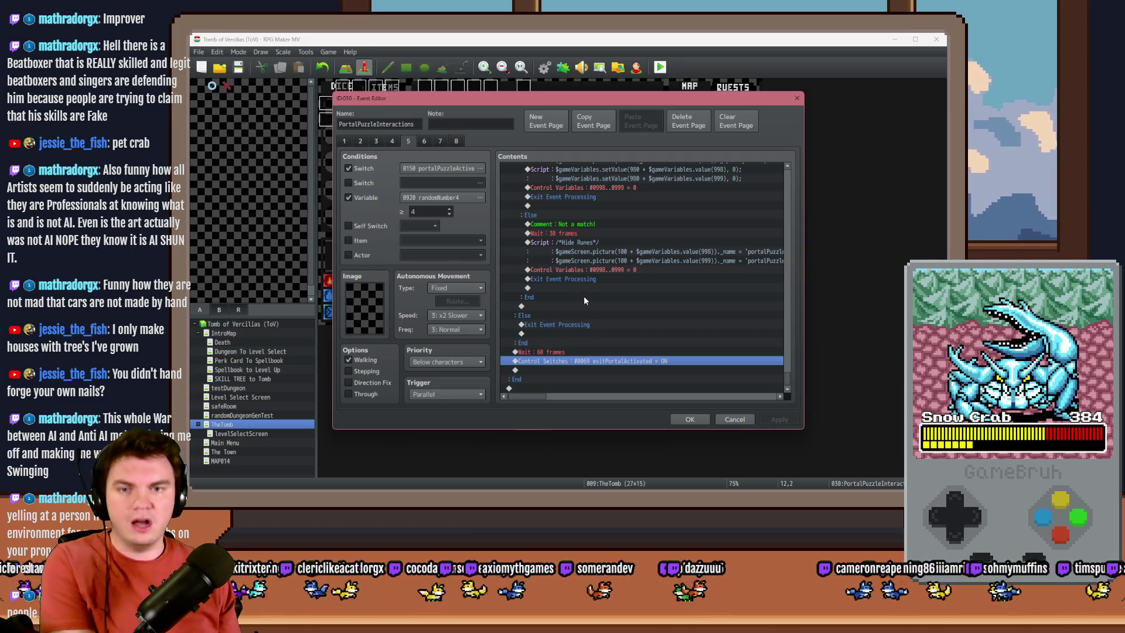
scroll(583, 297, down, 1)
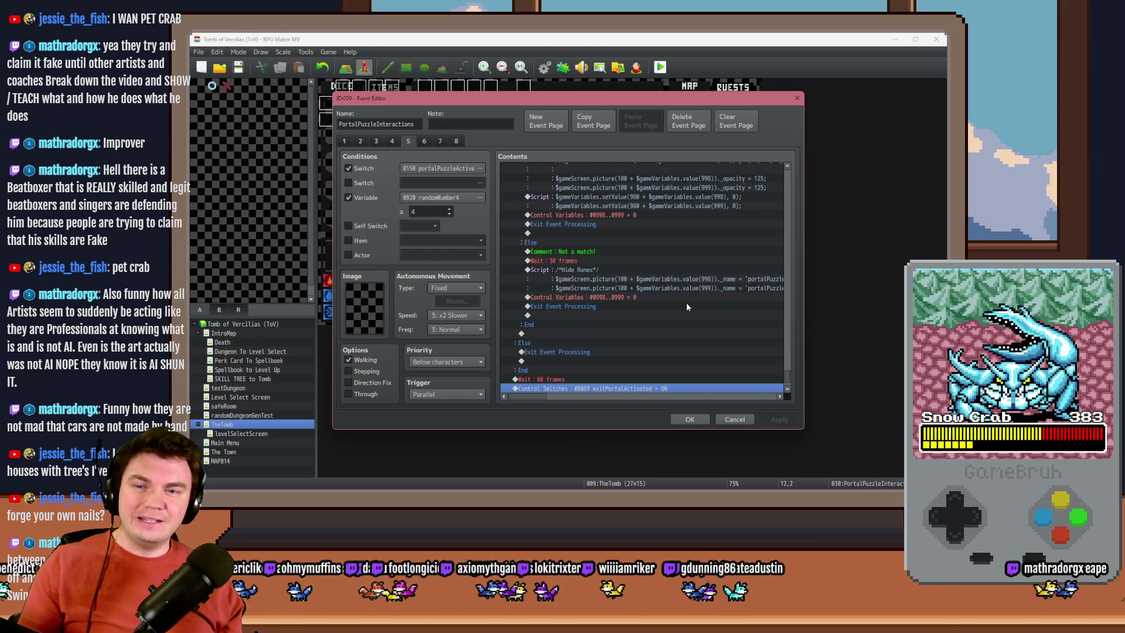
scroll(681, 302, down, 1)
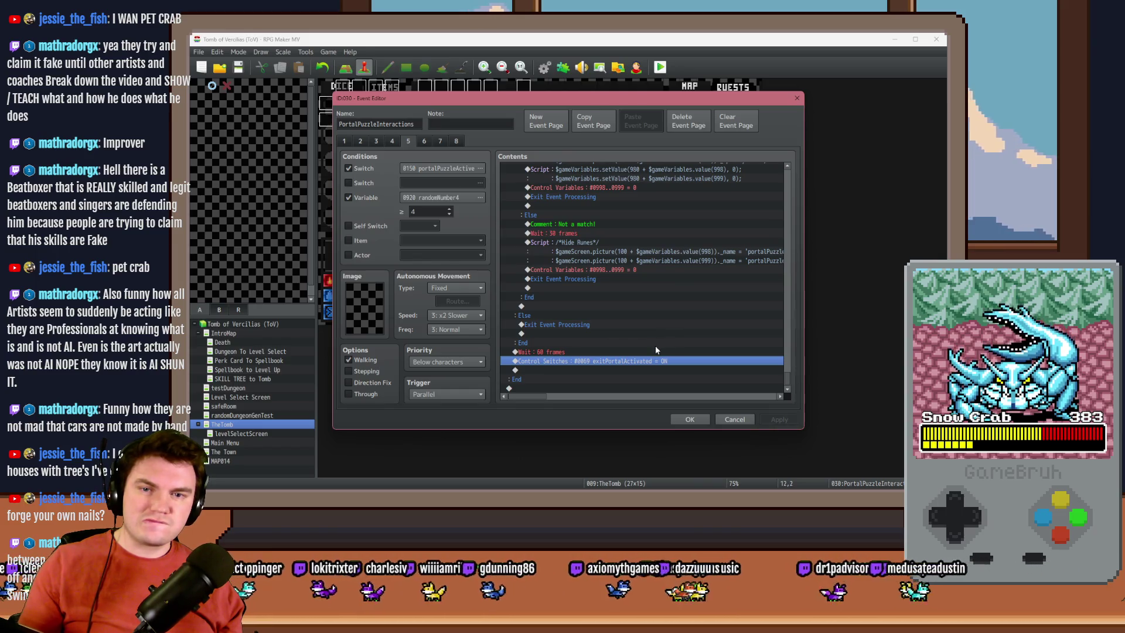
scroll(654, 347, up, 4)
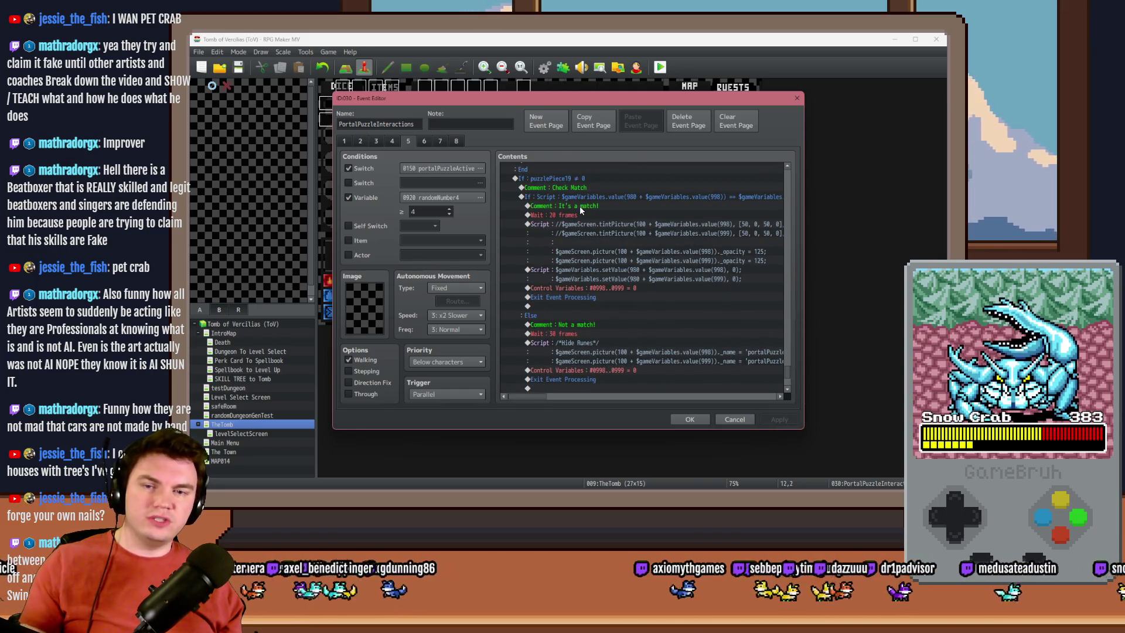
Step: Review the variable reset and Exit Event Processing lines in the match branch, then close with OK
click(600, 288)
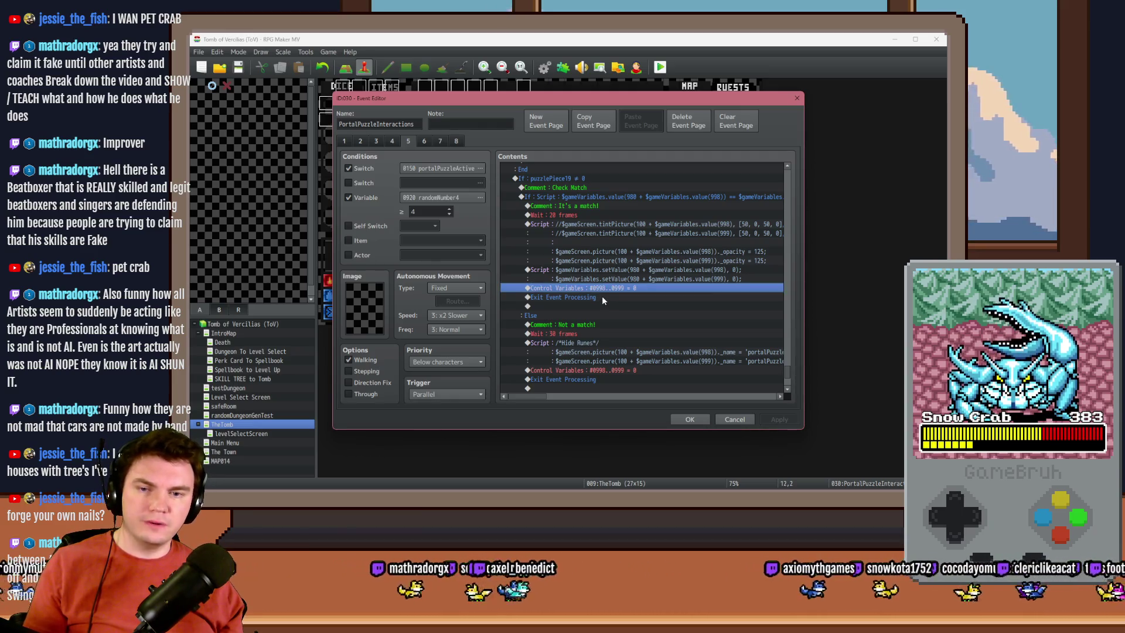
click(602, 296)
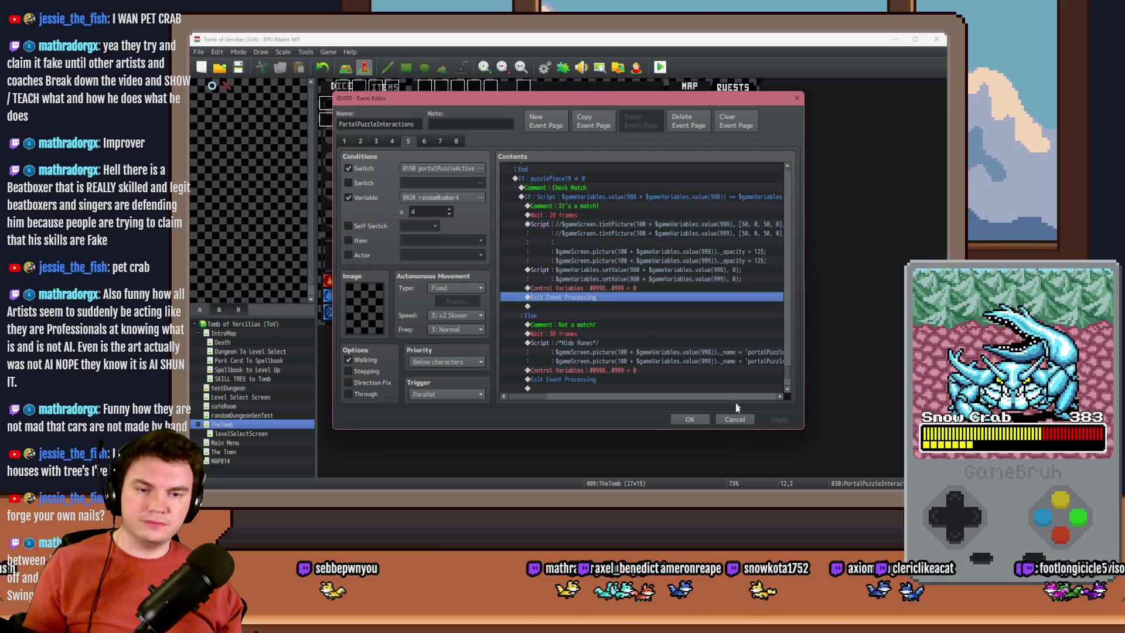
click(687, 420)
Step: Look over the Spawn Monsters/Items/Traps common event, then reopen the PortalPuzzleInteractions event
click(544, 67)
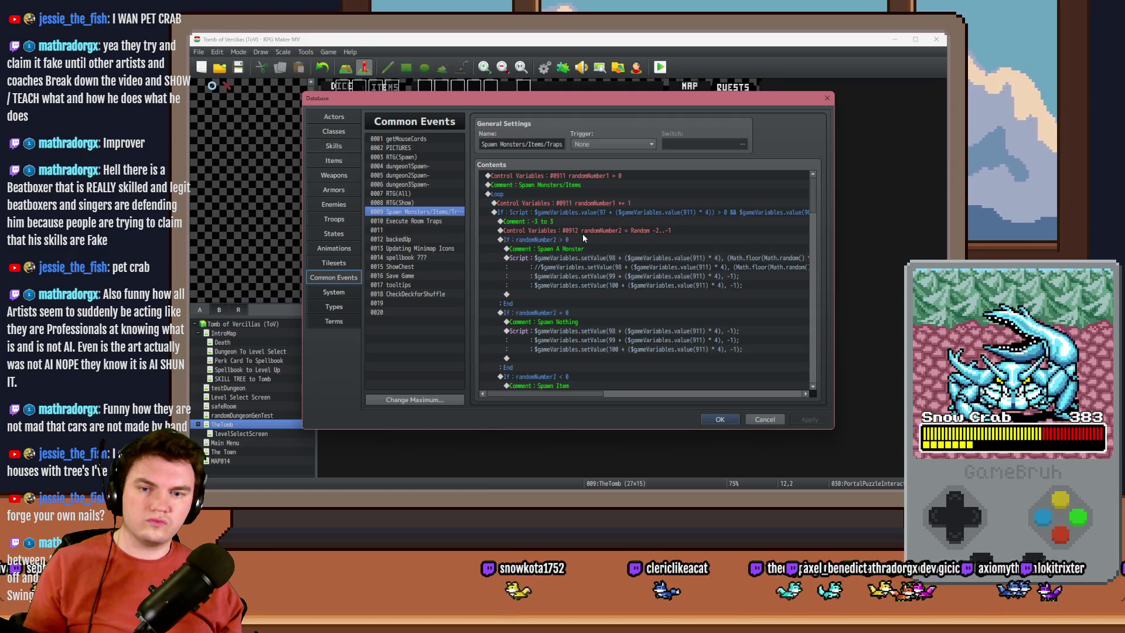
scroll(602, 277, down, 5)
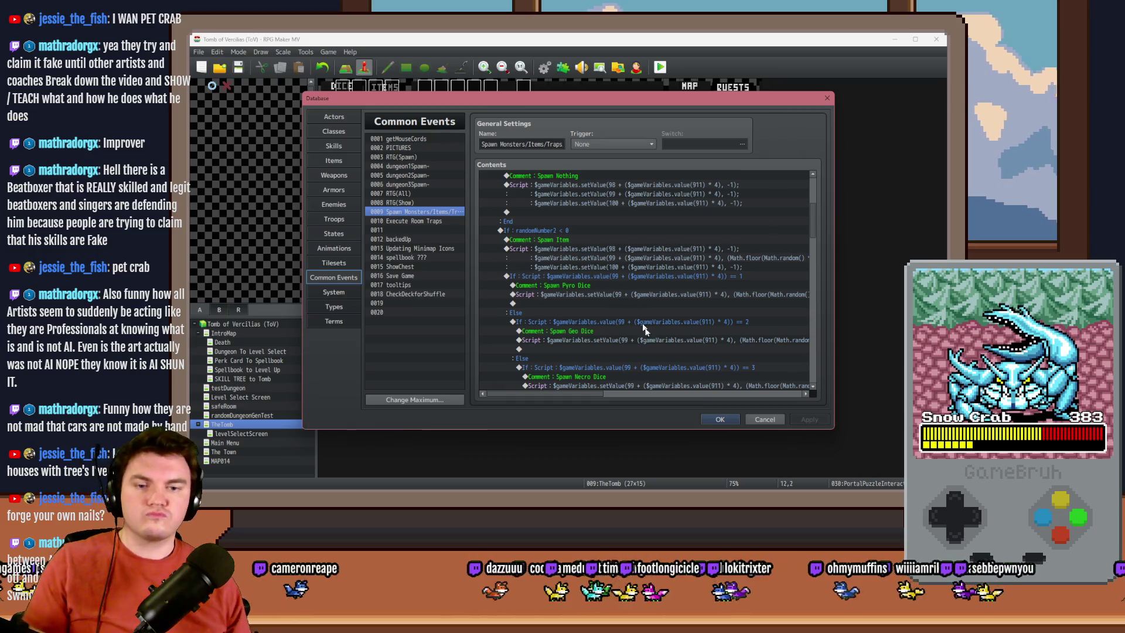
click(765, 419)
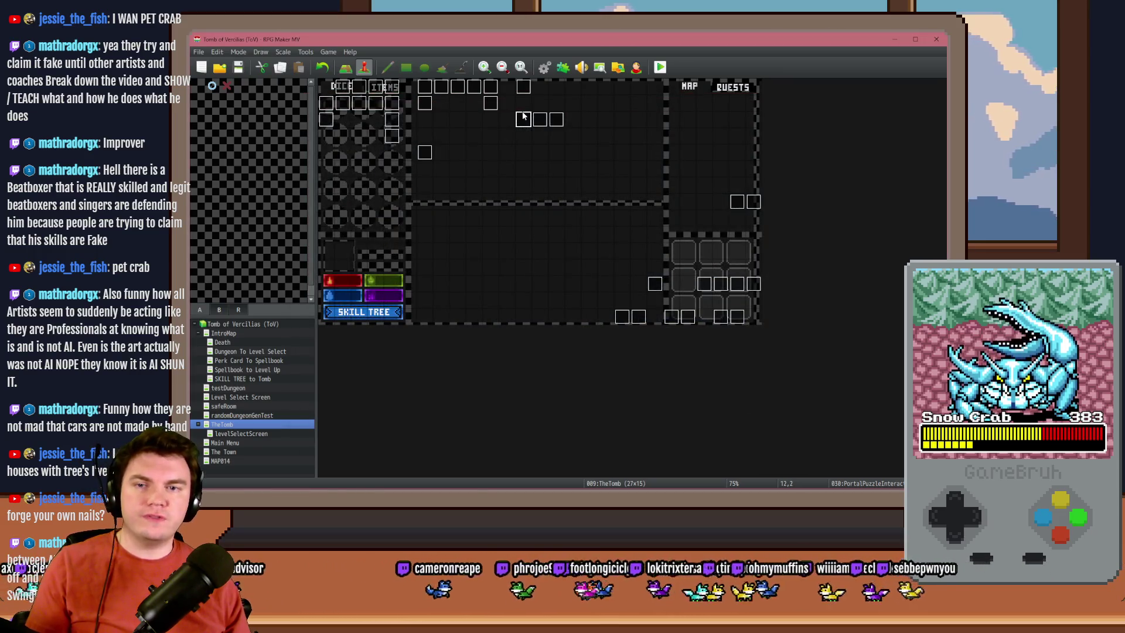
double_click(525, 118)
click(392, 141)
Step: On page 5, scroll to the It's a match! branch and insert a command after the variable reset
click(409, 141)
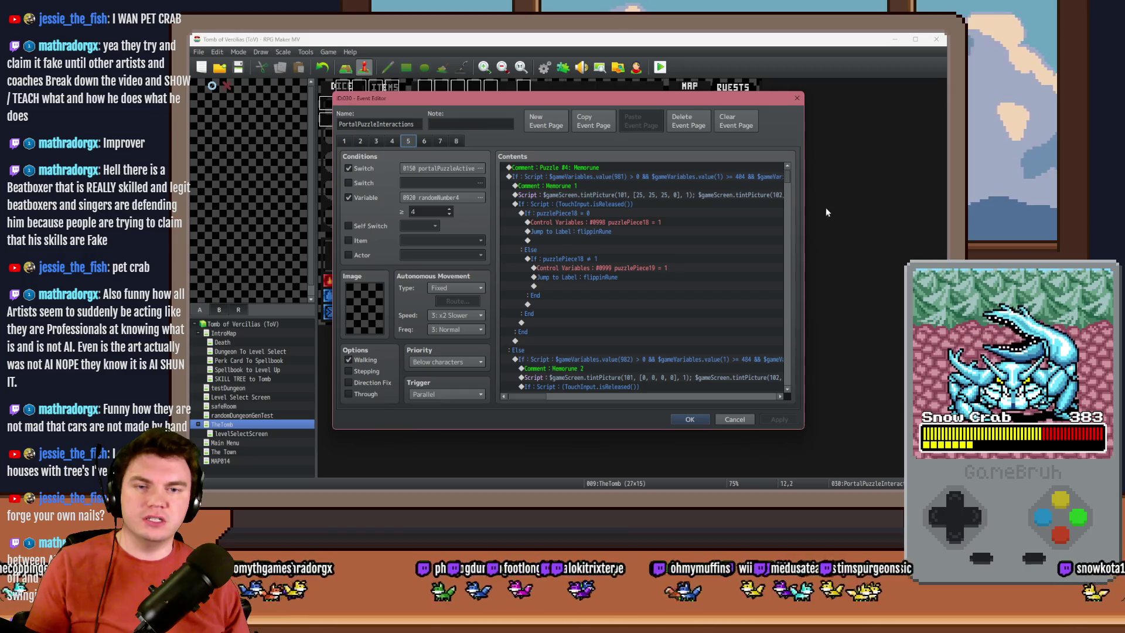
drag(788, 174, 789, 378)
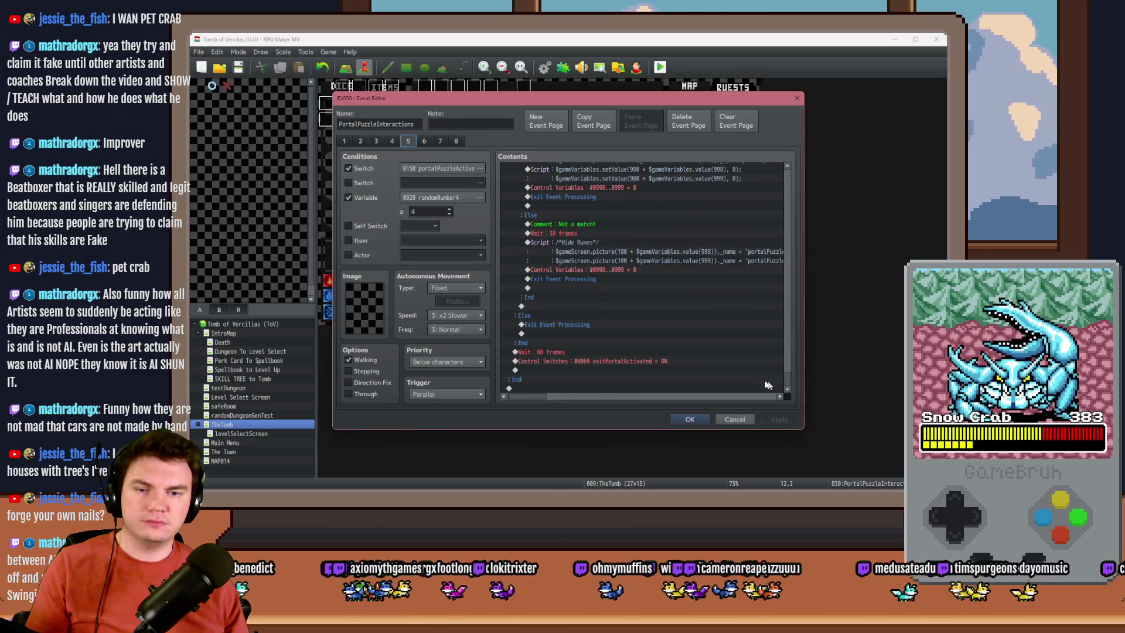
scroll(638, 353, up, 3)
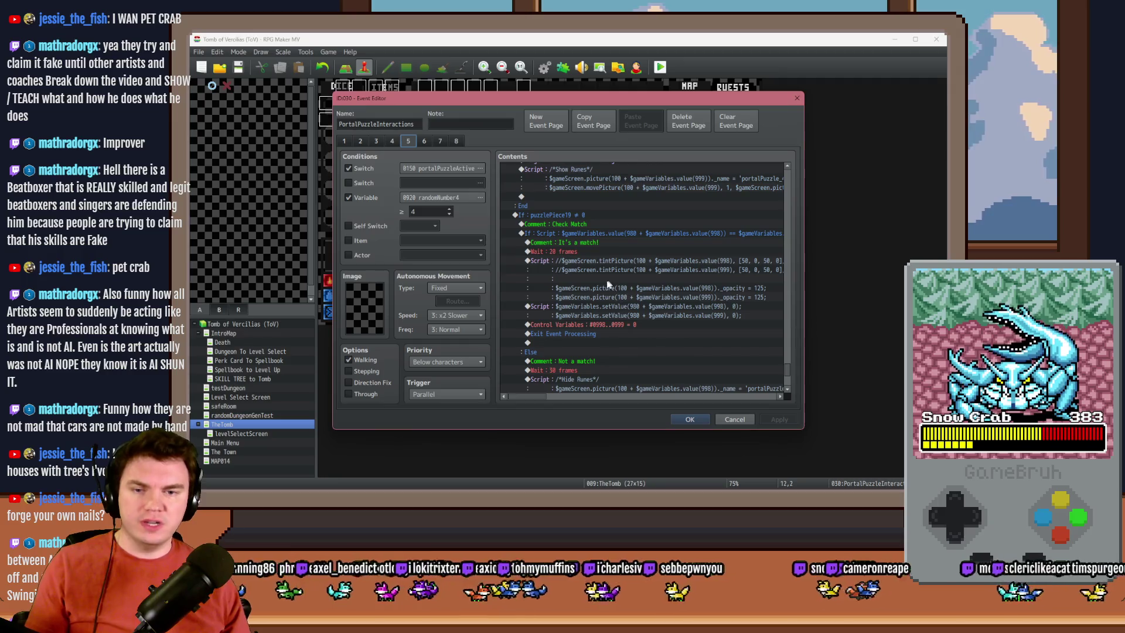
click(601, 325)
click(607, 335)
double_click(607, 333)
Step: Add a Script Conditional Branch and start chaining $gameVariables.value(...) == 0 clauses from 981
click(592, 314)
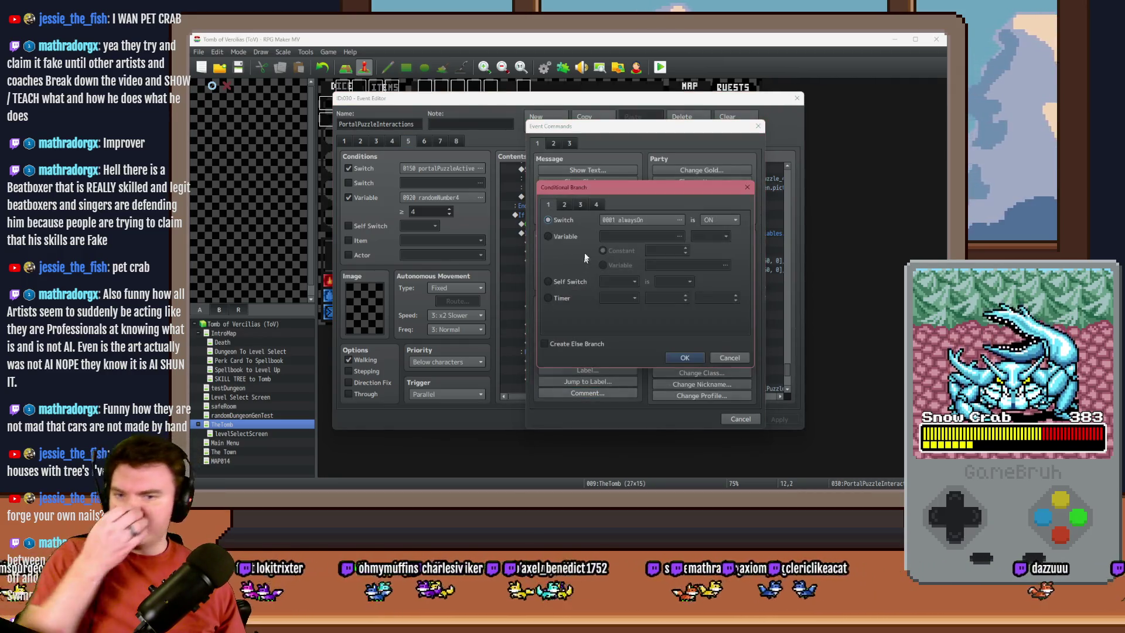
click(597, 205)
click(548, 321)
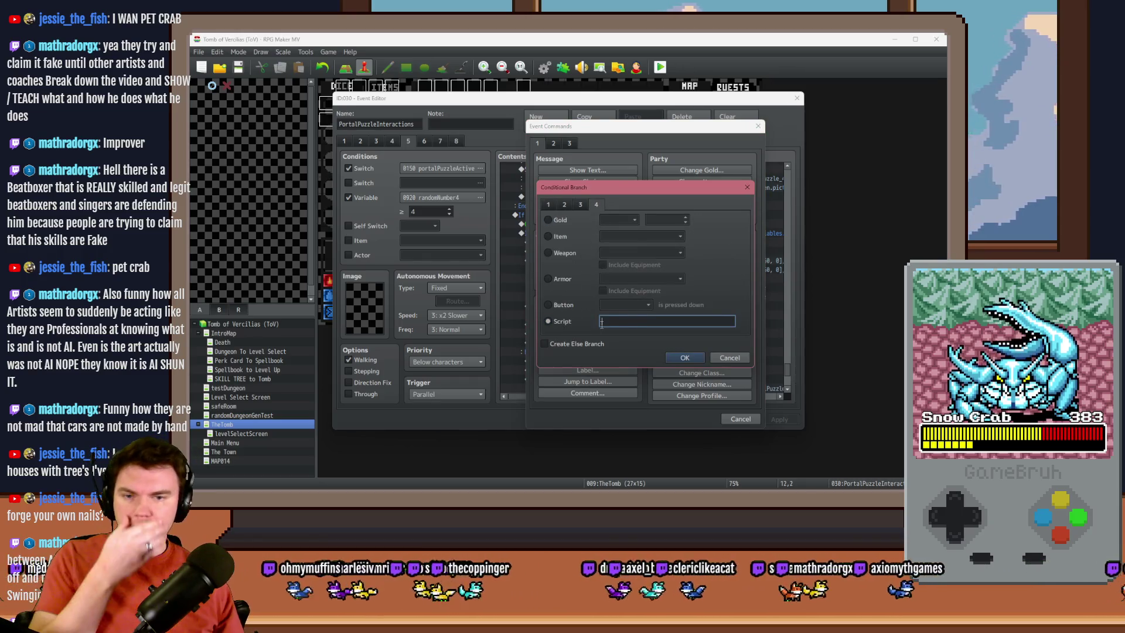
text(gameVariables.value(981) == 0 &&)
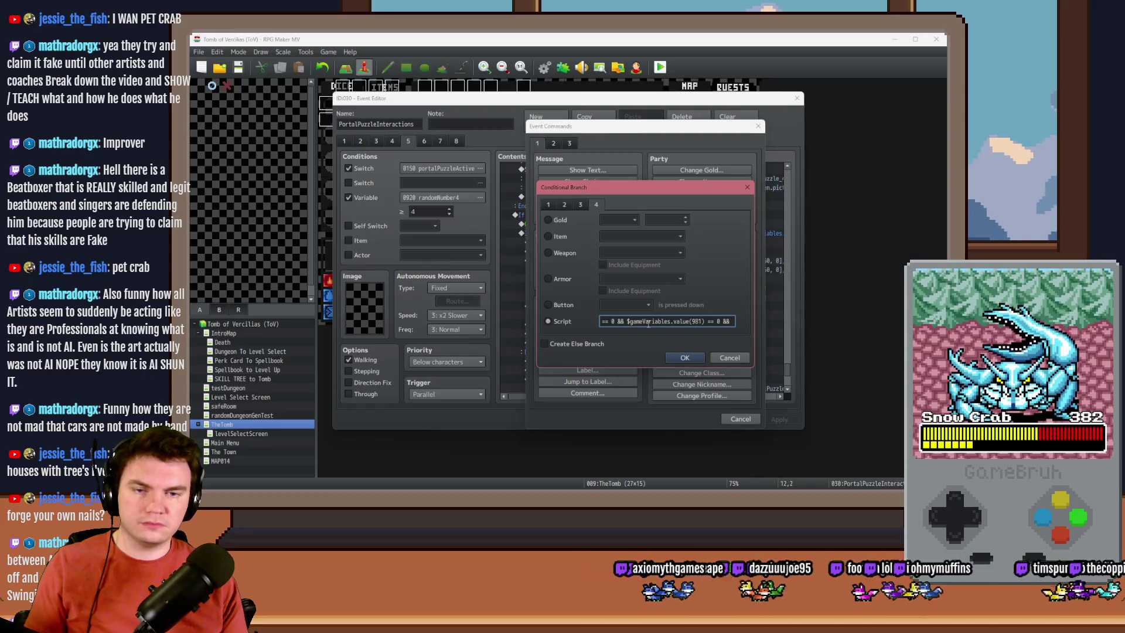
key(ctrl+v)
text(2)
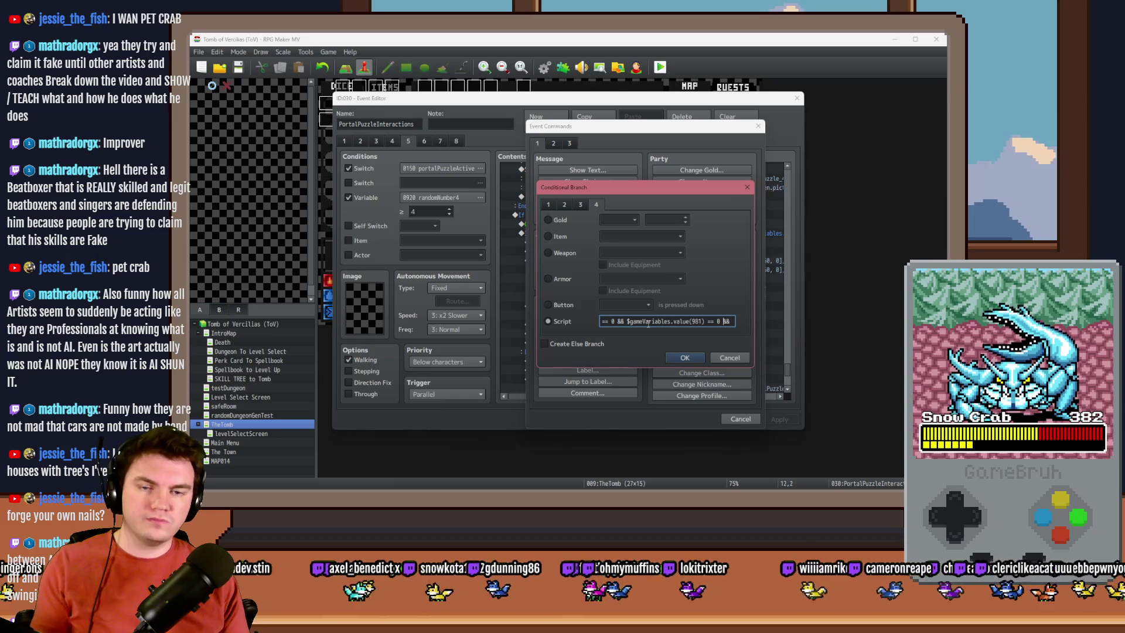
key(ctrl+v)
text(3)
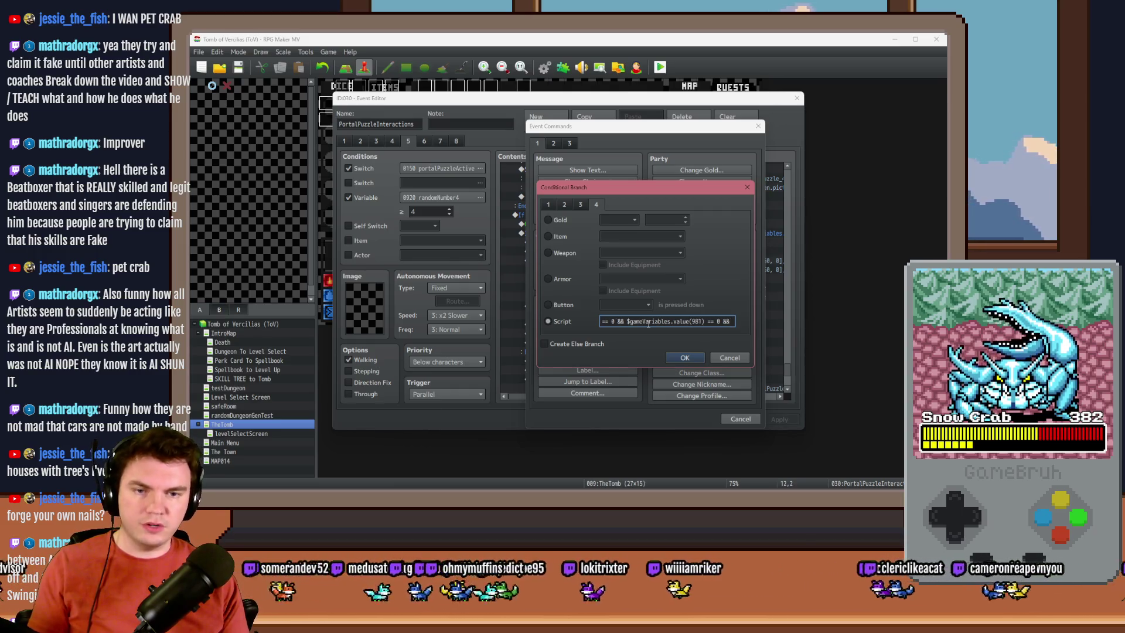
text(4)
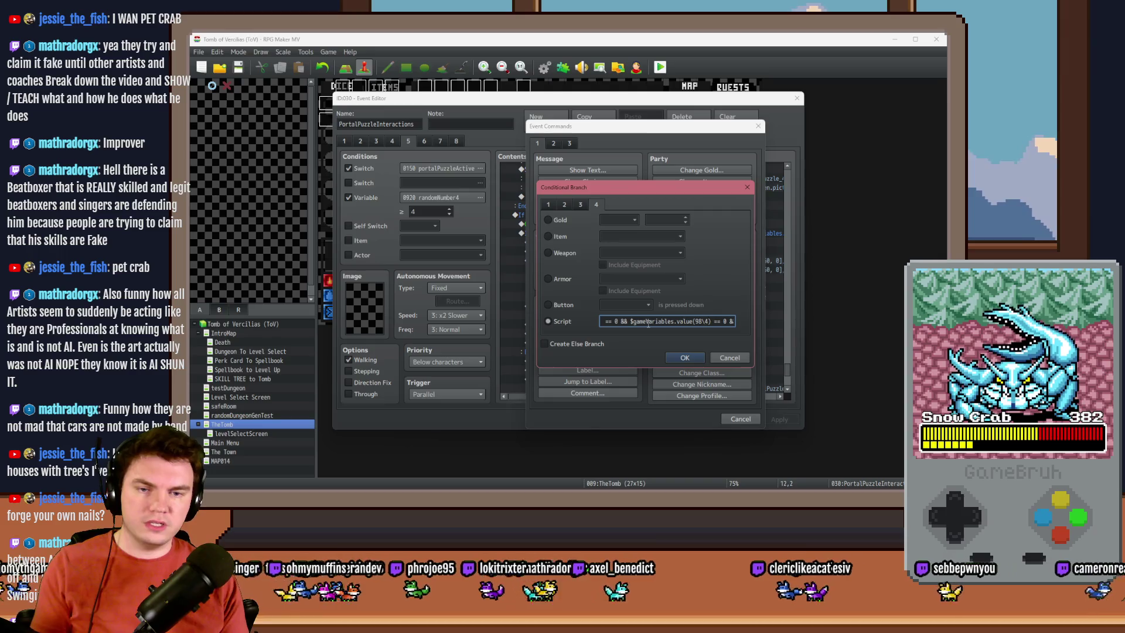
key(End)
key(ctrl+v)
key(Left)
key(Left)
key(Left)
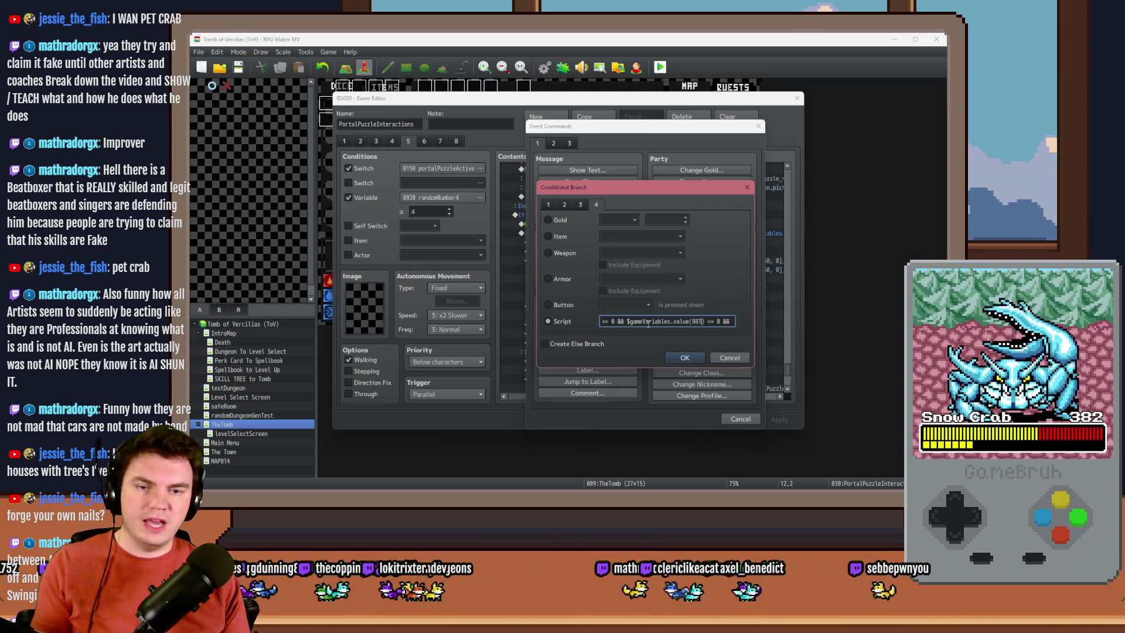
text(5)
key(End)
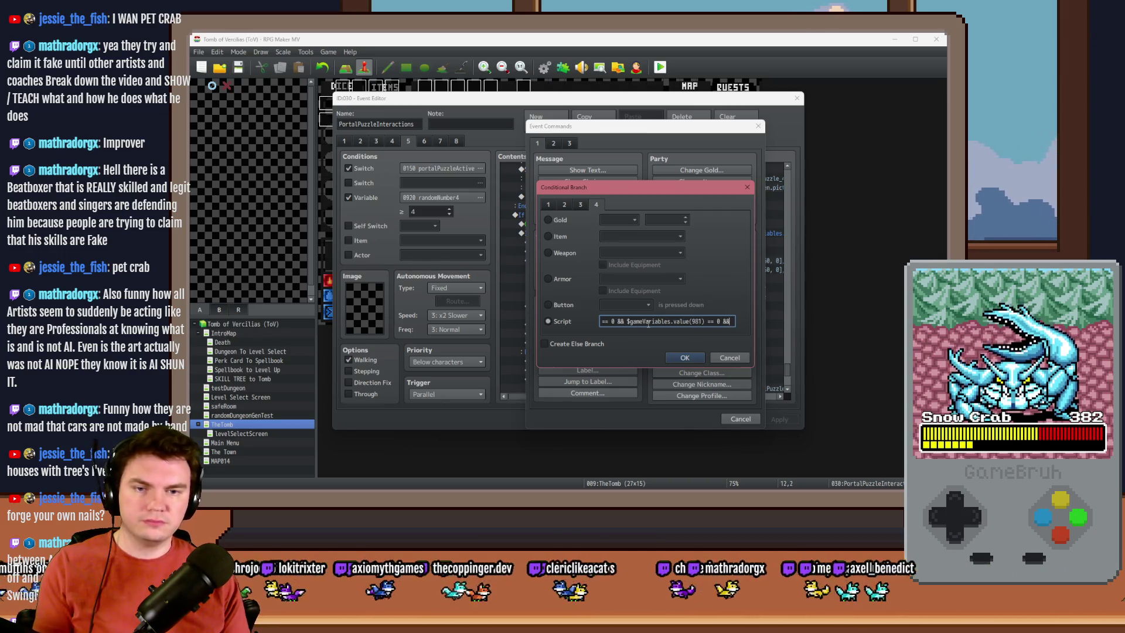
Step: Renumber the pasted && clauses to extend the chain through variable 988
key(BackSpace)
text(6)
key(End)
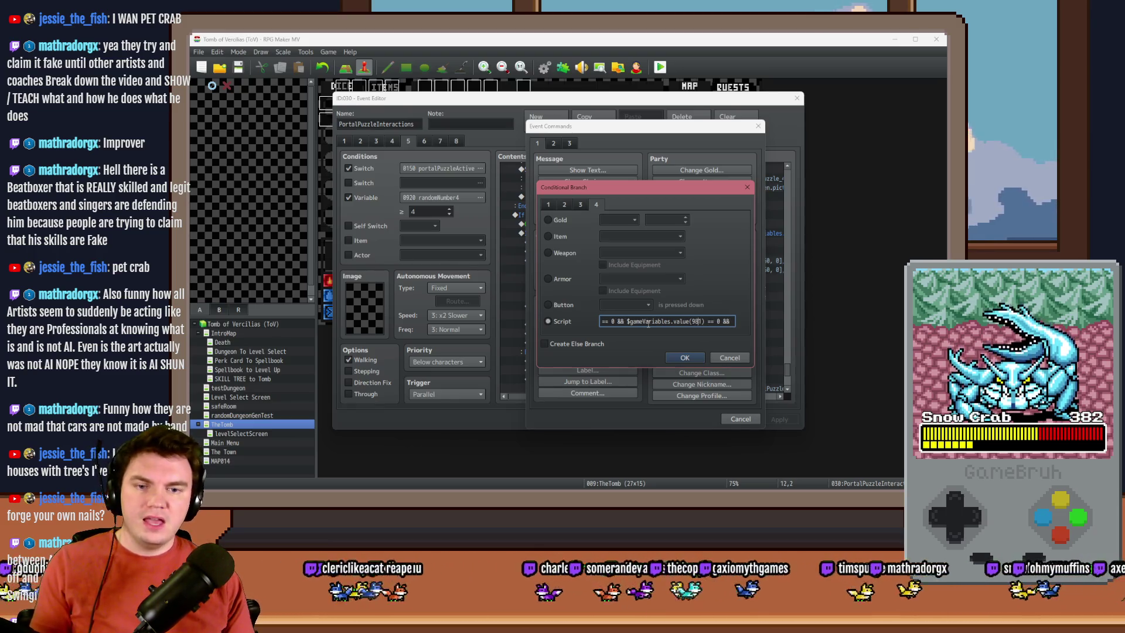
key(Left)
key(Left)
key(Left)
key(BackSpace)
text(7)
key(End)
key(ctrl+v)
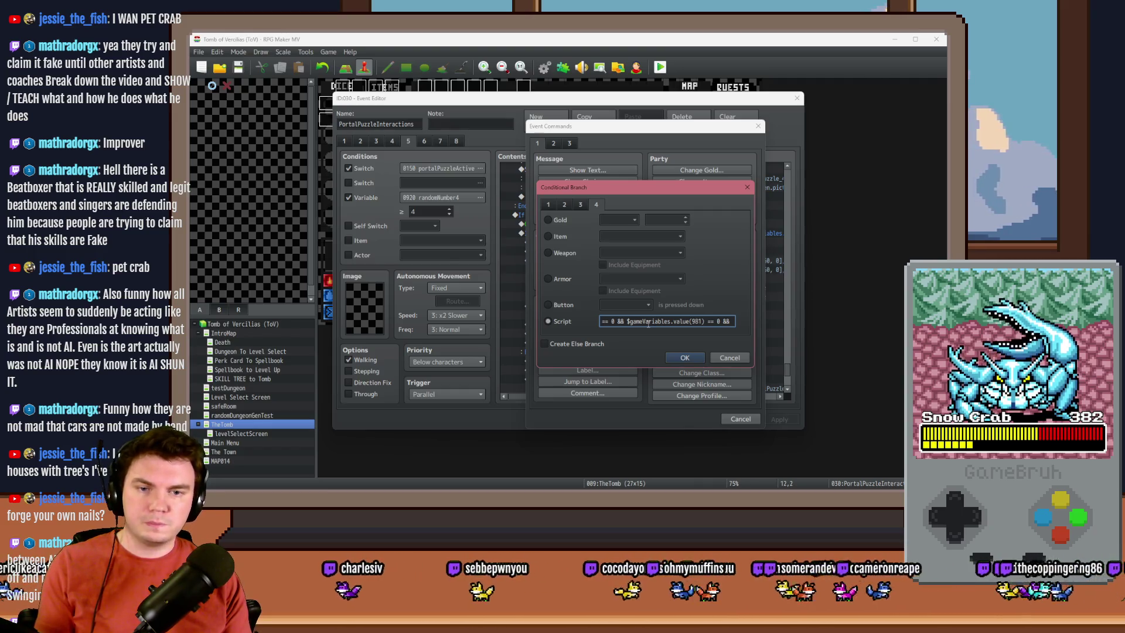
key(BackSpace)
text(7)
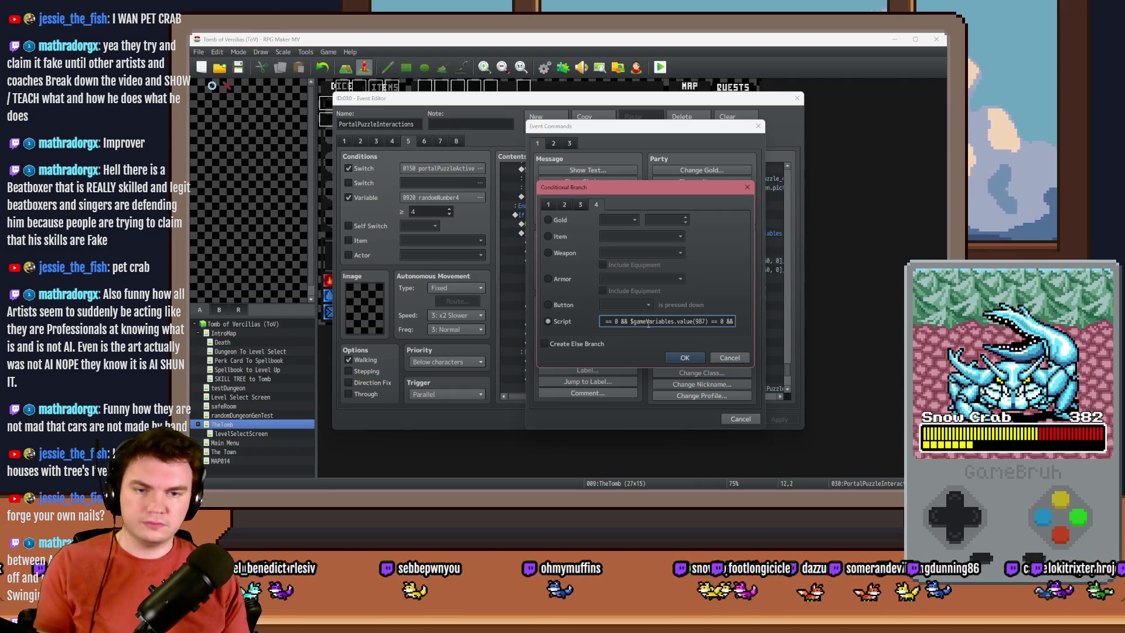
key(ctrl+v)
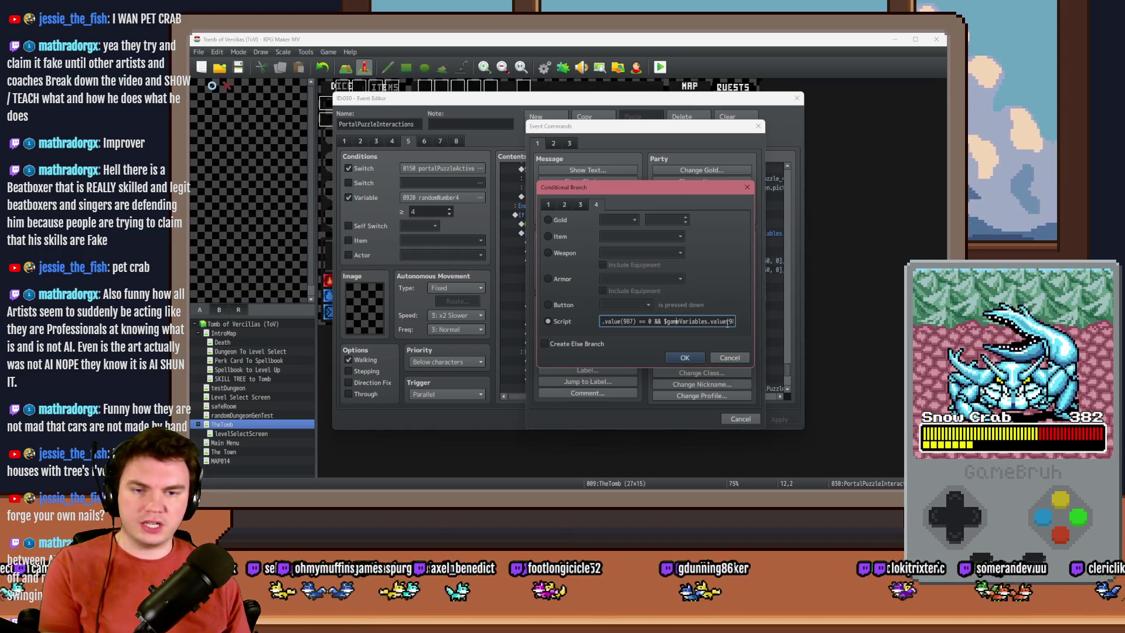
text(8) ==)
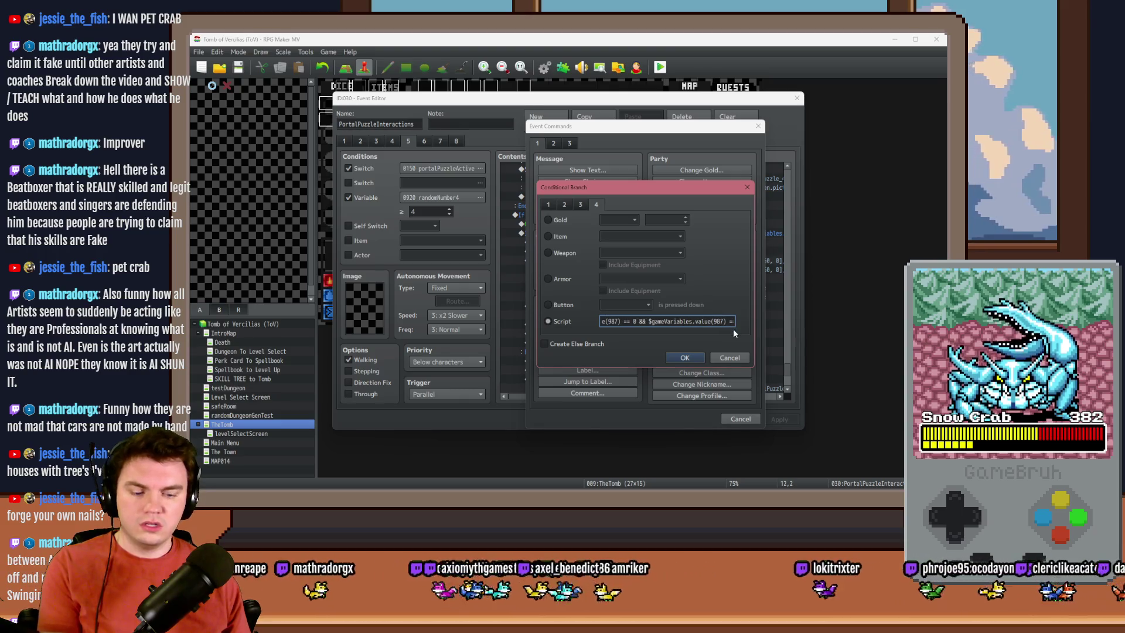
key(Left)
key(Left)
key(Left)
text(8)
Step: Append further == 0 clauses for variables 989, 990 and 991
key(End)
text(0 &&)
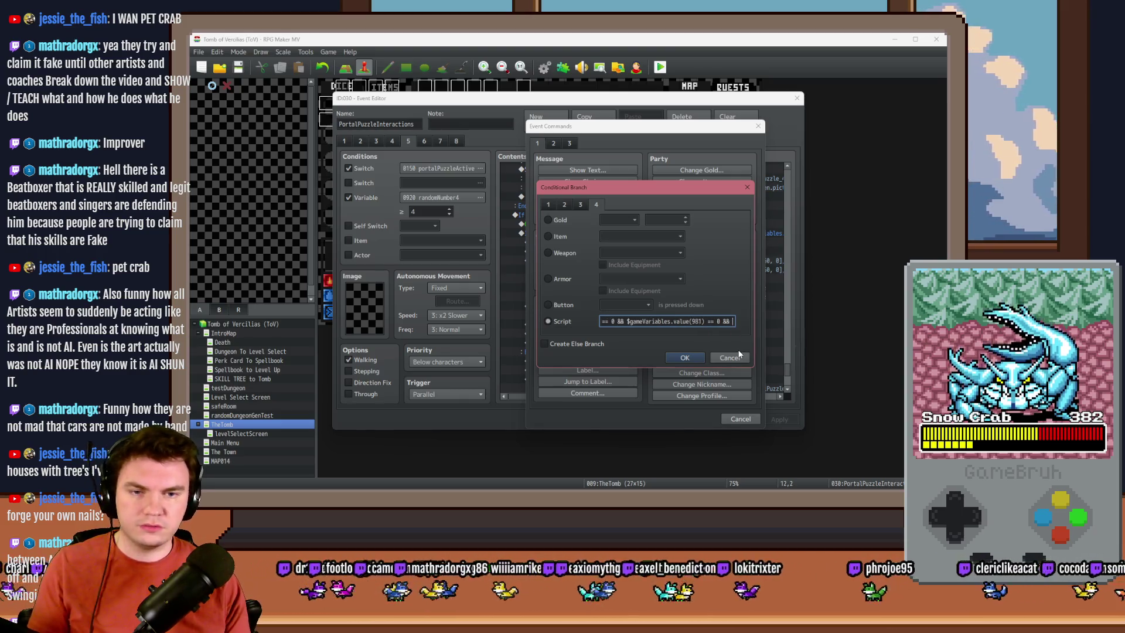
key(BackSpace)
text(9)
key(End)
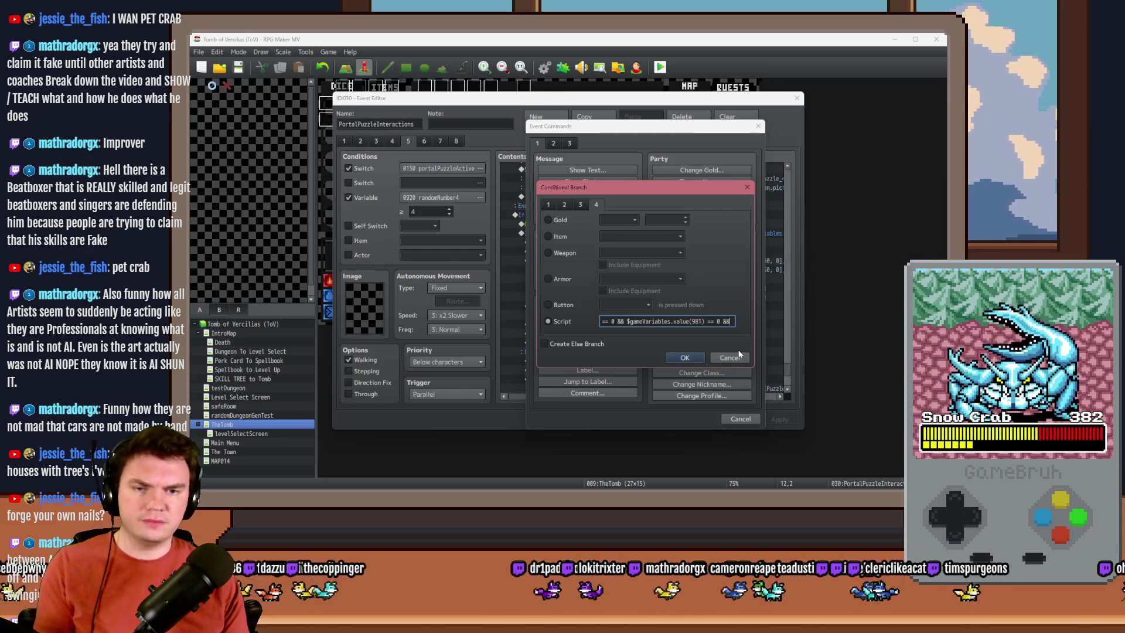
key(ctrl+v)
key(BackSpace)
key(BackSpace)
text(90)
key(ctrl+v)
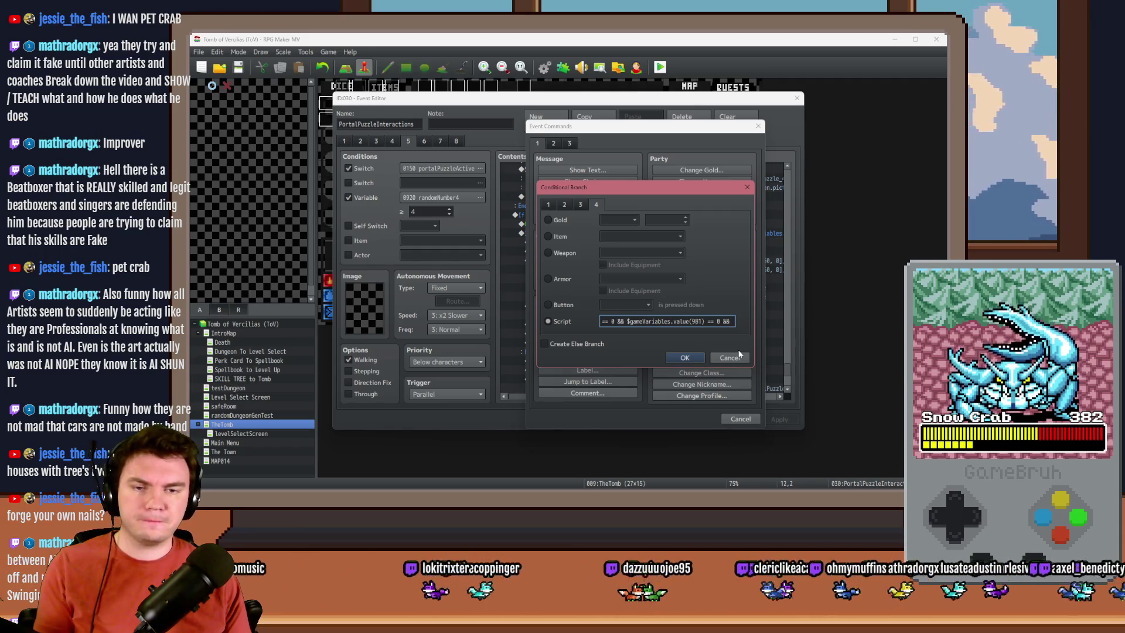
key(BackSpace)
key(BackSpace)
text(91)
key(End)
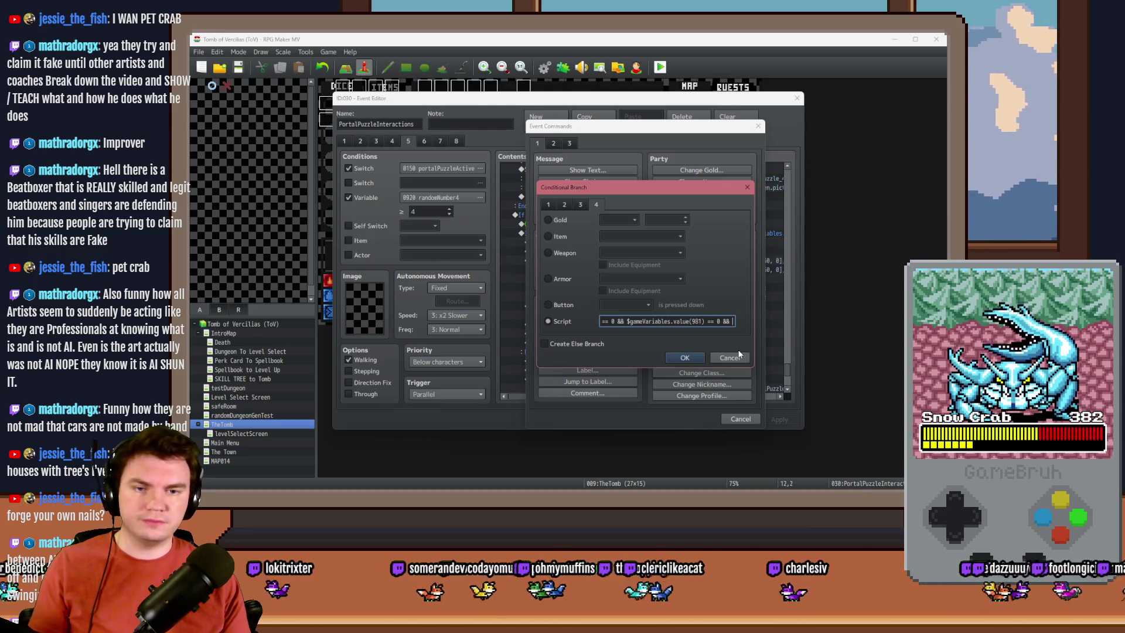
key(BackSpace)
key(BackSpace)
key(BackSpace)
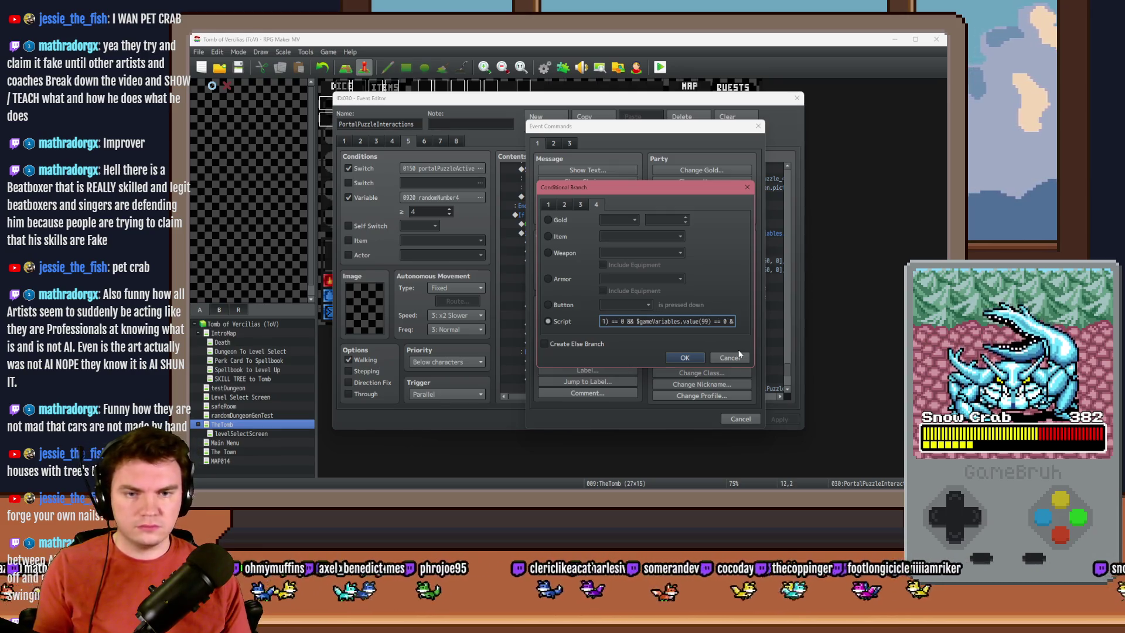
Step: Retype the clauses for variables 984 to 986 and confirm the script condition
triple_click(649, 322)
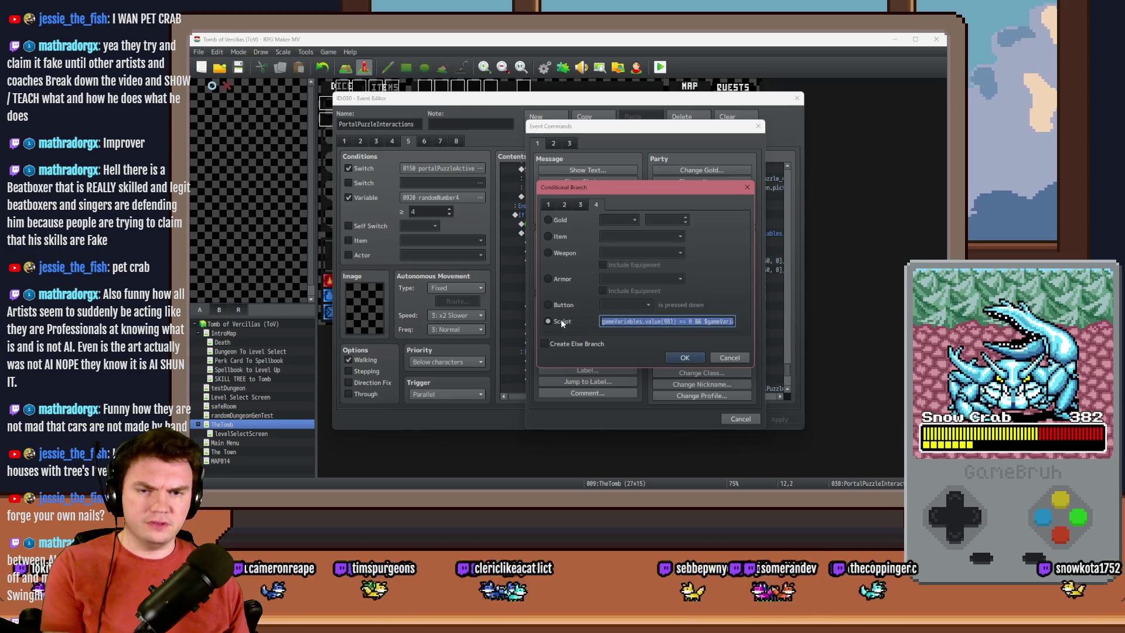
click(666, 321)
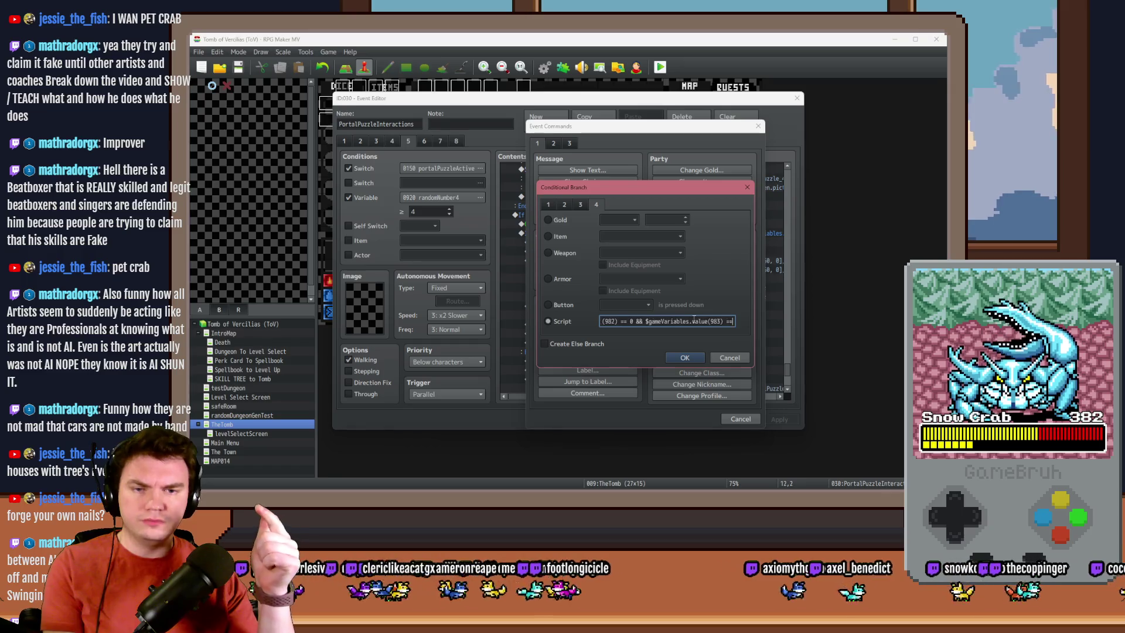
text(es.value(984) == 0 && $gameVariables.value(985) == 0 && $gameVariables.value(986) == 0 )
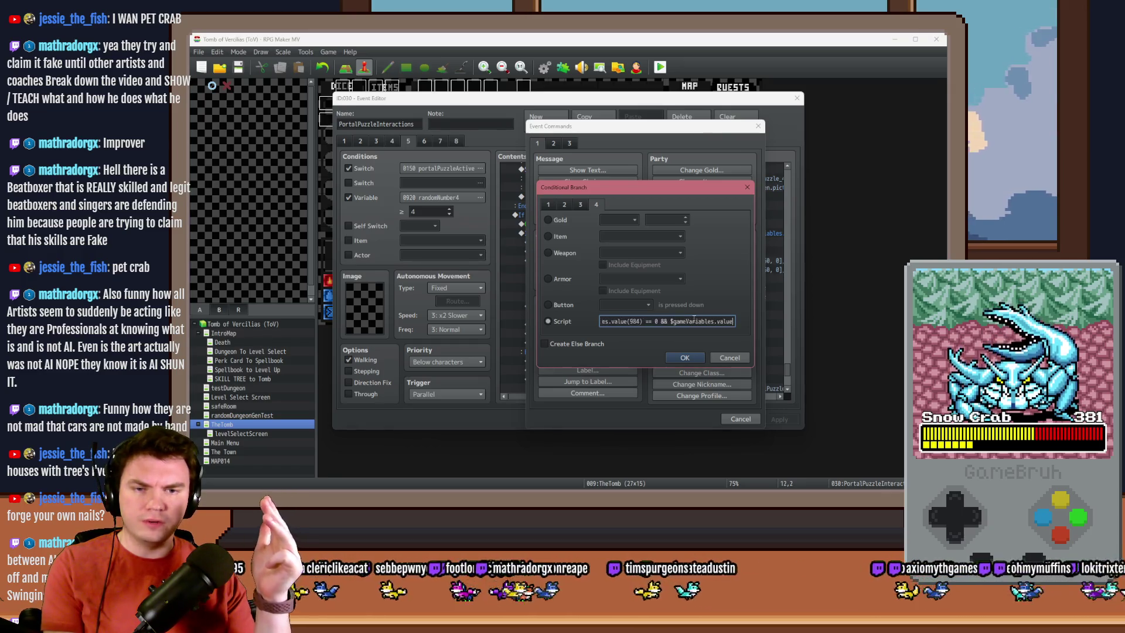
text(&& $gameVariable)
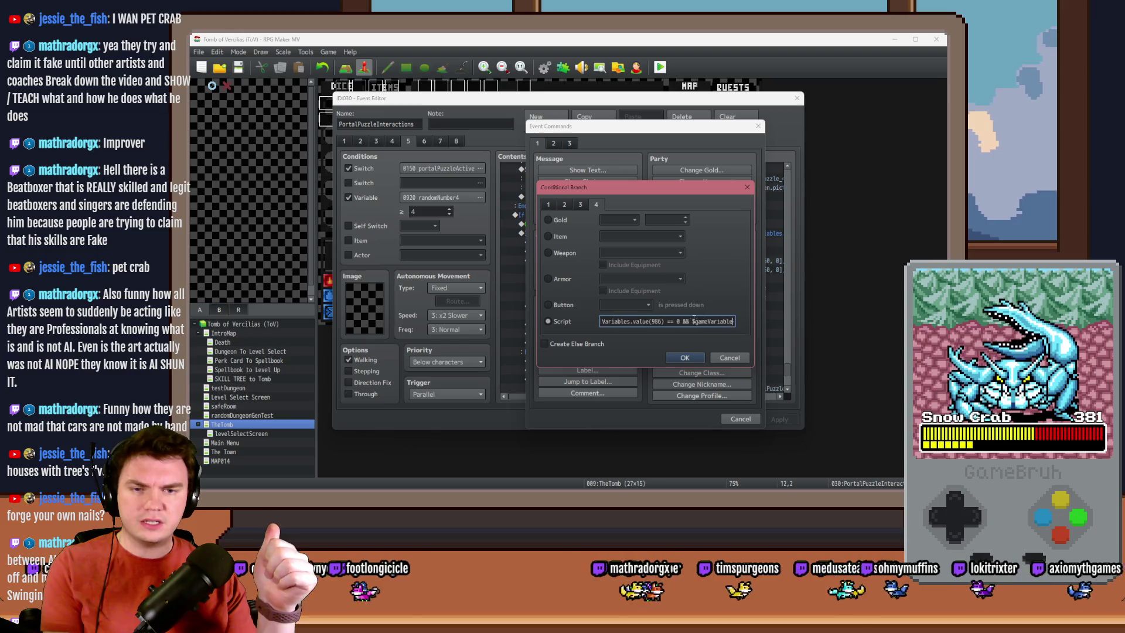
text(s.value(987) == 0 && $gameVariables.value(988) == 0 && $gameV)
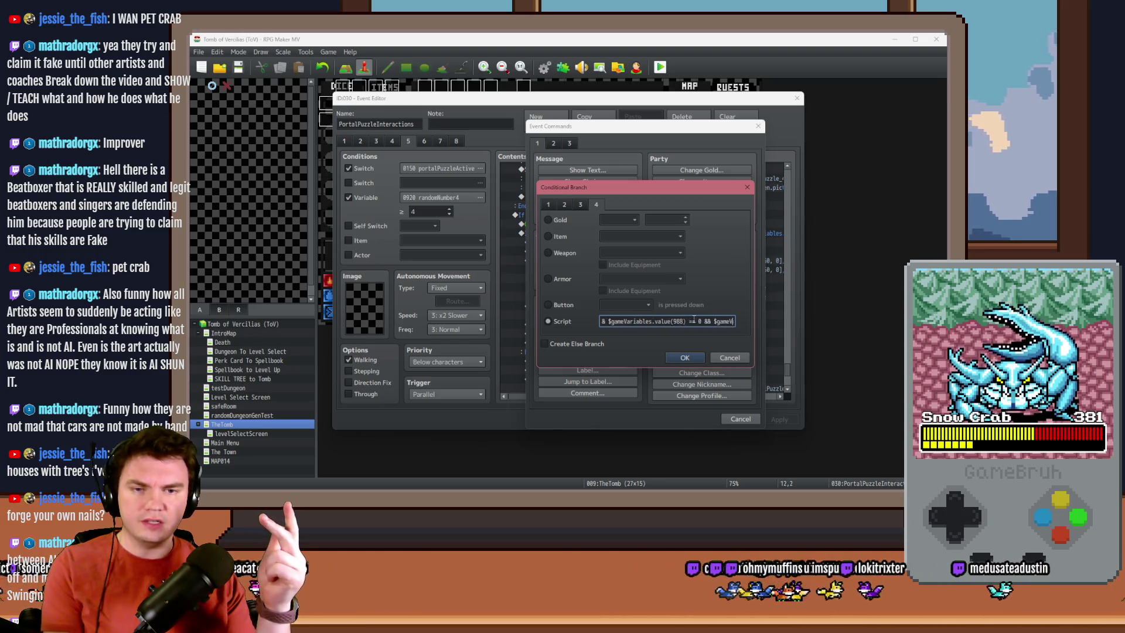
text(ariables.valu)
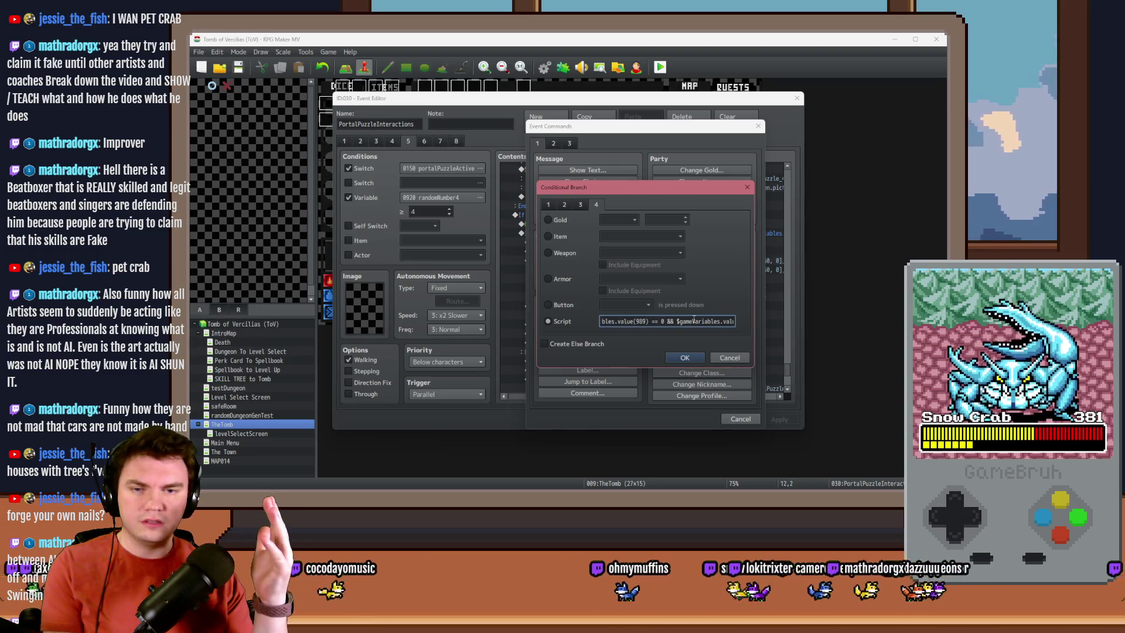
text(e(989) == 0 && $gameVariables.valuue(990) == 0 && $)
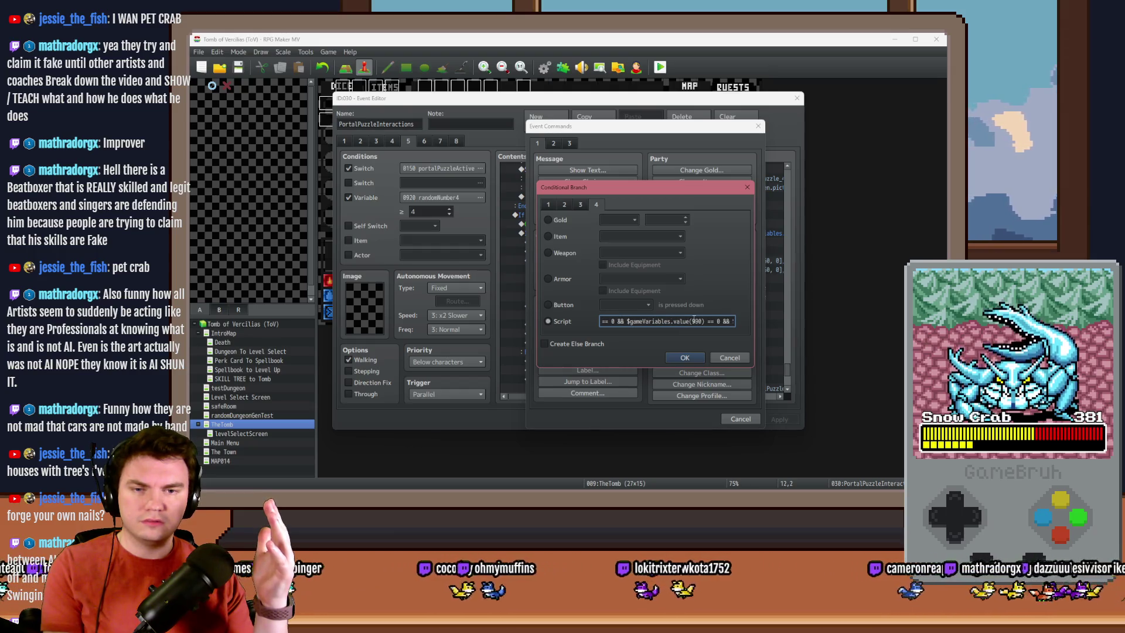
text(gameVariables.value(991) == 0 && )
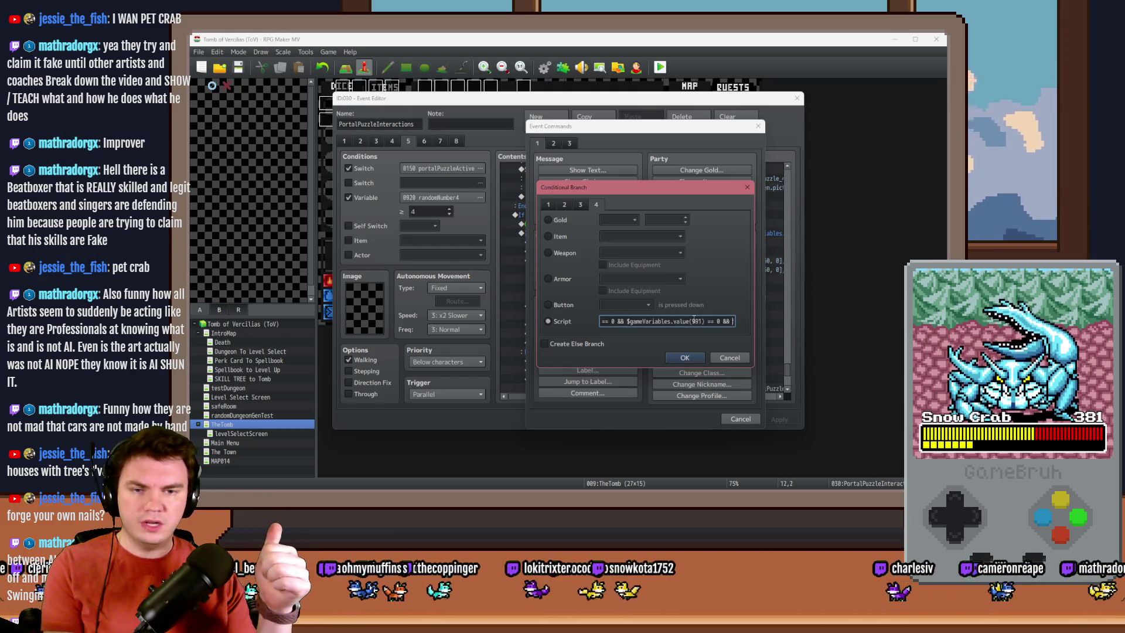
text($gameVariables.value(992) == 0)
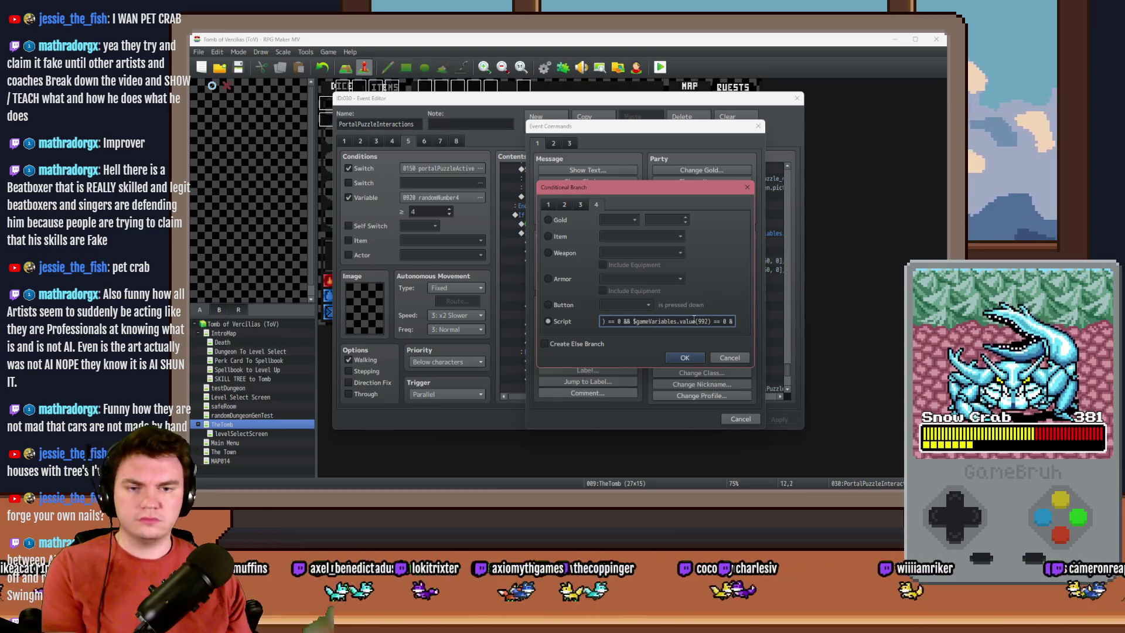
click(695, 358)
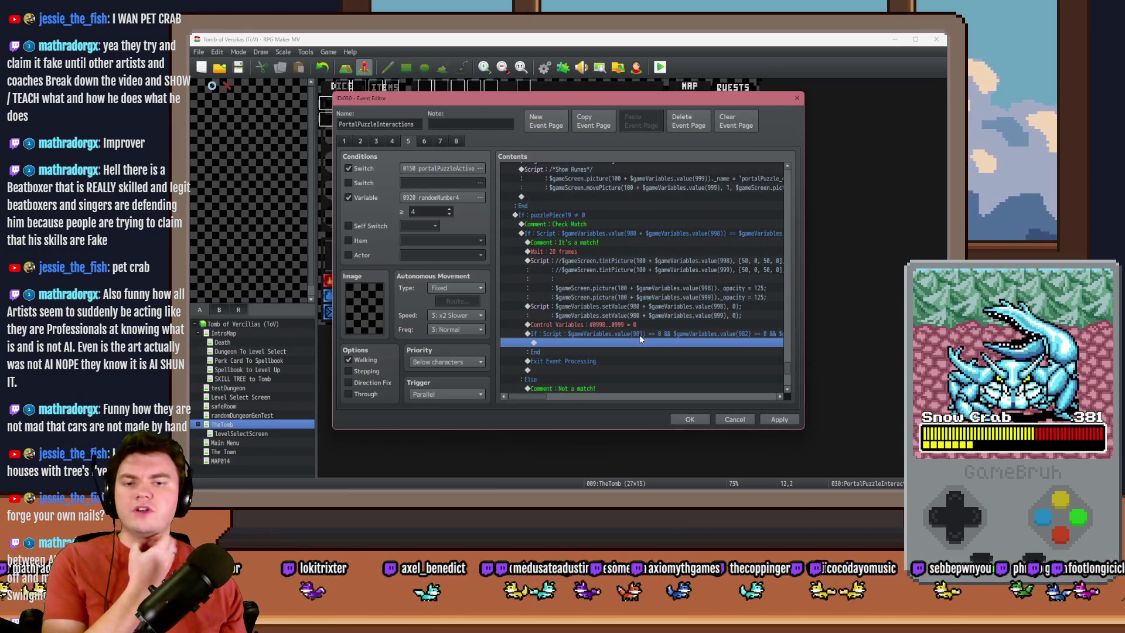
Step: Copy the Wait and Control Switches #0069 lines into the new If branch
click(639, 341)
scroll(640, 343, down, 6)
click(634, 350)
shift+click(614, 362)
scroll(613, 364, up, 2)
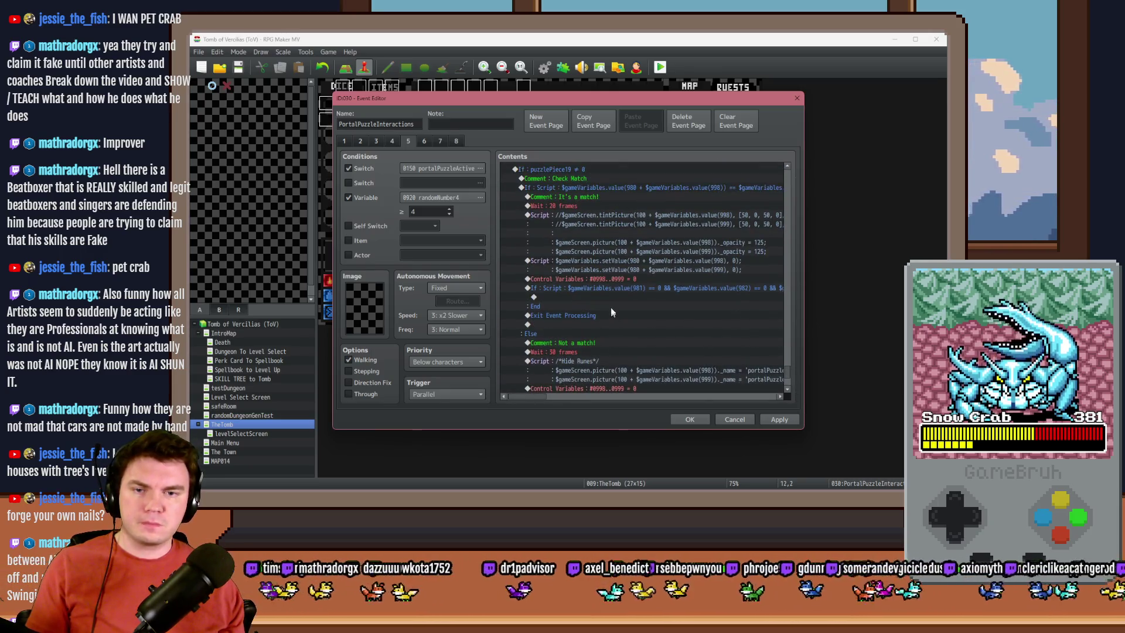
click(614, 297)
key(ctrl+v)
Step: Change the pasted wait to 30 frames and apply the event changes
double_click(614, 297)
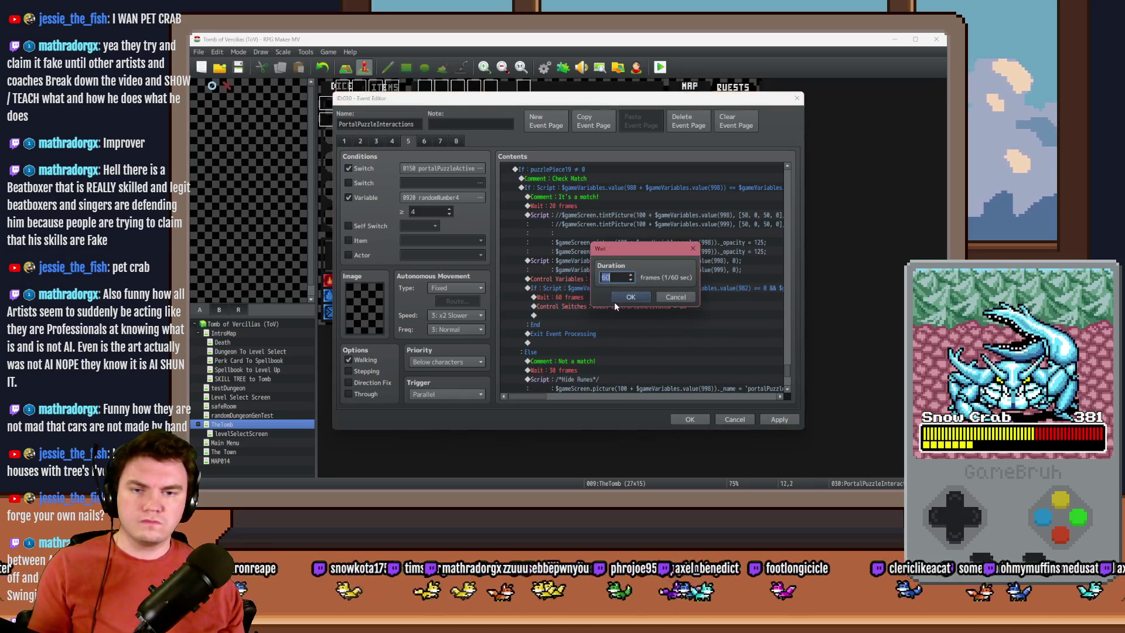
text(30)
key(Return)
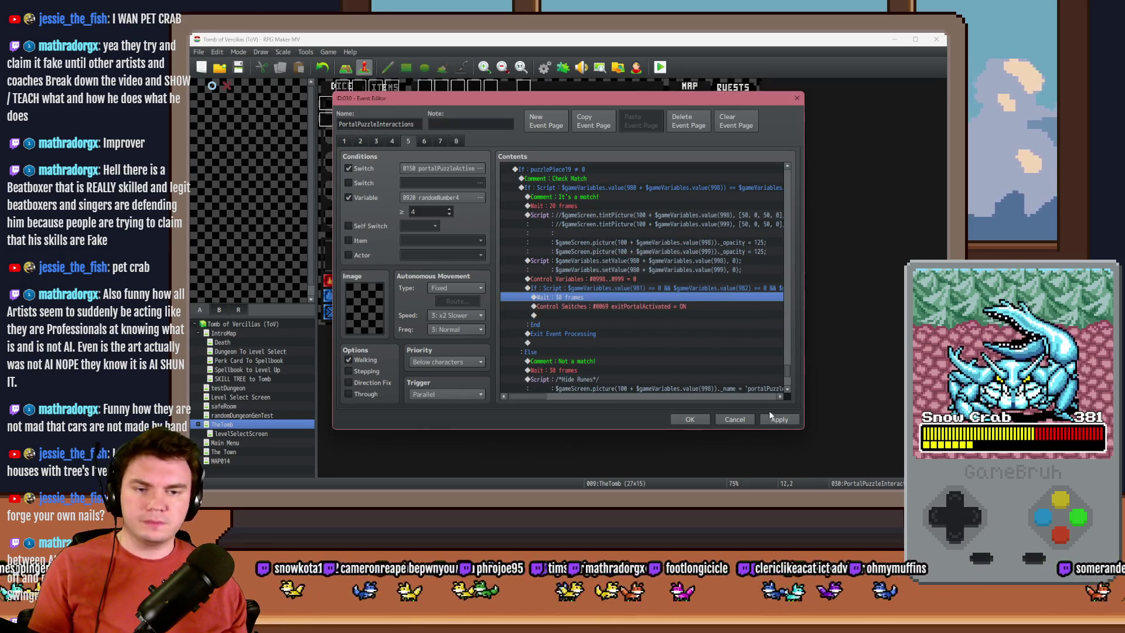
click(771, 417)
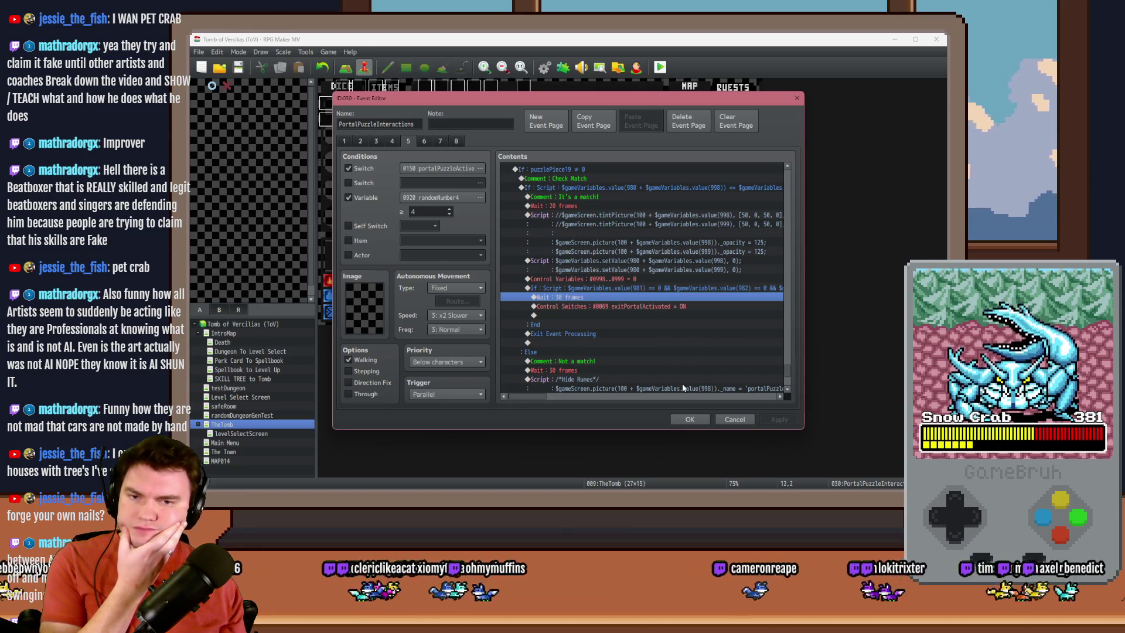
Step: Close PortalPuzzleInteractions and compare PortalPuzzleAutomations' Power Maintainer and Spinning Glyphs pages
click(686, 418)
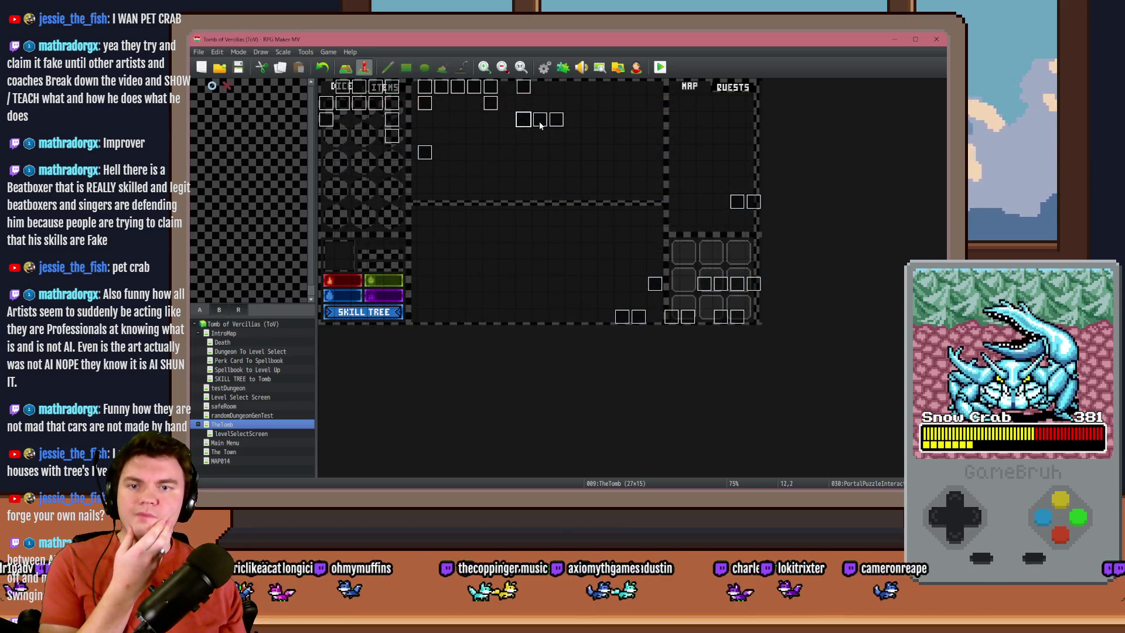
double_click(516, 128)
click(355, 142)
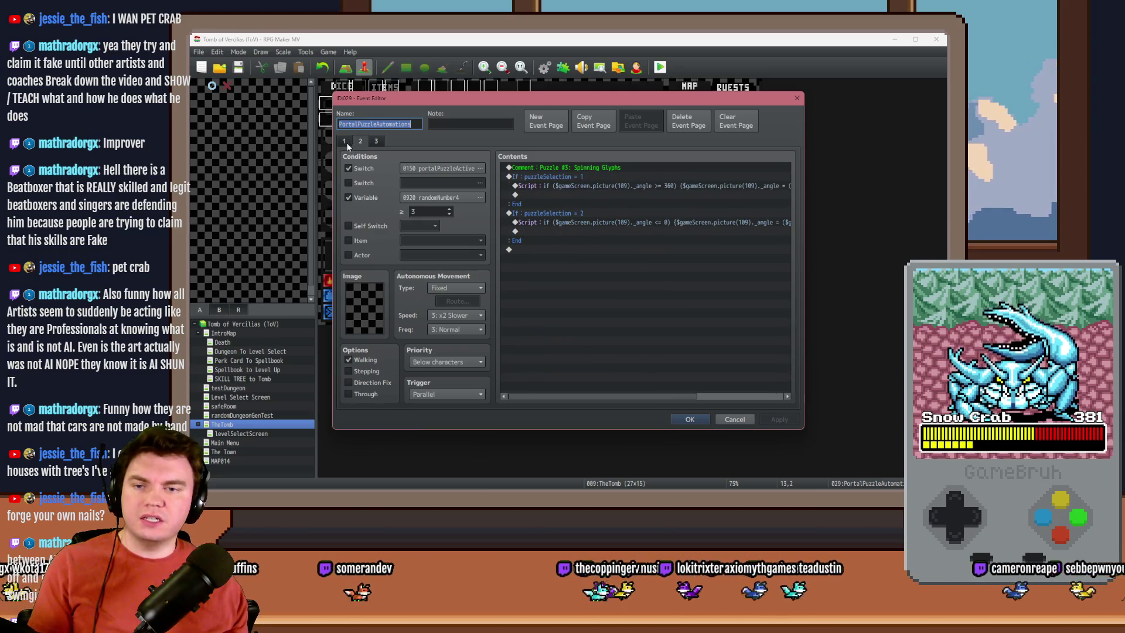
click(346, 142)
click(360, 142)
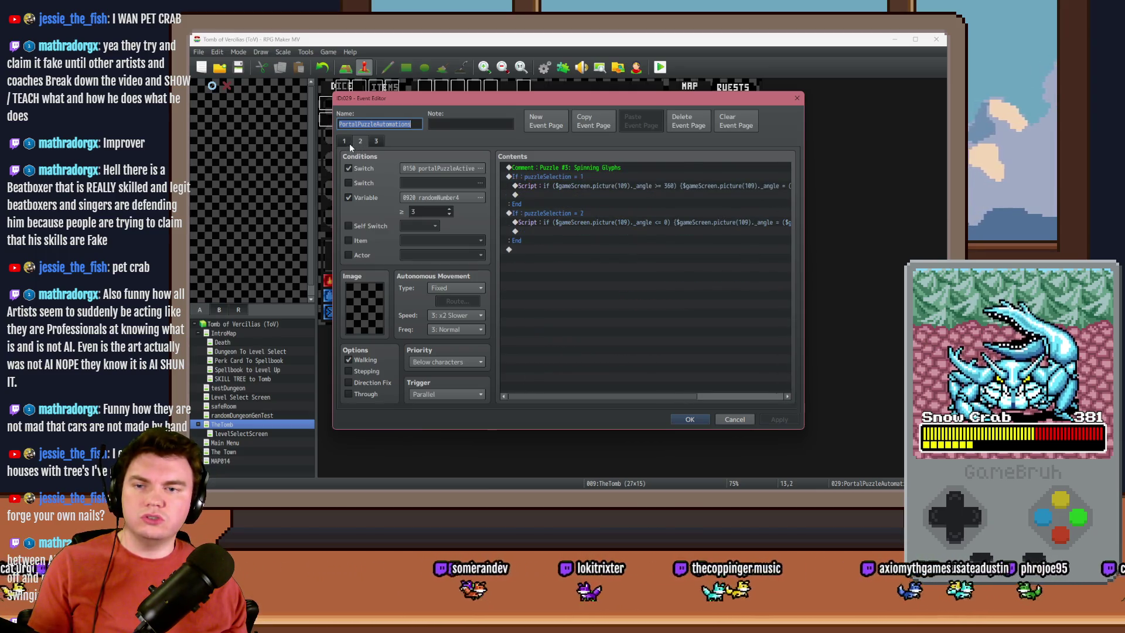
click(347, 143)
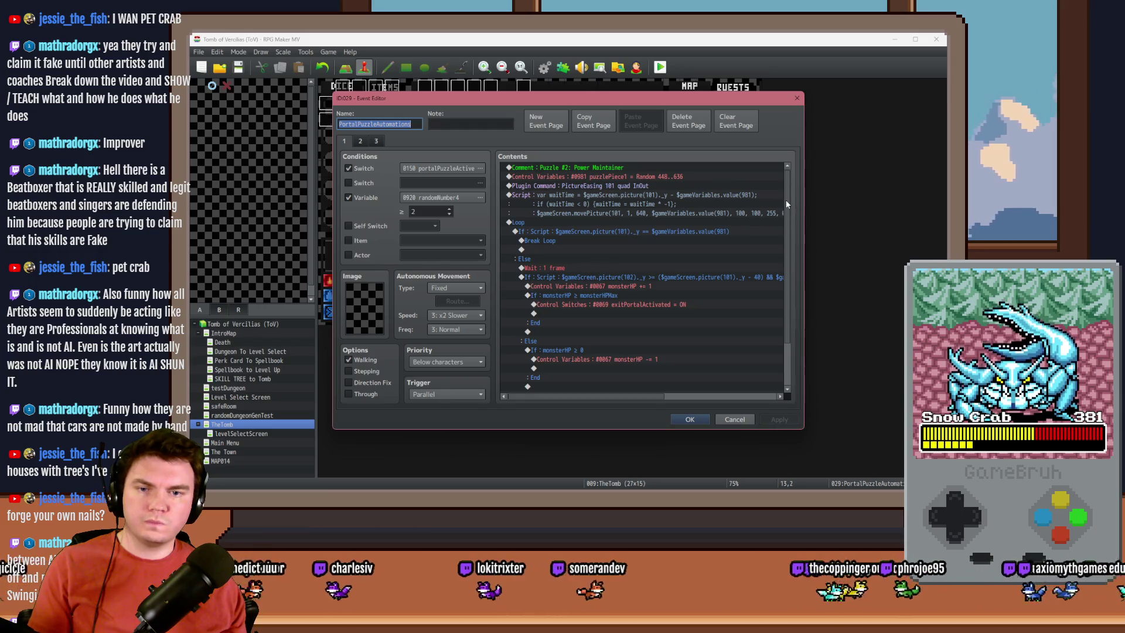
mouse_move(787, 203)
mouse_down()
mouse_move(788, 265)
mouse_move(783, 185)
mouse_up()
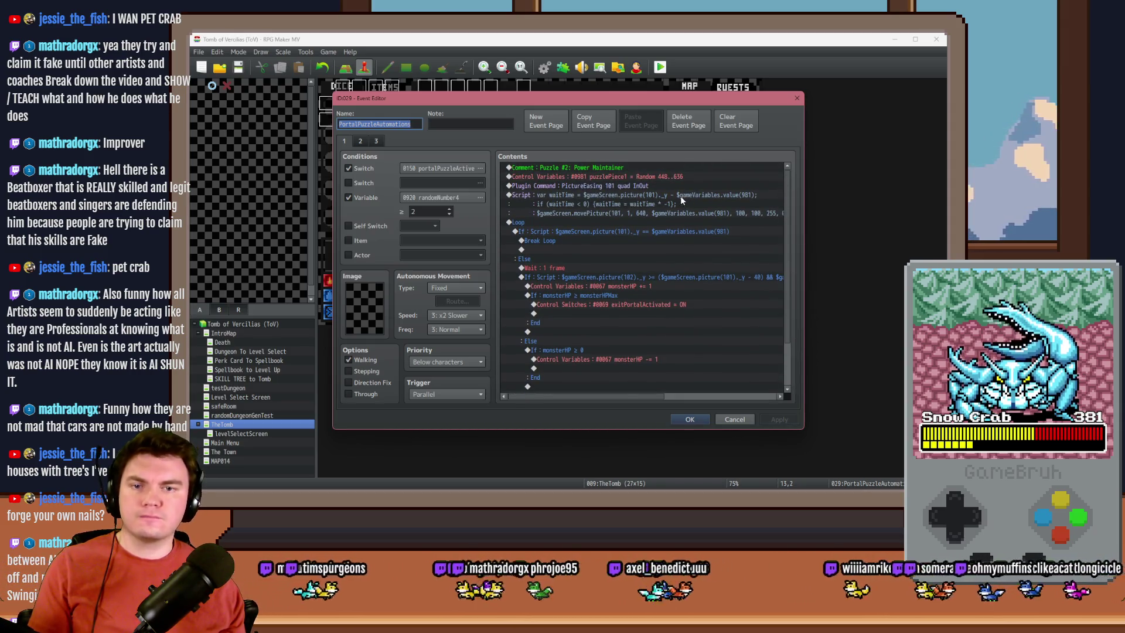
Step: Check Automations pages 2 and 3, the exit-portal-switch page, then open PortalPuzzleTimer
click(362, 142)
click(371, 140)
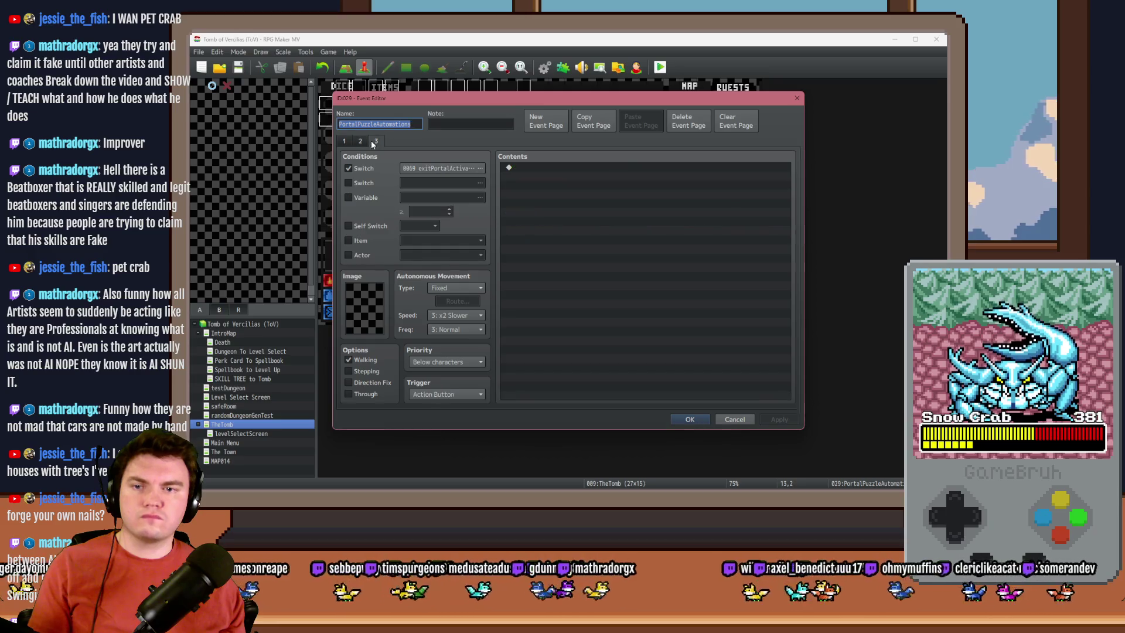
click(358, 141)
click(375, 142)
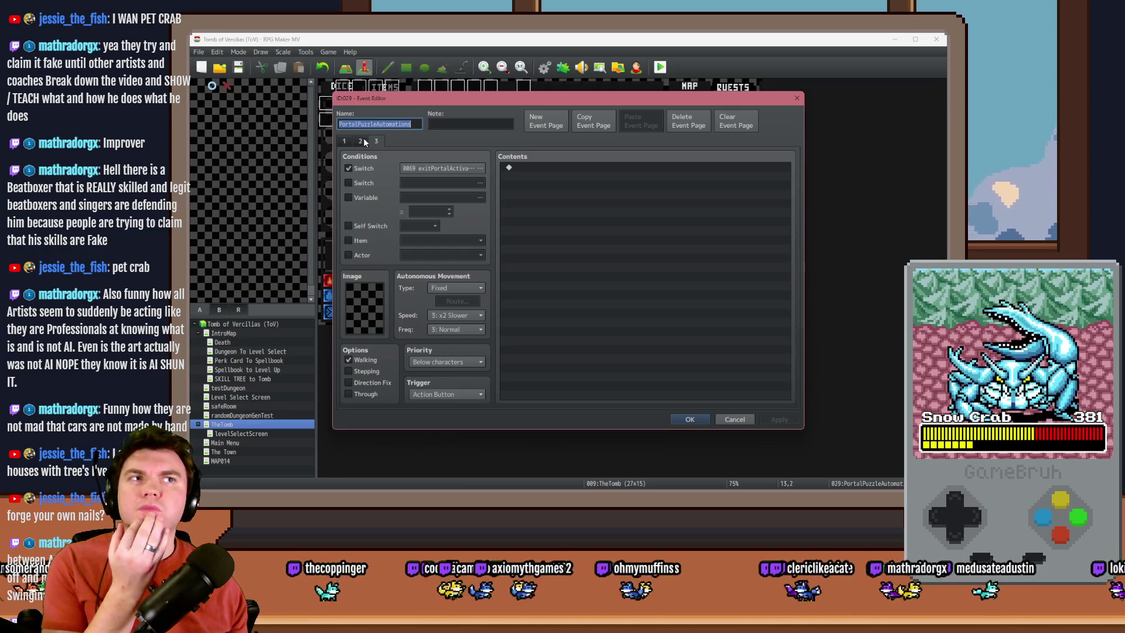
click(362, 142)
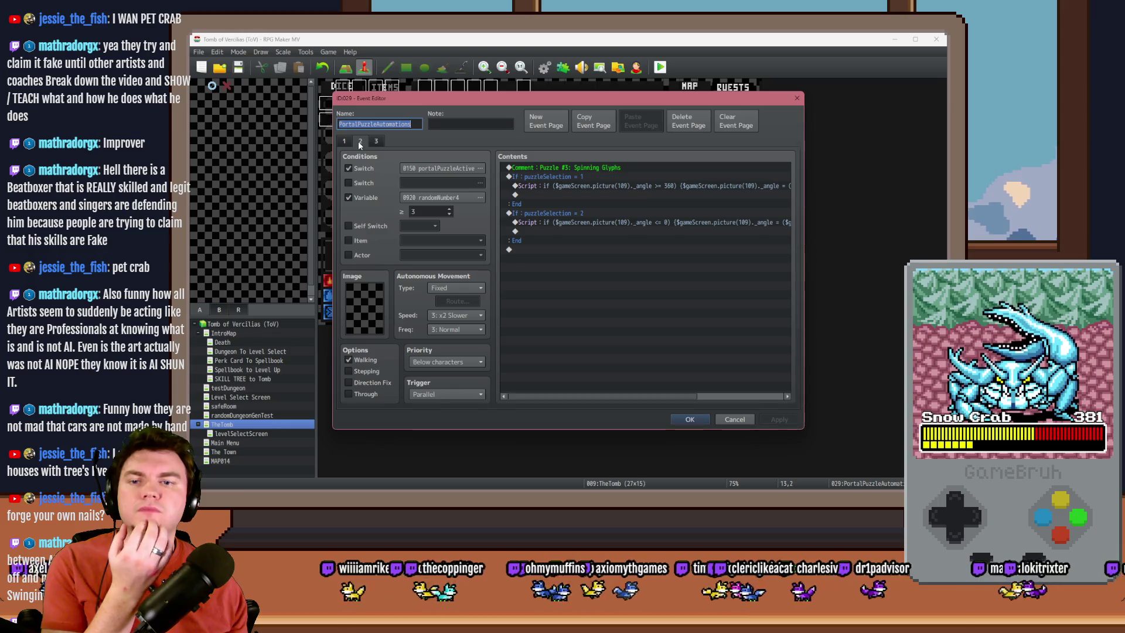
click(355, 144)
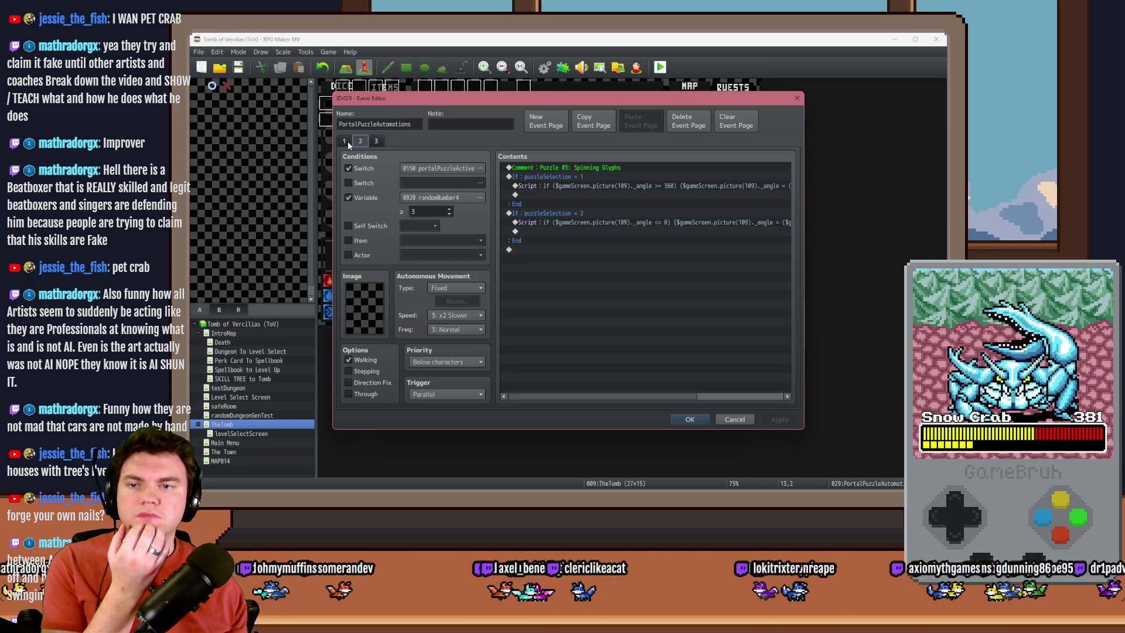
click(346, 142)
click(360, 143)
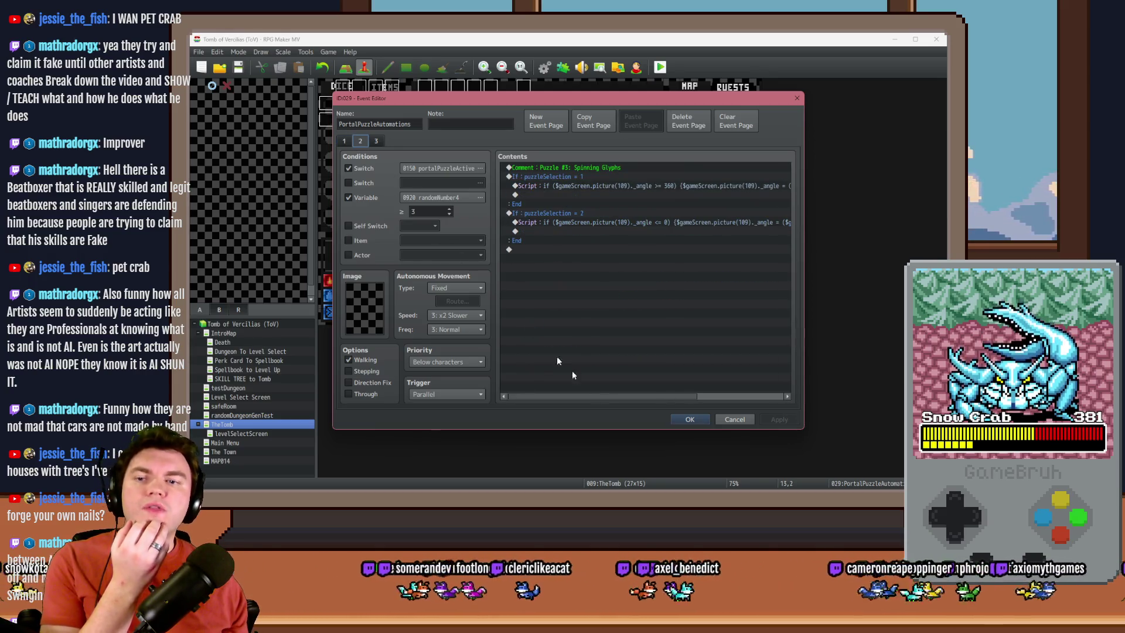
click(690, 419)
double_click(551, 125)
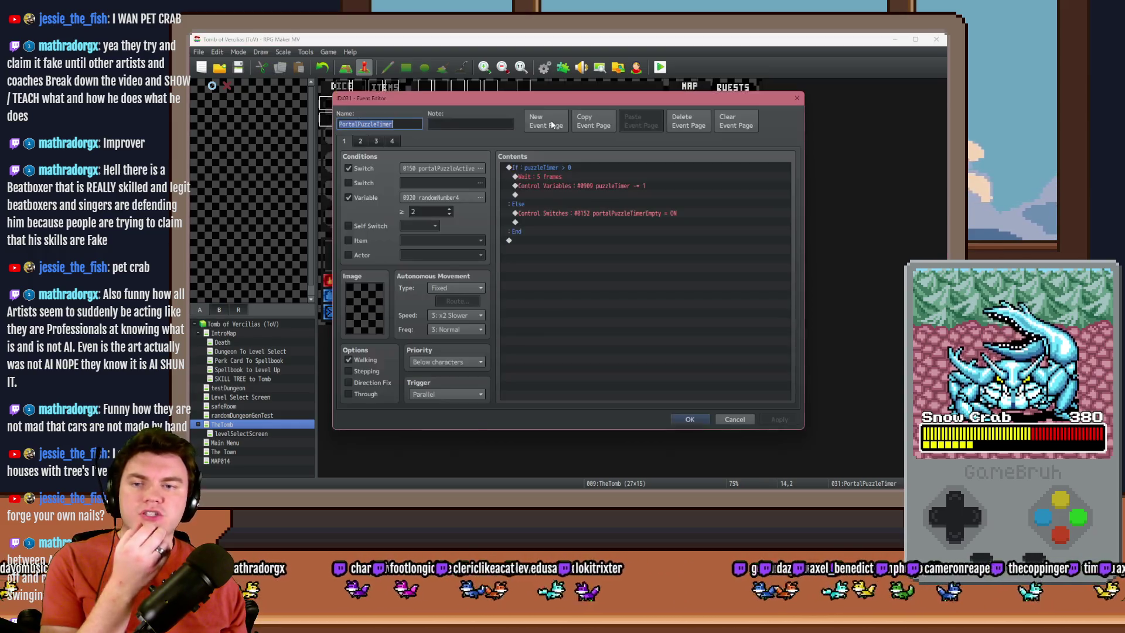
Step: Browse the PortalPuzzleTimer event's pages and return to page 1
click(359, 143)
click(376, 143)
click(361, 143)
click(344, 143)
click(361, 143)
click(346, 143)
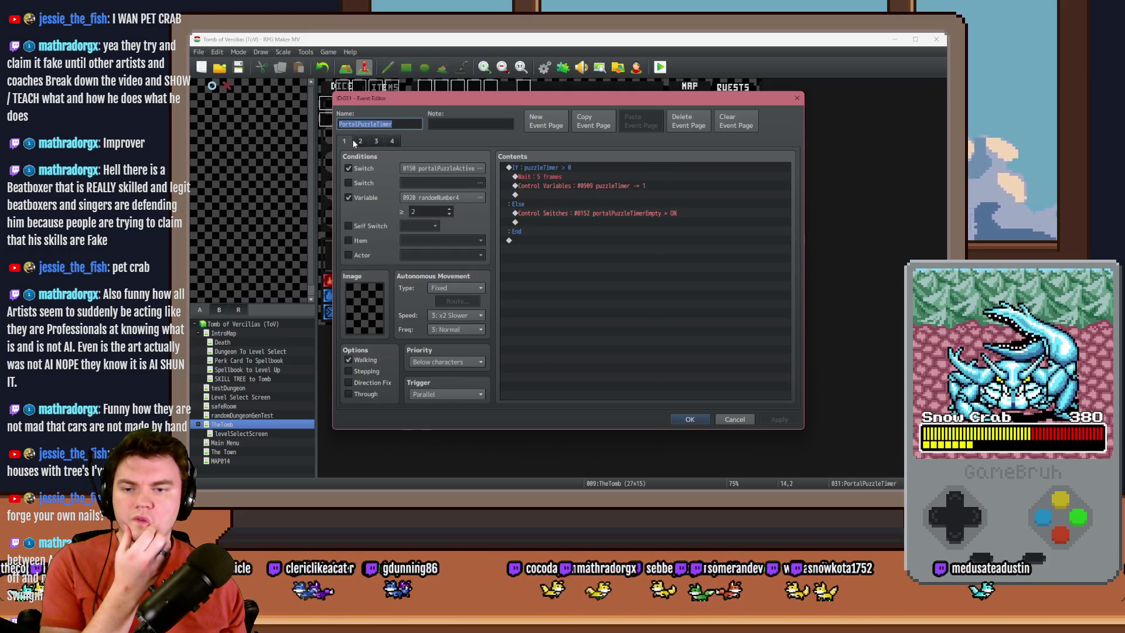
Step: Copy page 1 into a new fifth timer page, apply, then start new event EV032
click(593, 121)
click(641, 121)
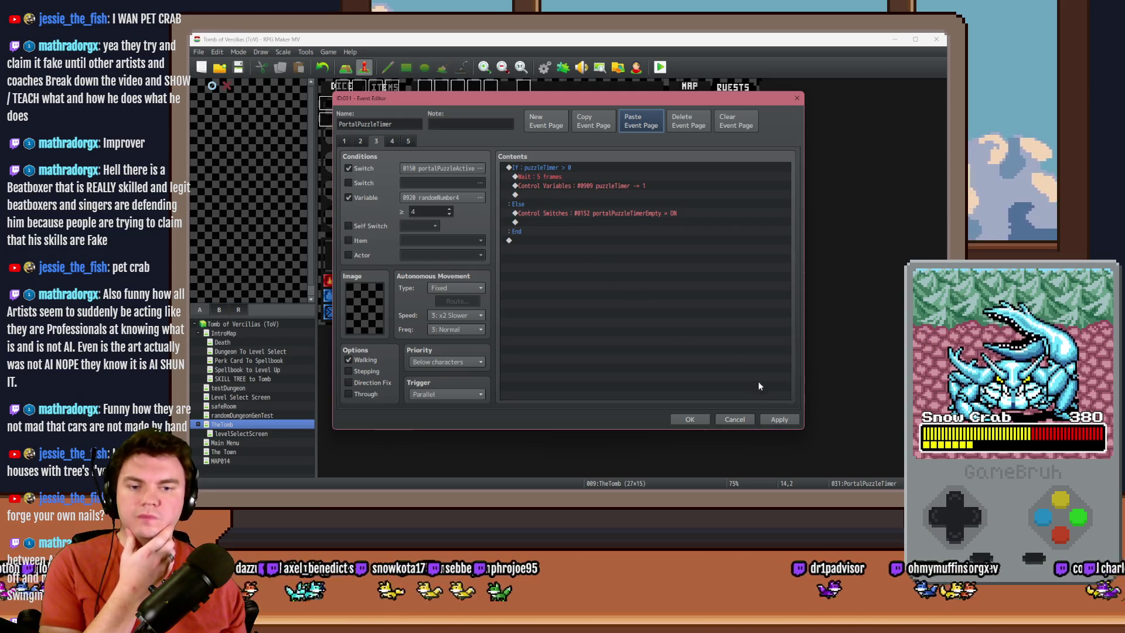
click(780, 419)
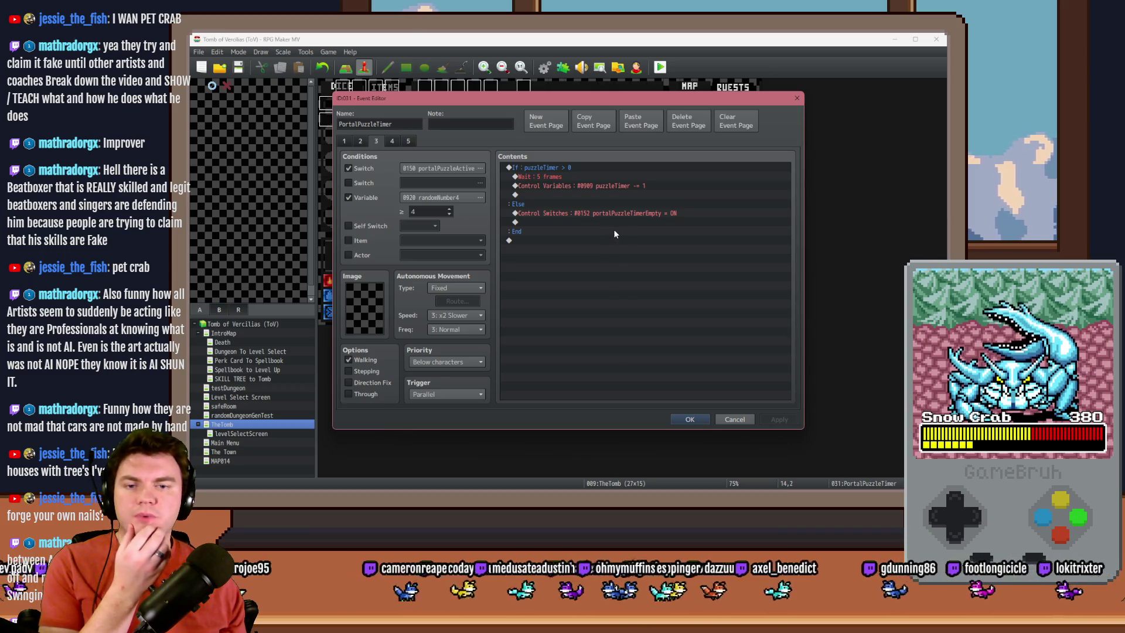
click(689, 418)
double_click(507, 117)
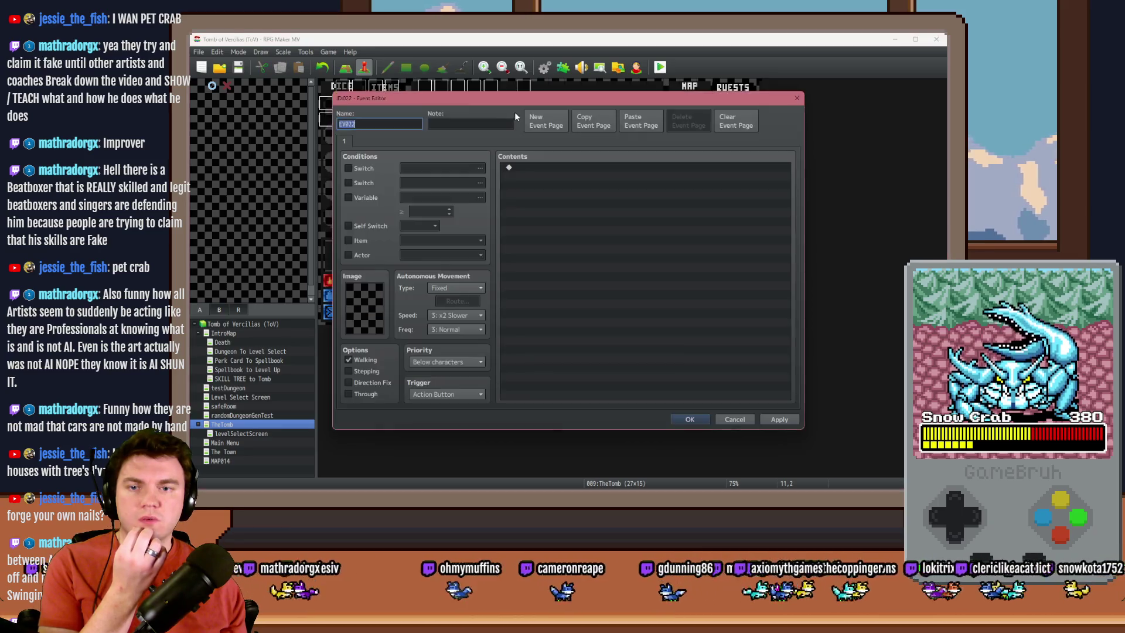
Step: Discard the blank event and inspect page 8's switch condition in PortalPuzzleInteractions, leaving it unchanged
key(Escape)
double_click(529, 116)
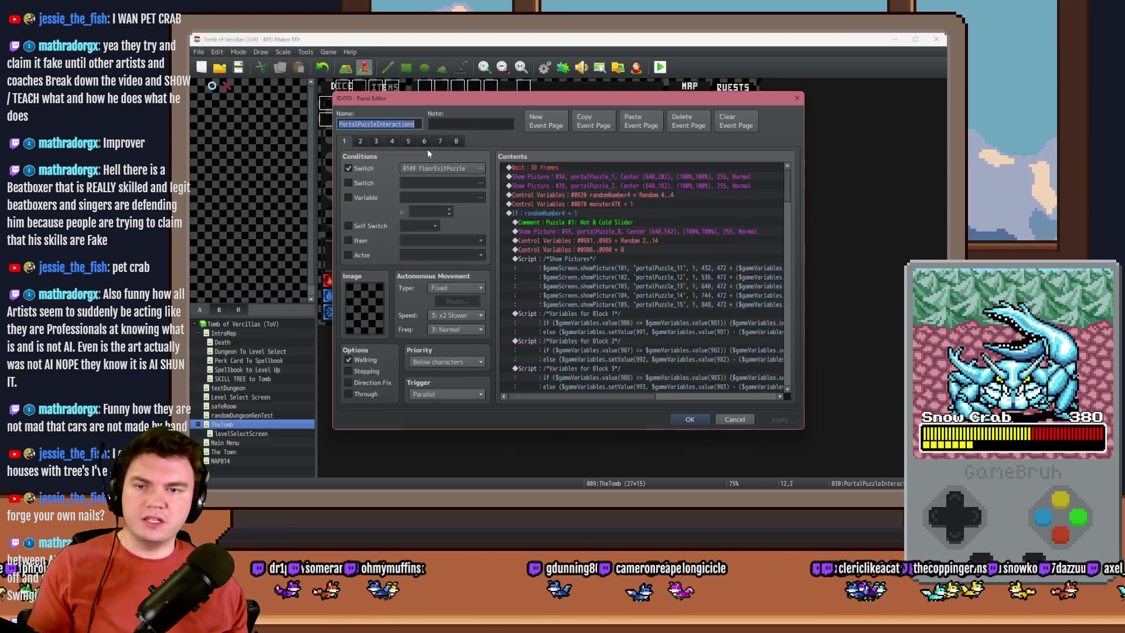
click(439, 142)
click(456, 141)
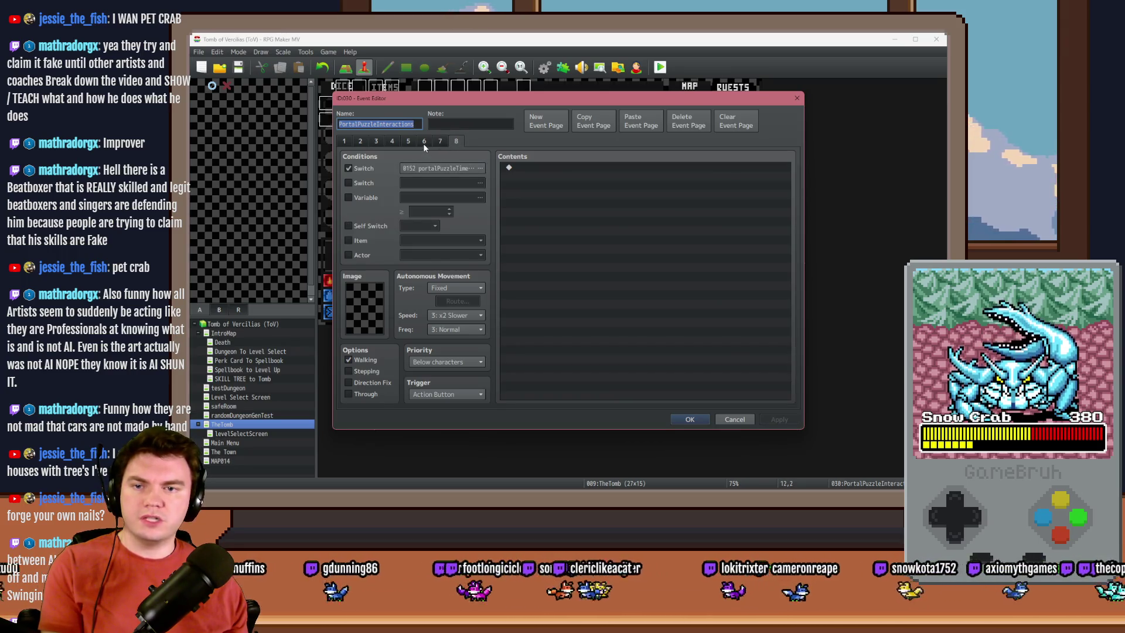
click(453, 167)
key(Escape)
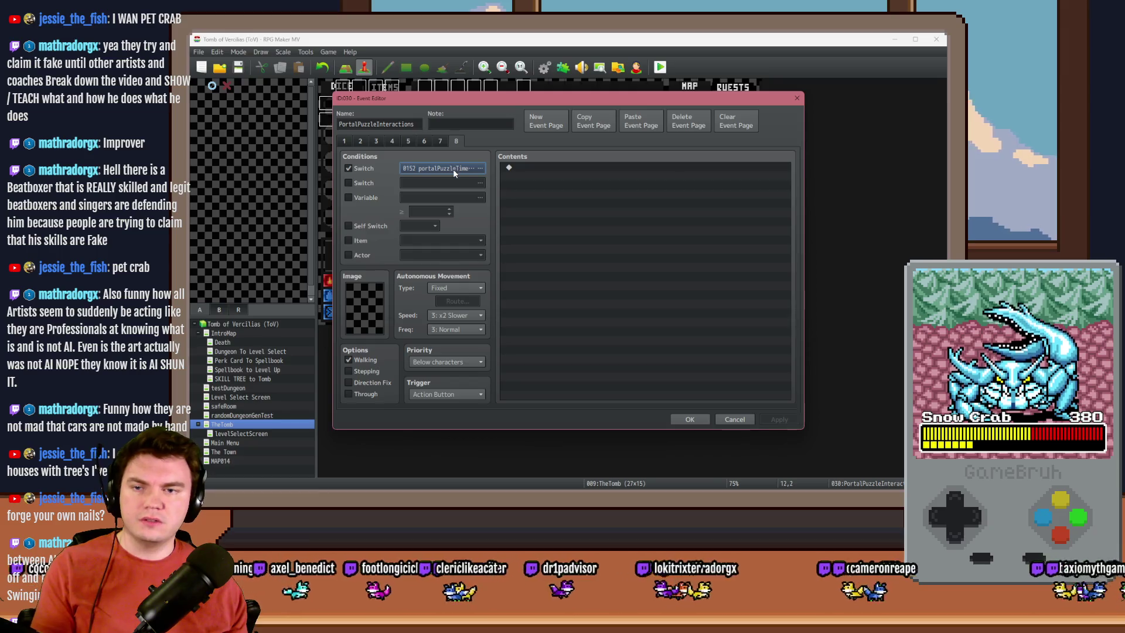
click(452, 169)
click(507, 244)
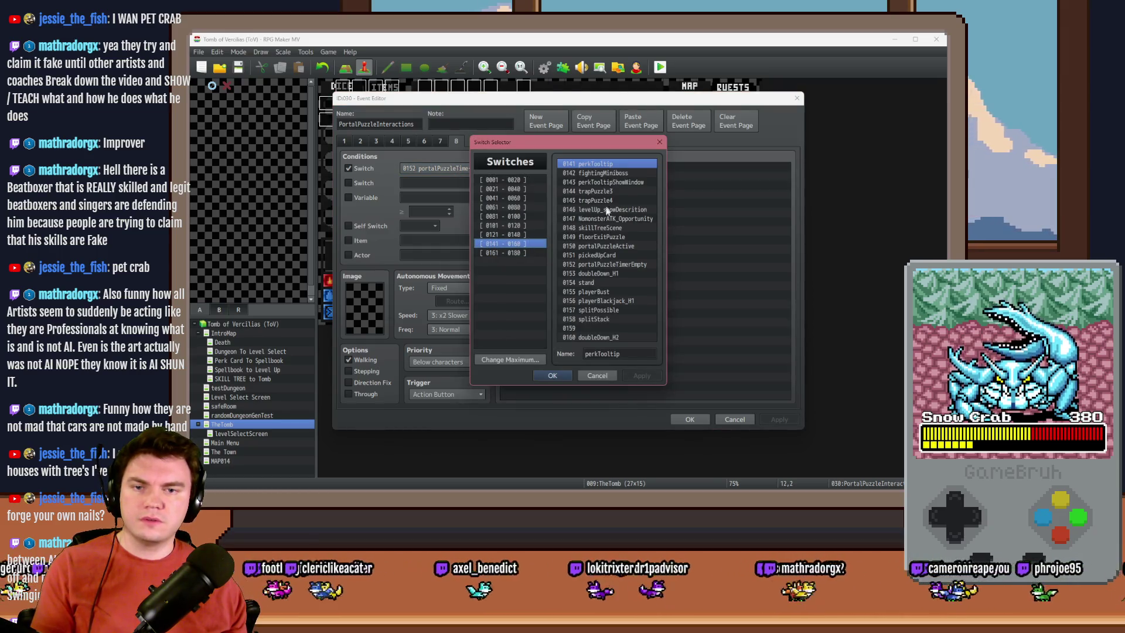
key(Escape)
Step: Browse pages 5 and 6 of the interactions event and close it
click(440, 141)
click(430, 142)
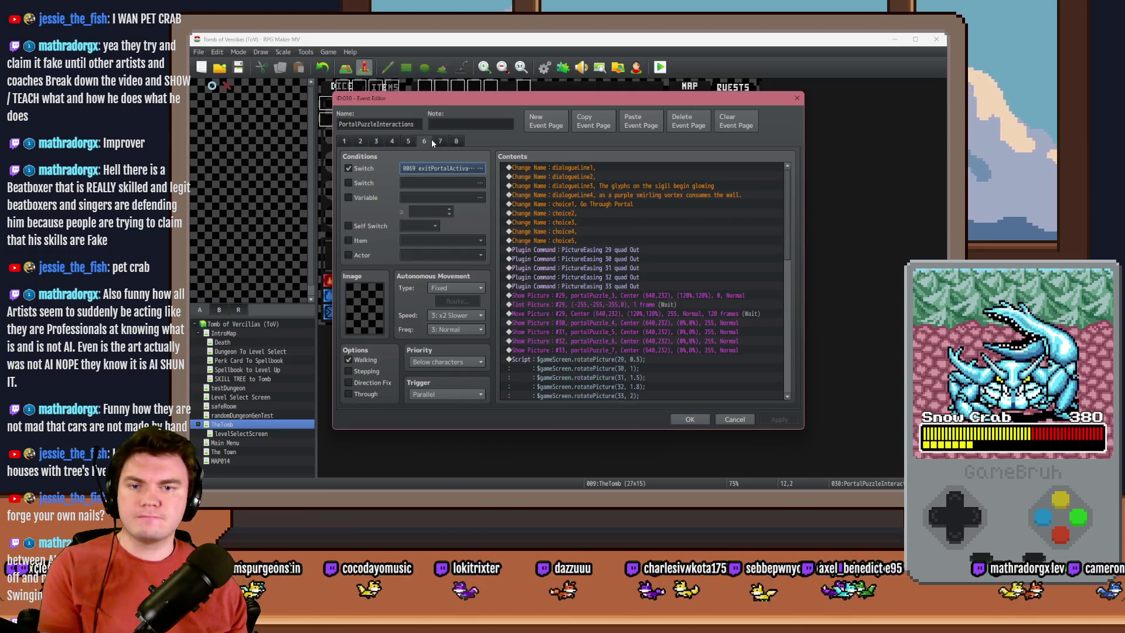
click(406, 143)
click(421, 143)
click(689, 419)
Step: Browse the Automations pages and the Timer's fifth page, closing both events
double_click(539, 124)
click(361, 141)
click(374, 142)
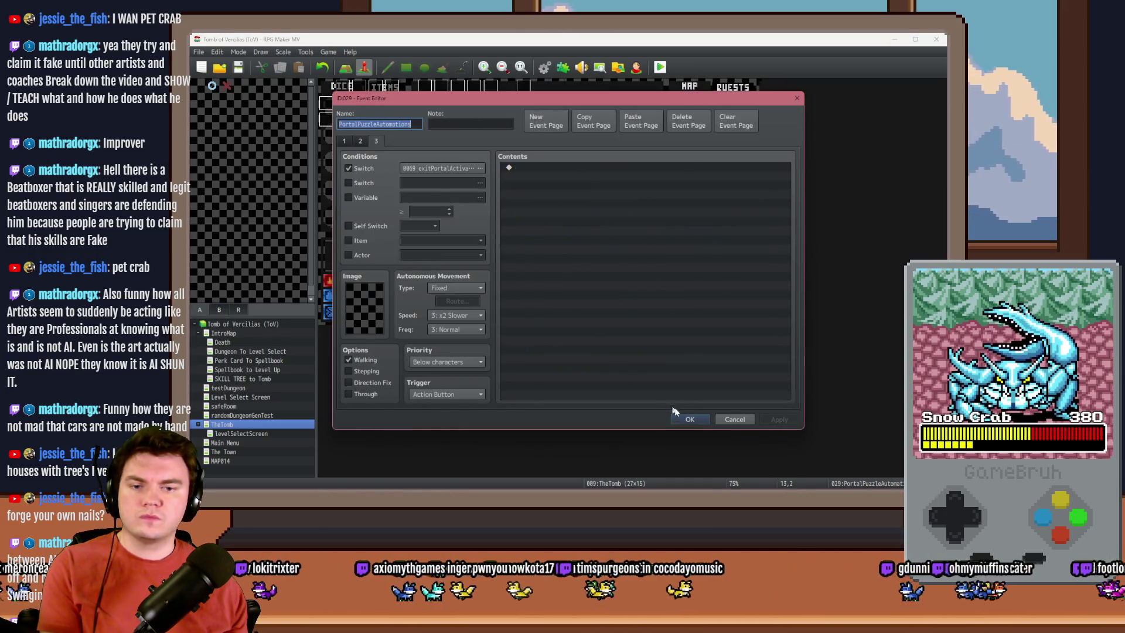
click(678, 417)
double_click(556, 119)
click(392, 142)
click(409, 142)
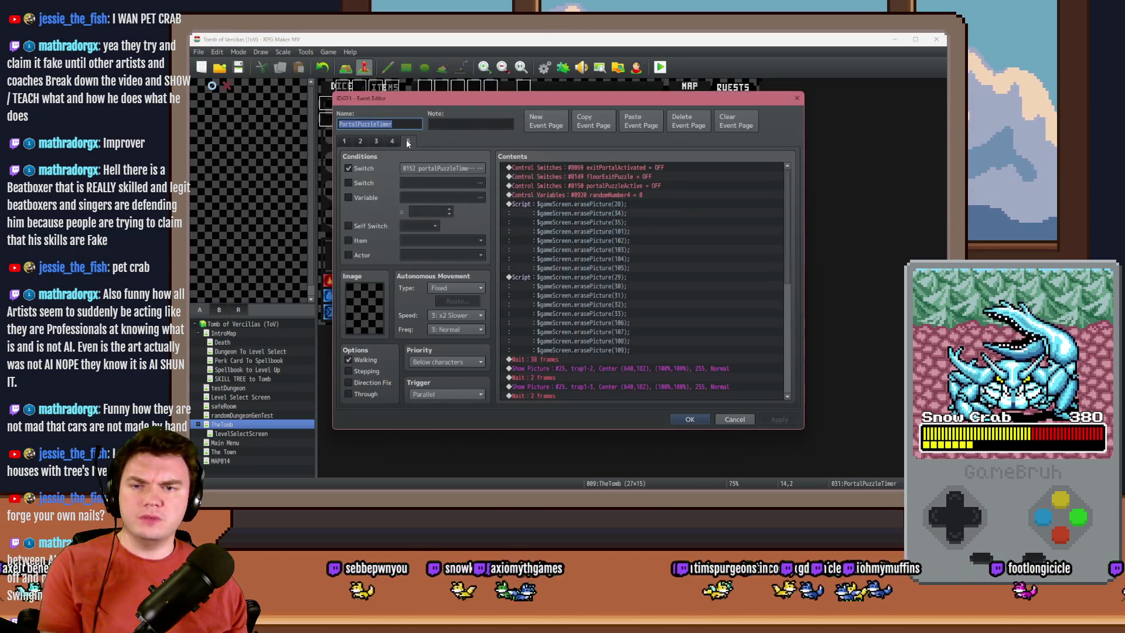
scroll(784, 202, down, 8)
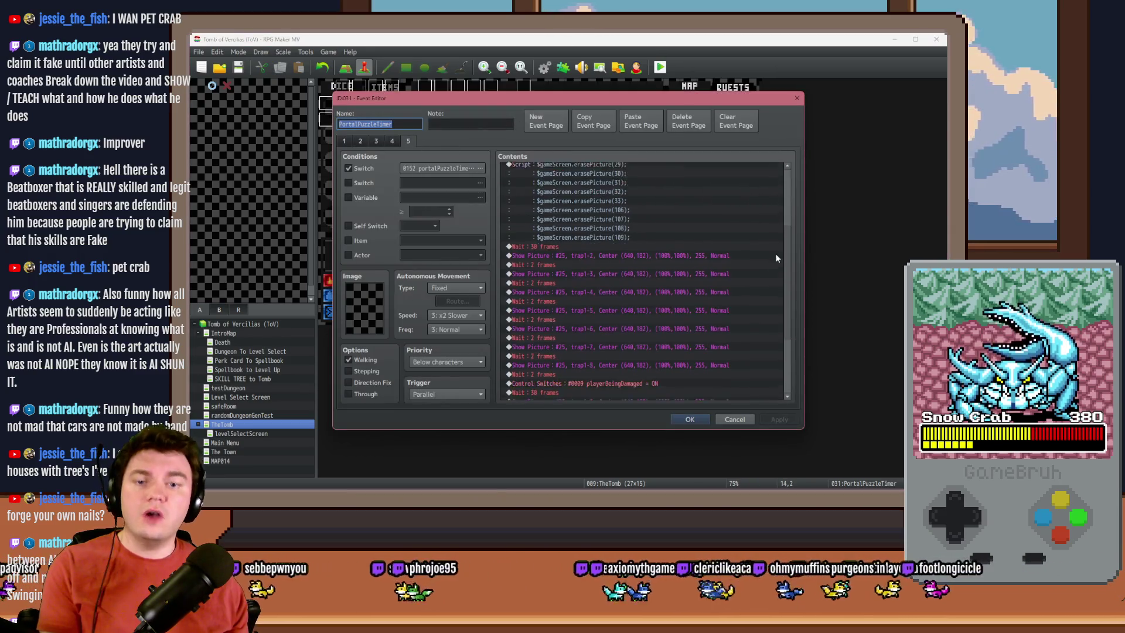
click(691, 422)
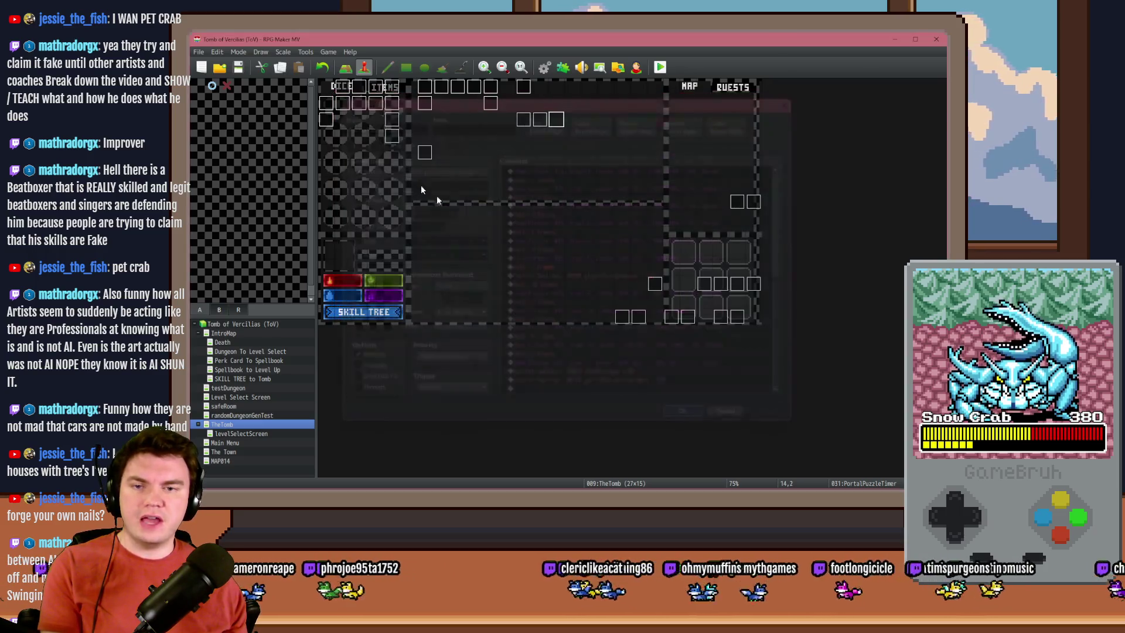
Step: Playtest with the daggers perk card, end the playtest, and reopen PortalPuzzleInteractions
click(660, 68)
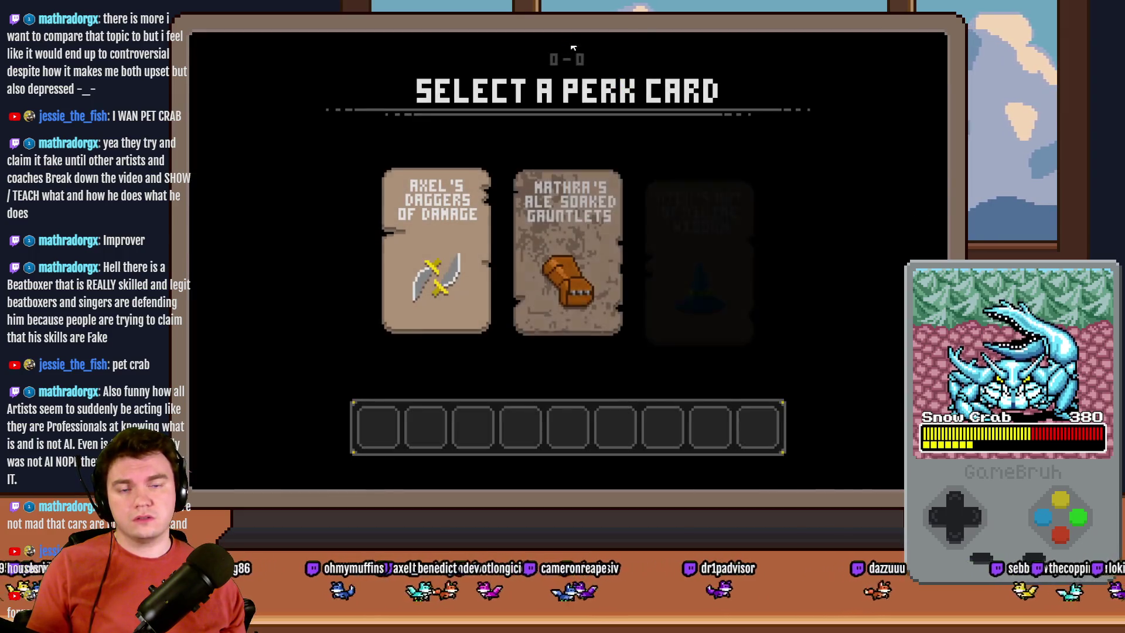
click(460, 208)
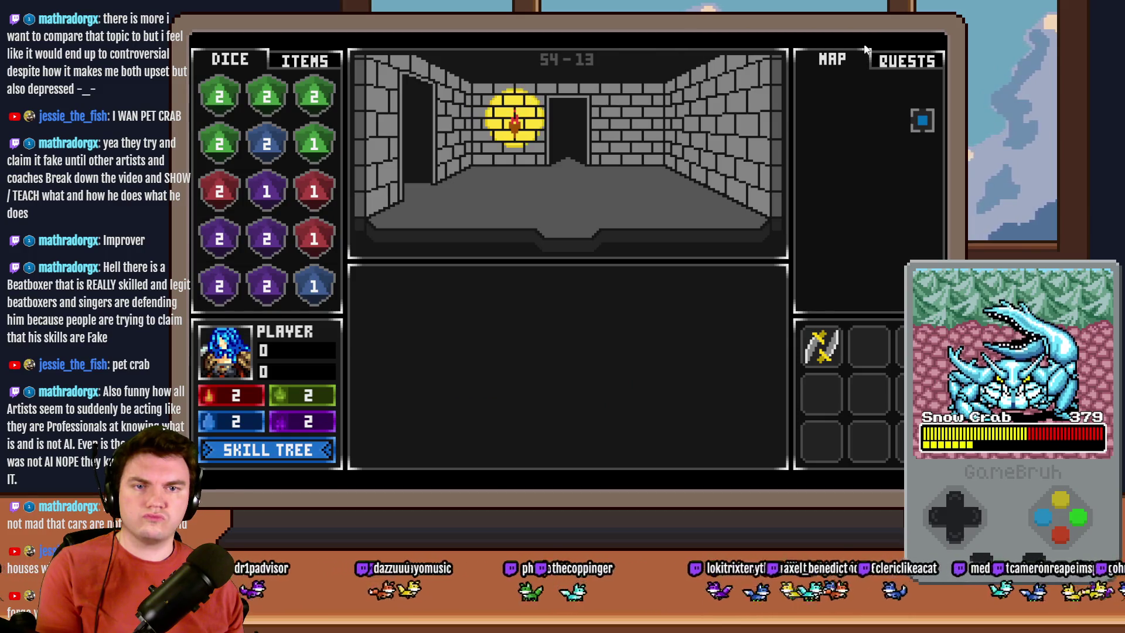
click(943, 50)
double_click(525, 129)
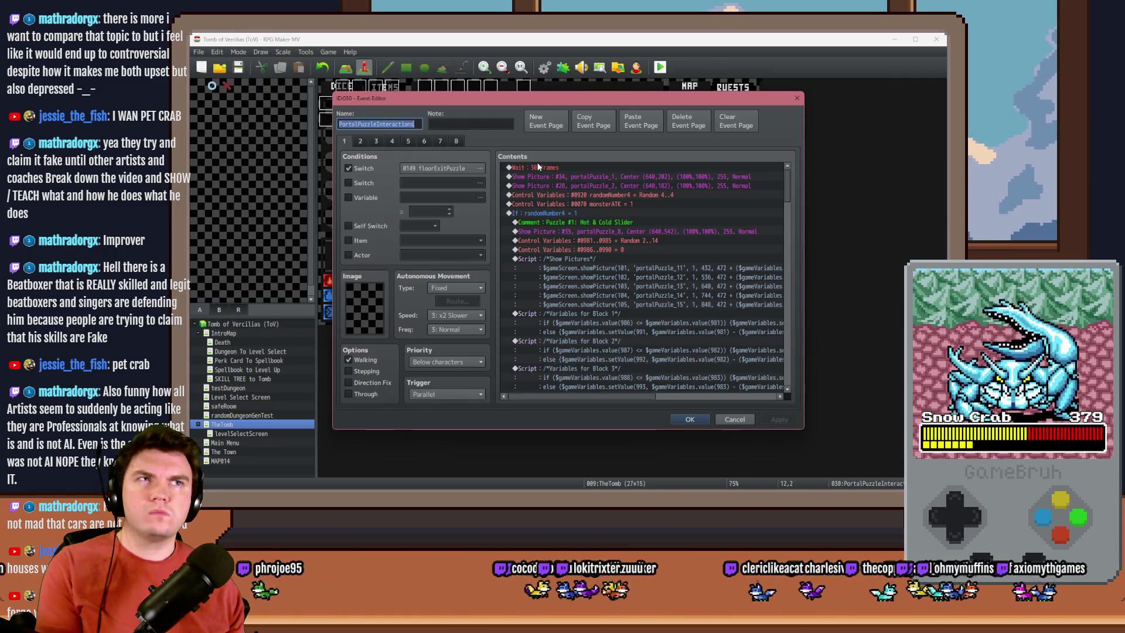
Step: Close the interactions event and review the PortalPuzzleTimer event on TheTomb map
key(Escape)
click(556, 120)
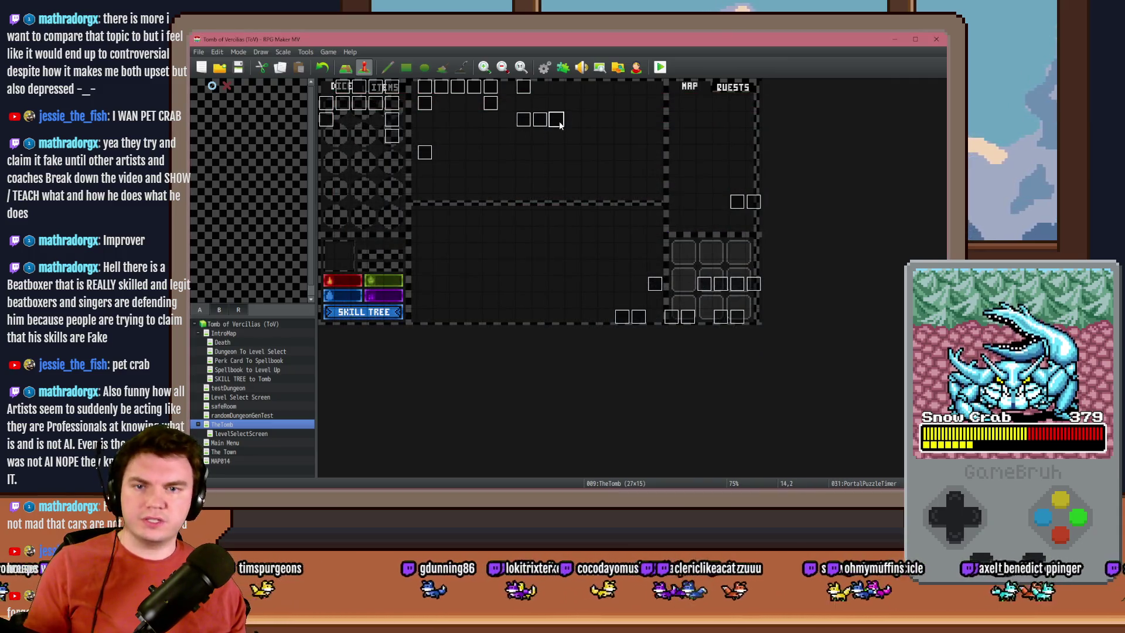
double_click(557, 120)
click(688, 419)
Step: Confirm PortalPuzzleInteractions sets randomNumber4 to Random 2 to 2, then start a fresh playtest
double_click(524, 120)
double_click(586, 194)
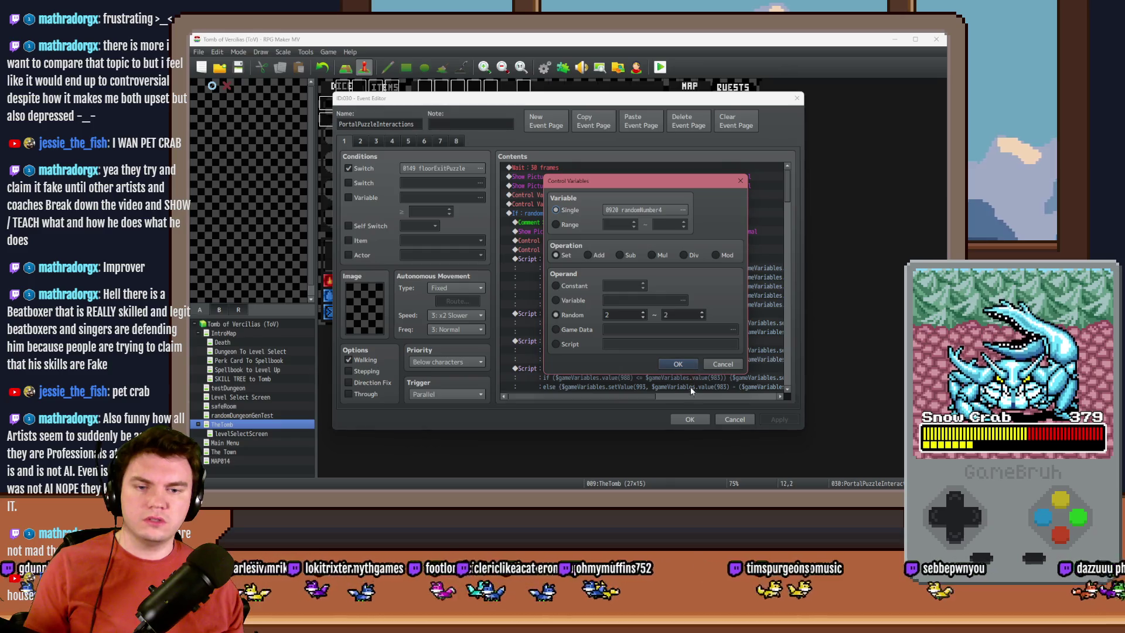
key(Escape)
key(Escape)
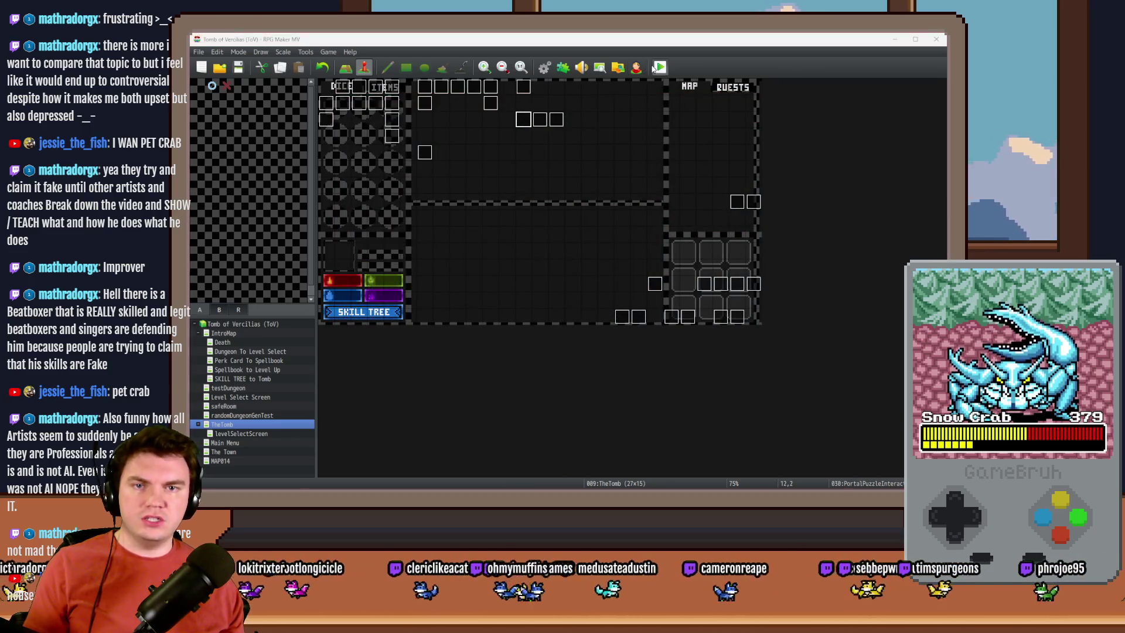
click(654, 68)
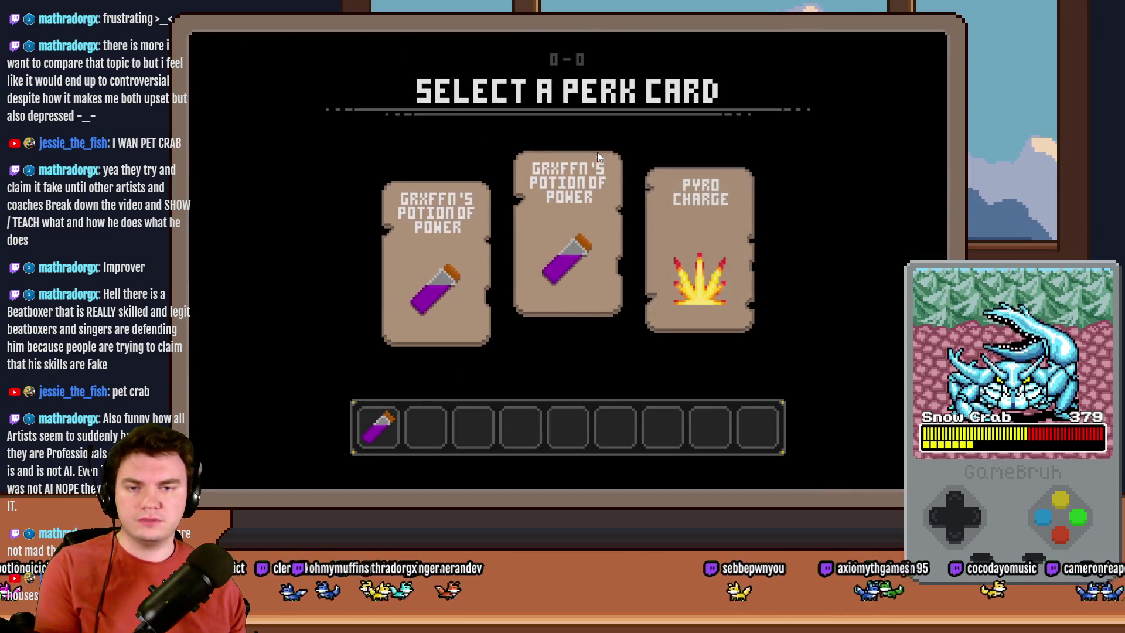
Step: Take the middle Potion of Power perk, interact with the glyph frame, and stop the timing bar
click(596, 152)
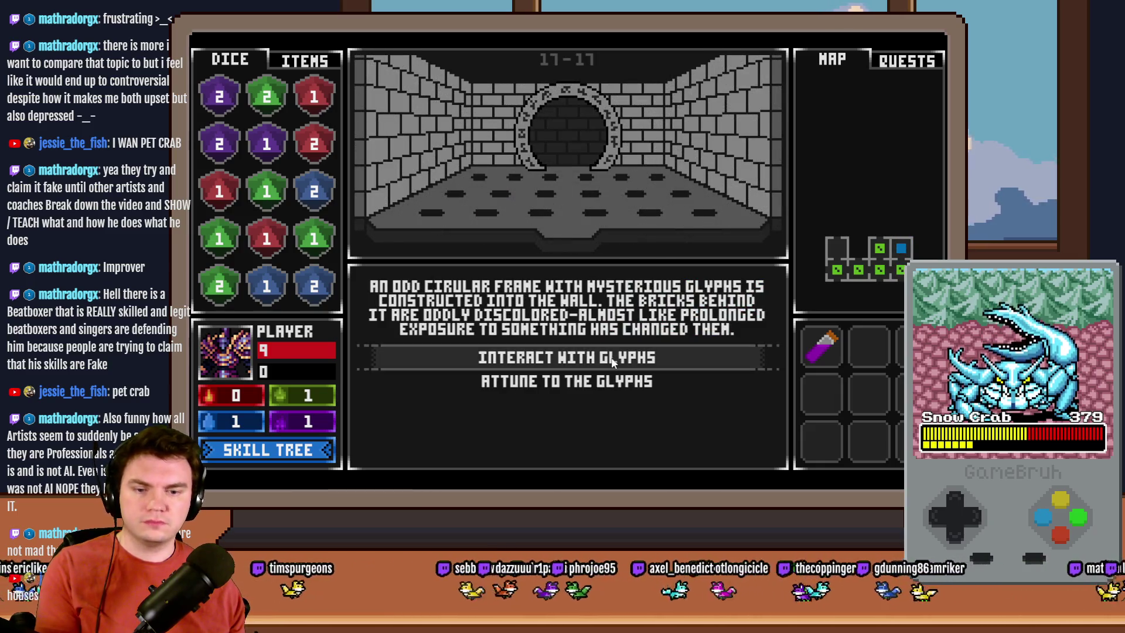
click(612, 359)
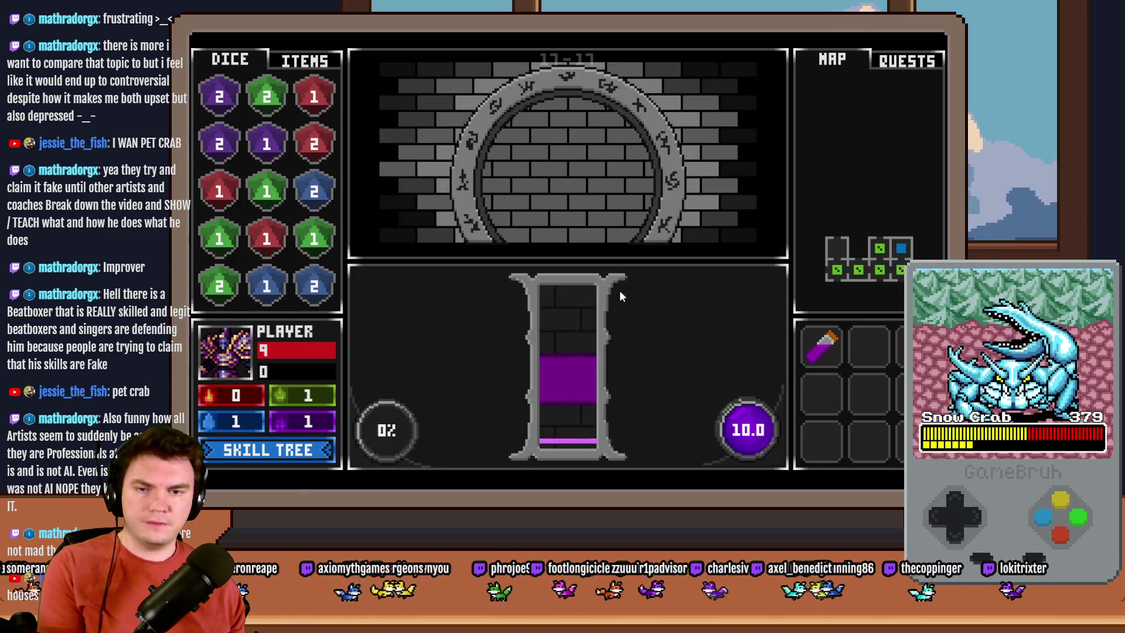
click(620, 290)
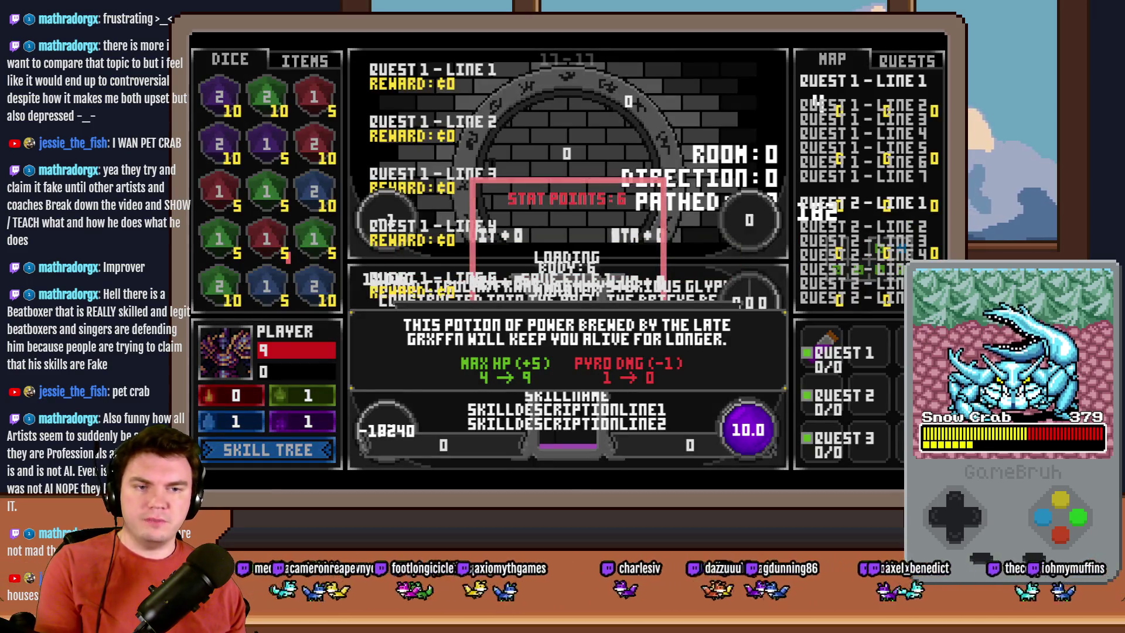
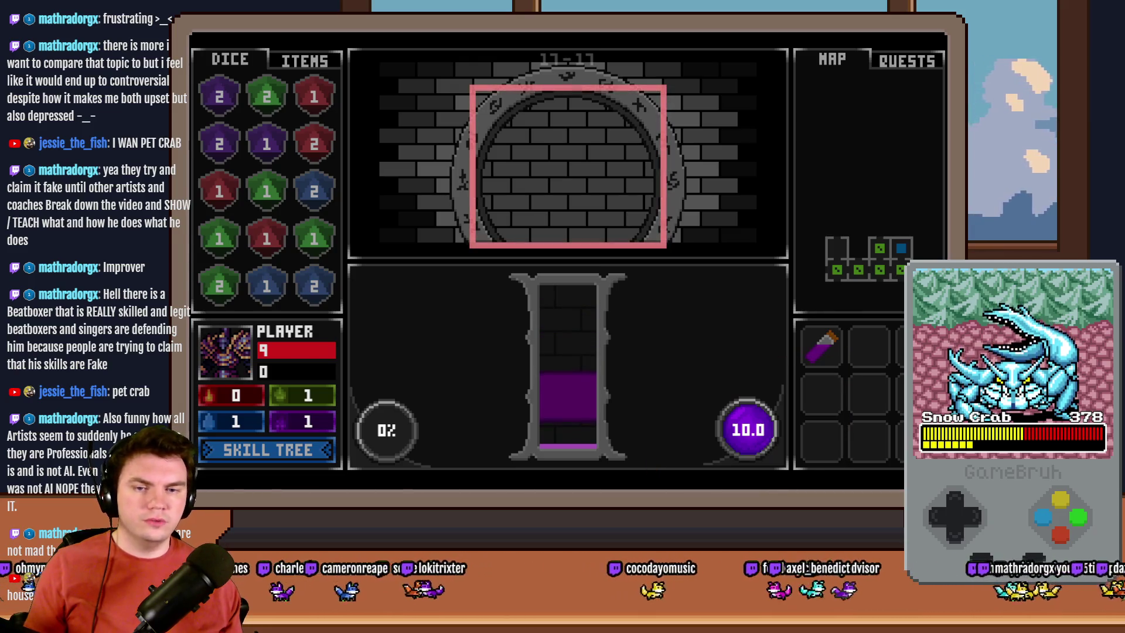
Step: Watch the 10.0 countdown at the glyph wall, then close the playtest window
click(748, 429)
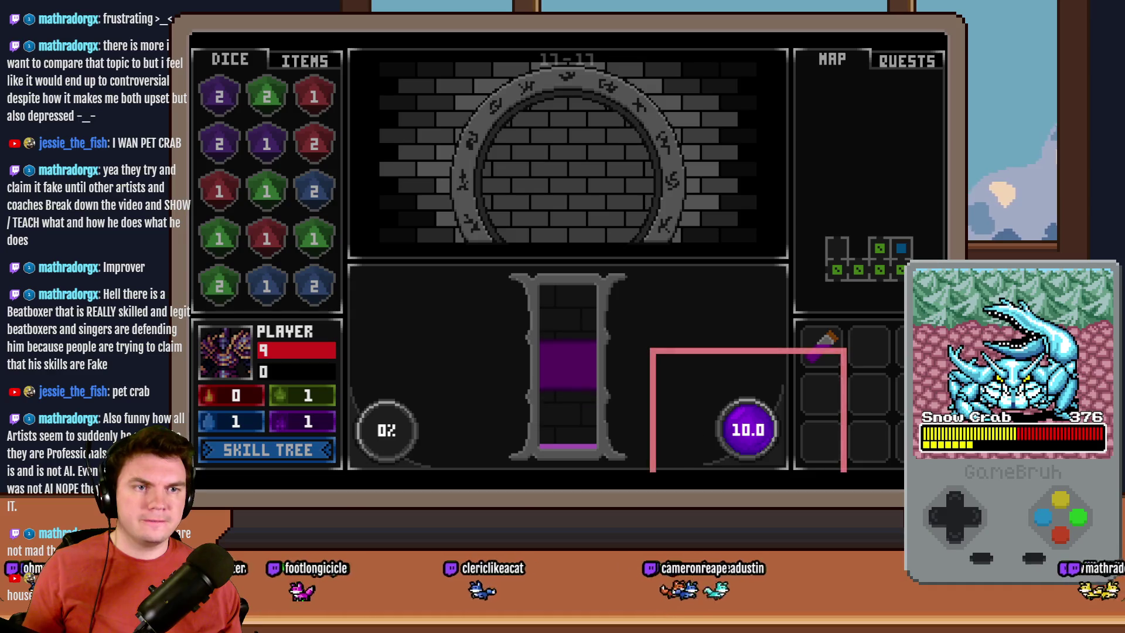
key(alt+F4)
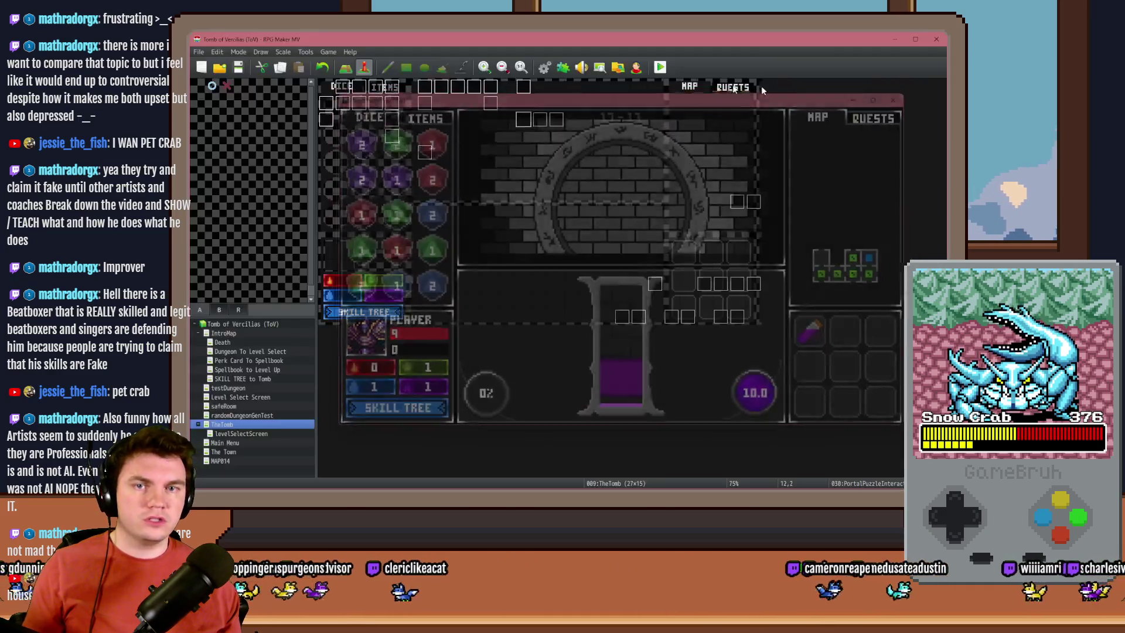
Step: Confirm PortalPuzzleInteractions sets randomNumber4 to Random 4–4, then save and start a playtest
double_click(524, 120)
double_click(627, 195)
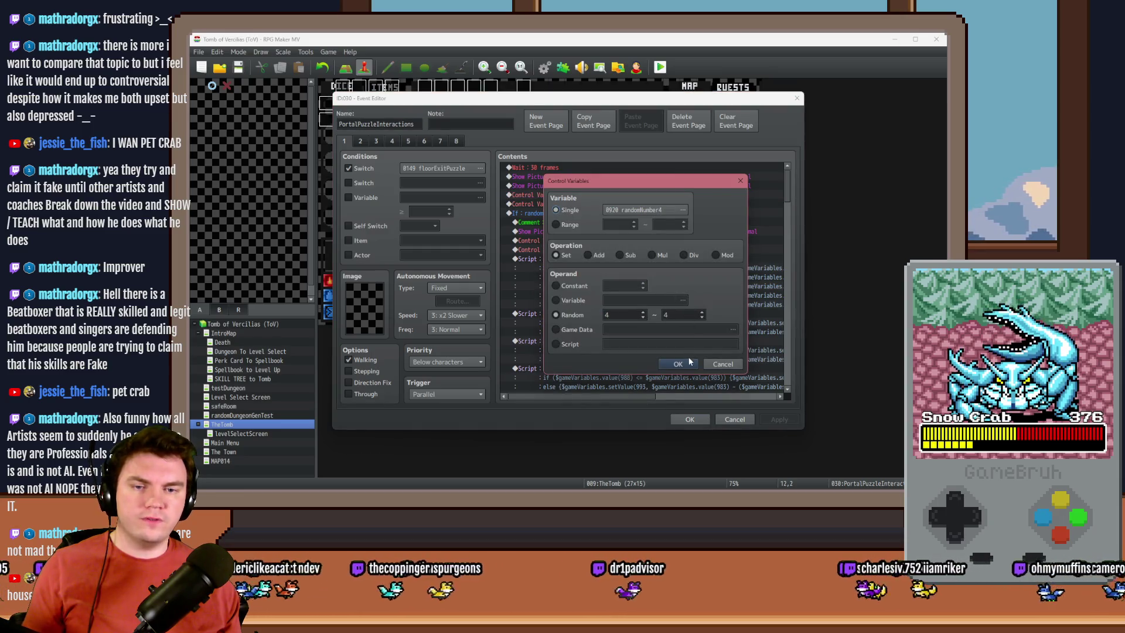
click(693, 367)
click(690, 419)
click(660, 67)
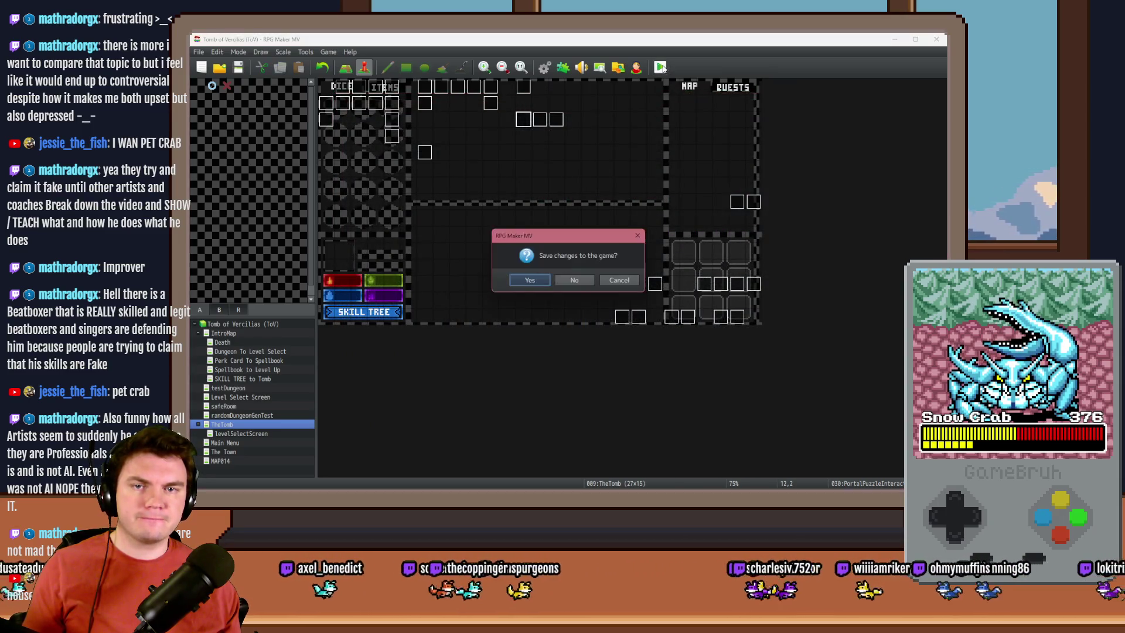
click(528, 280)
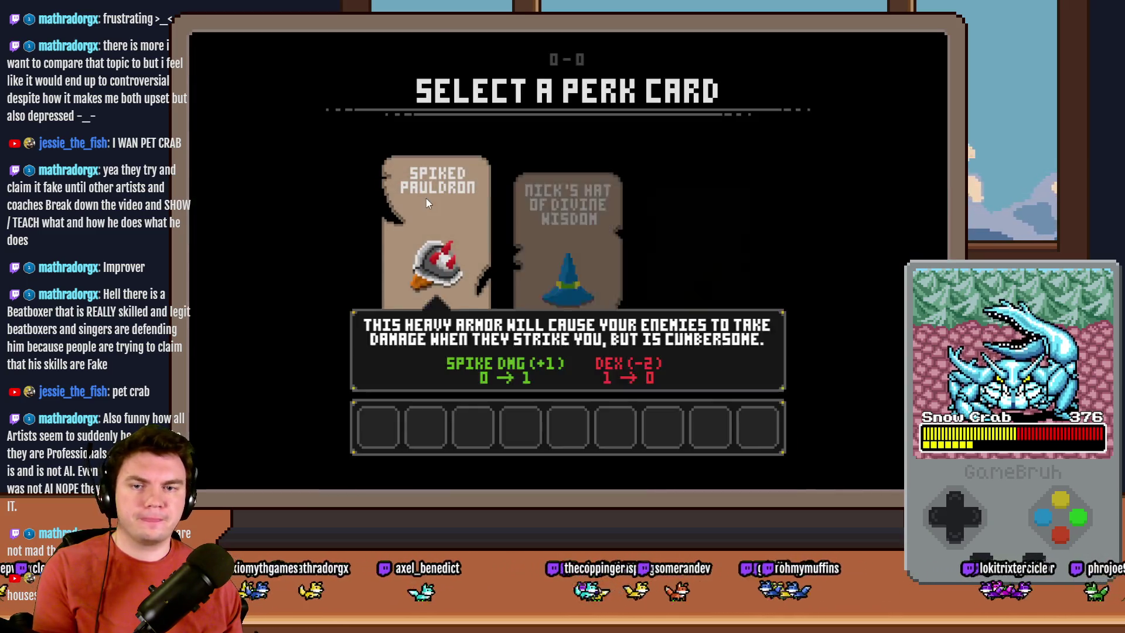
Step: Take the Spiked Pauldron perk, walk to the glyph circle room and start the puzzle
click(427, 198)
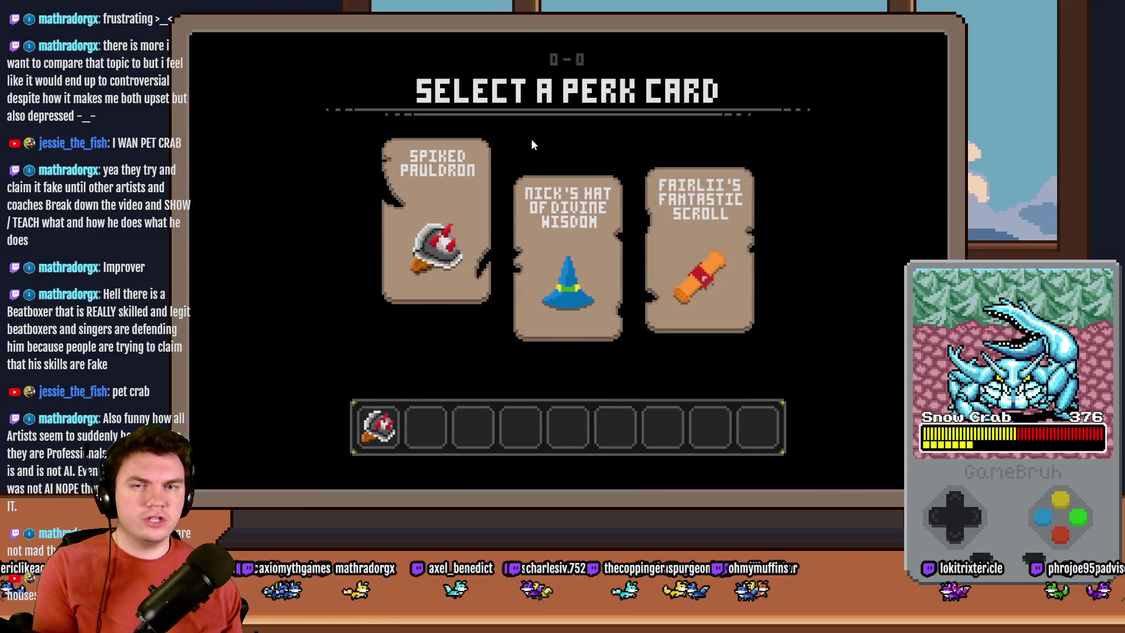
key(Up)
key(Up)
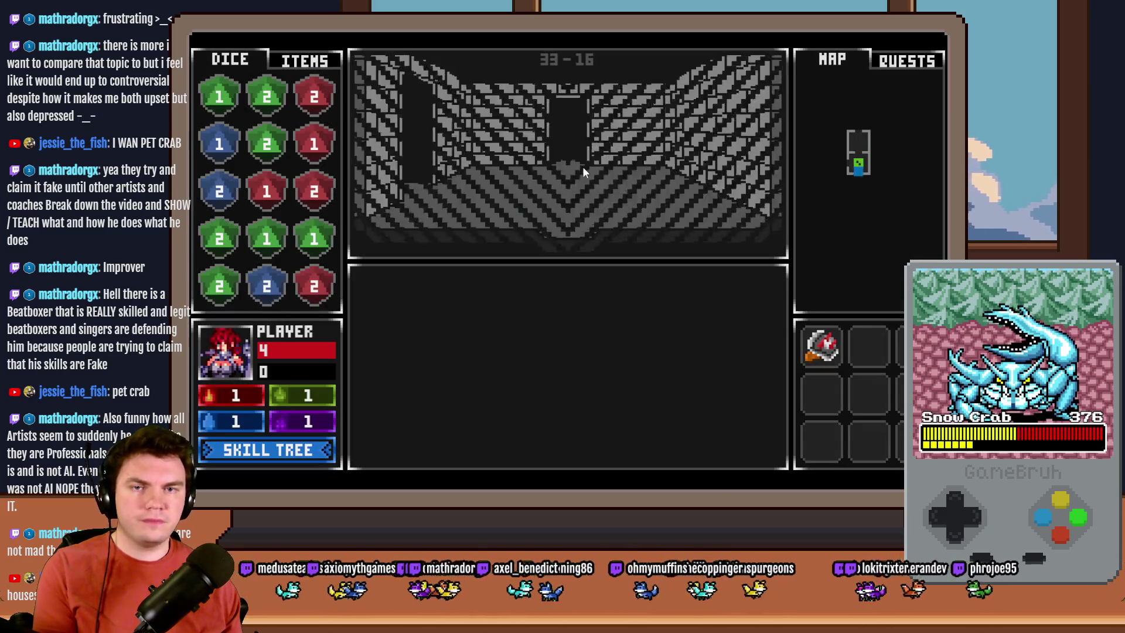
key(Up)
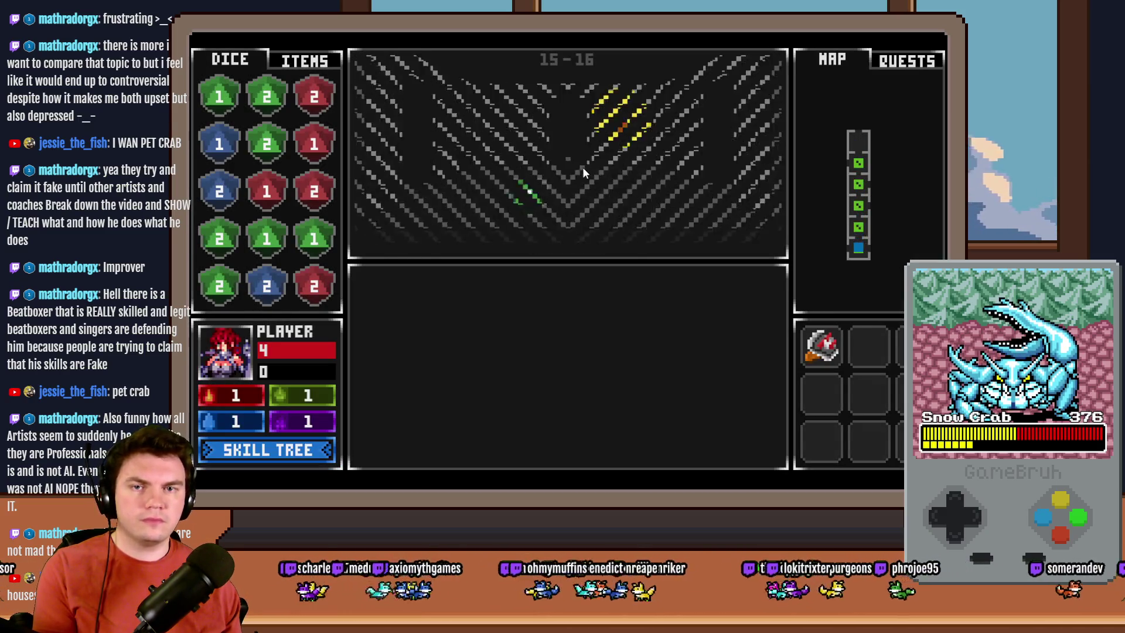
key(Right)
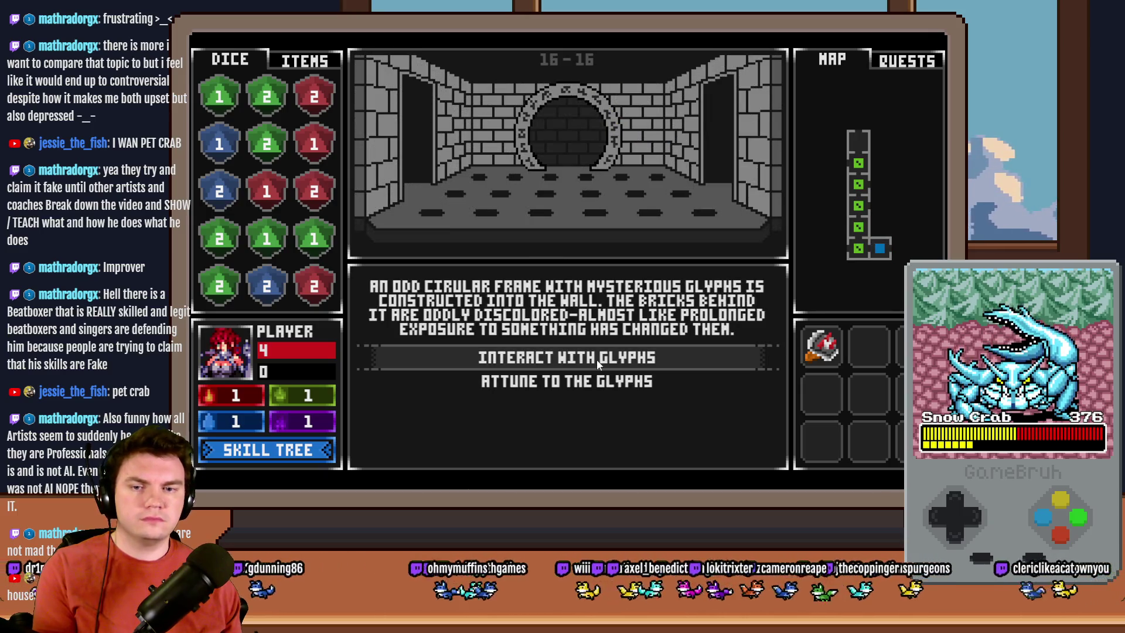
click(596, 360)
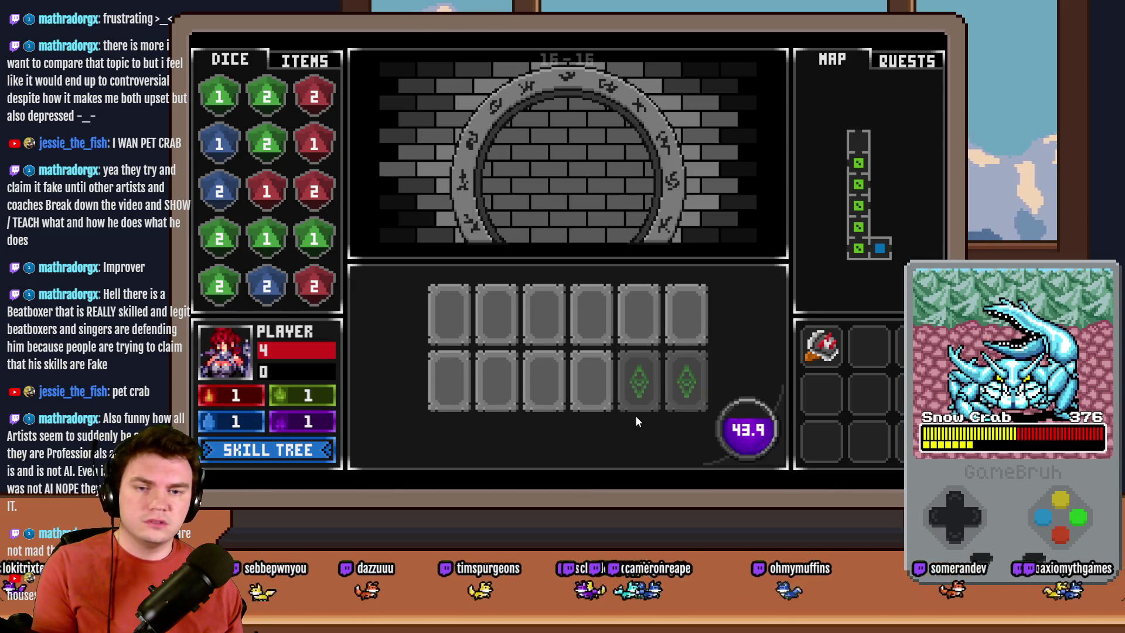
Step: Match the purple X and orange moon glyph pairs and reveal more cards
click(503, 384)
click(532, 378)
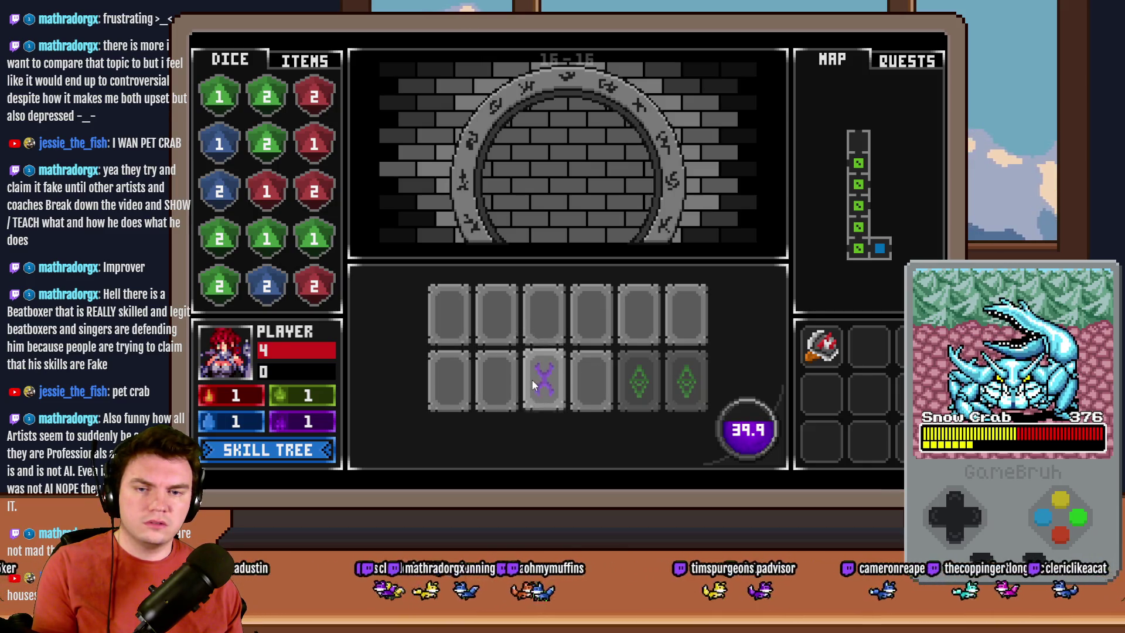
click(434, 381)
click(439, 320)
click(592, 381)
click(501, 329)
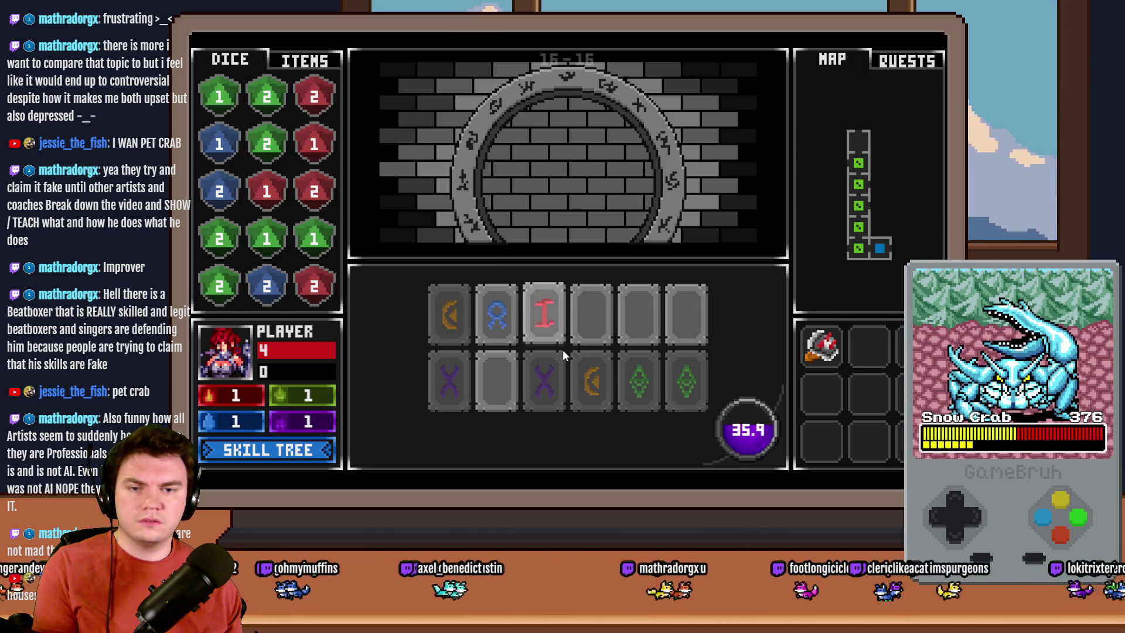
click(592, 335)
Step: Match the red, blue and green rune pairs to finish the puzzle, then close the playtest
click(630, 332)
click(530, 323)
click(645, 328)
click(595, 326)
click(497, 332)
click(494, 382)
click(693, 325)
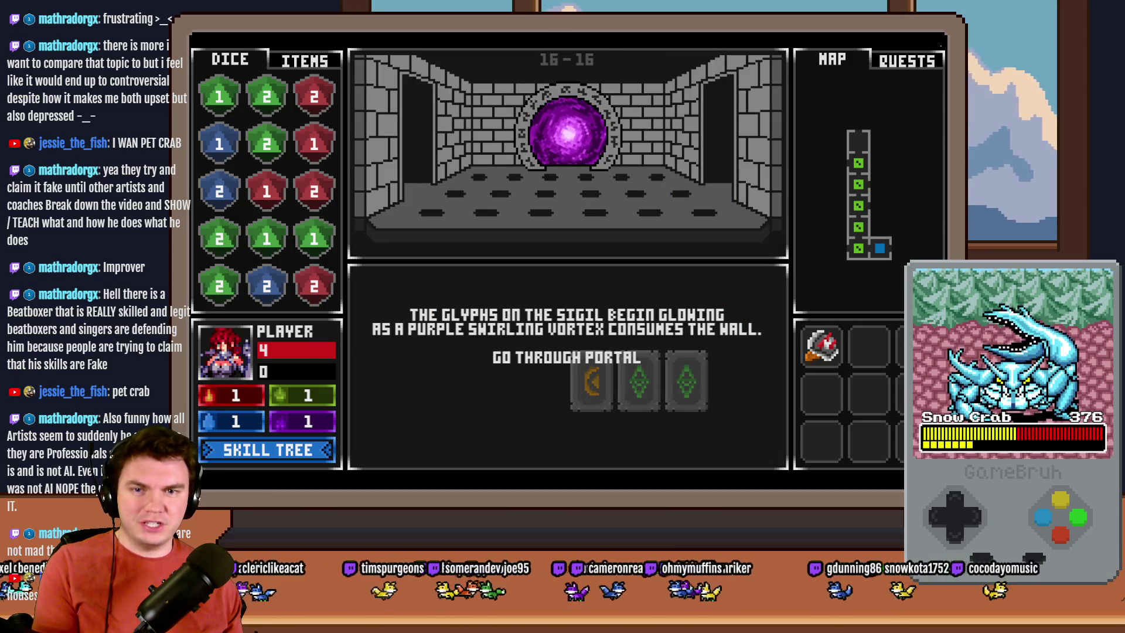
key(alt+F4)
double_click(518, 119)
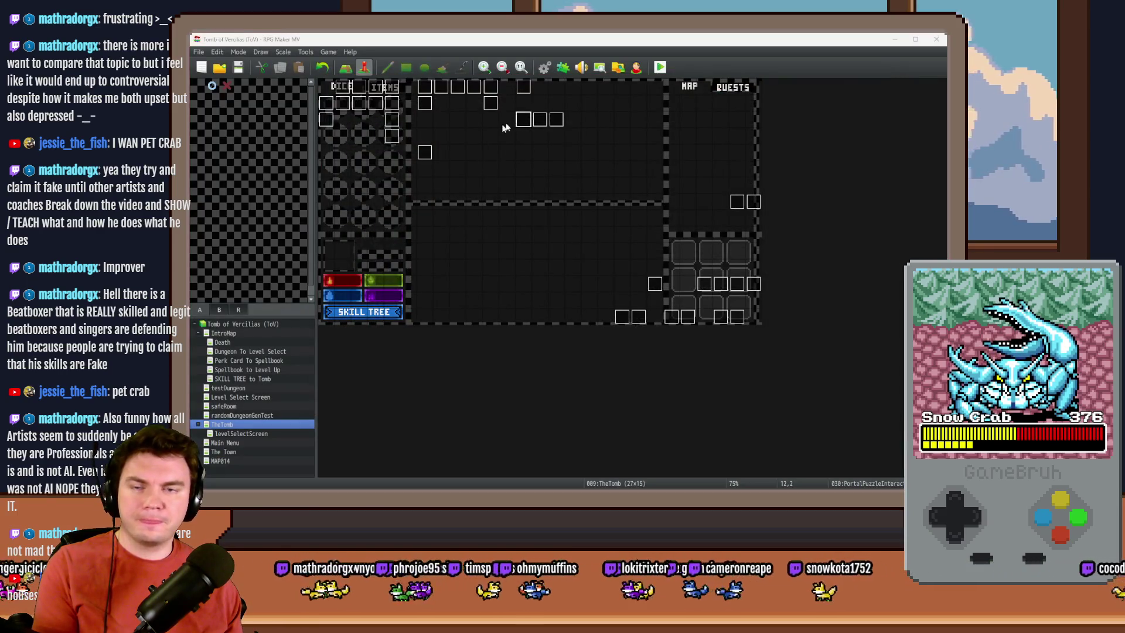
Step: Review pages 7 and 8 of the PortalPuzzleInteractions event
click(440, 141)
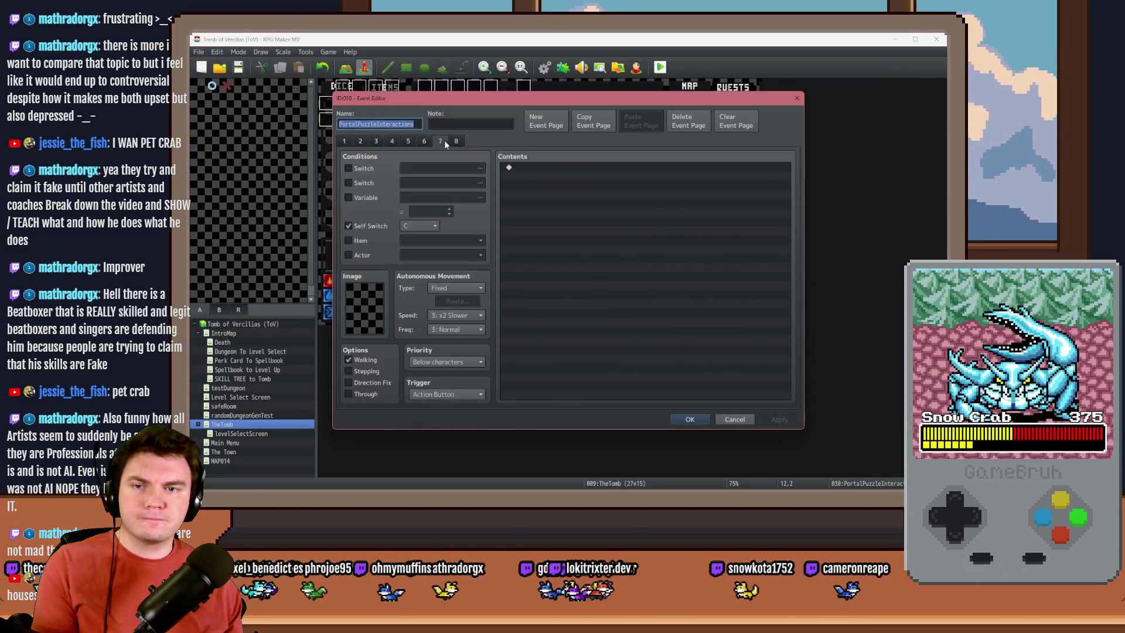
click(456, 141)
key(Escape)
Step: Set the PortalPuzzleTimer page trigger to Parallel
double_click(556, 120)
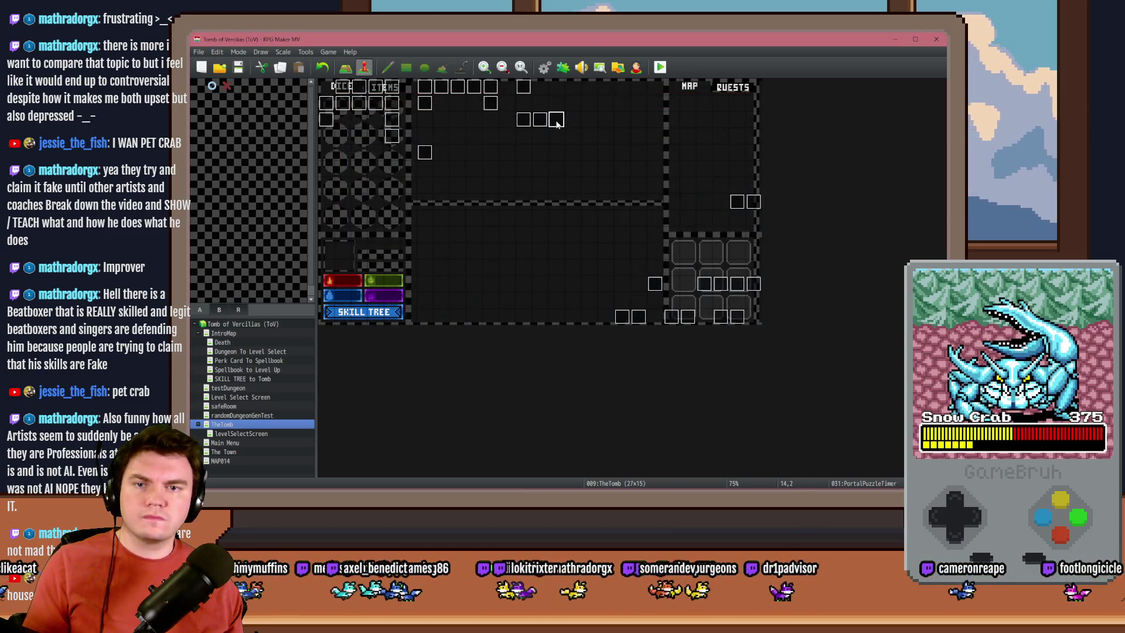
click(450, 394)
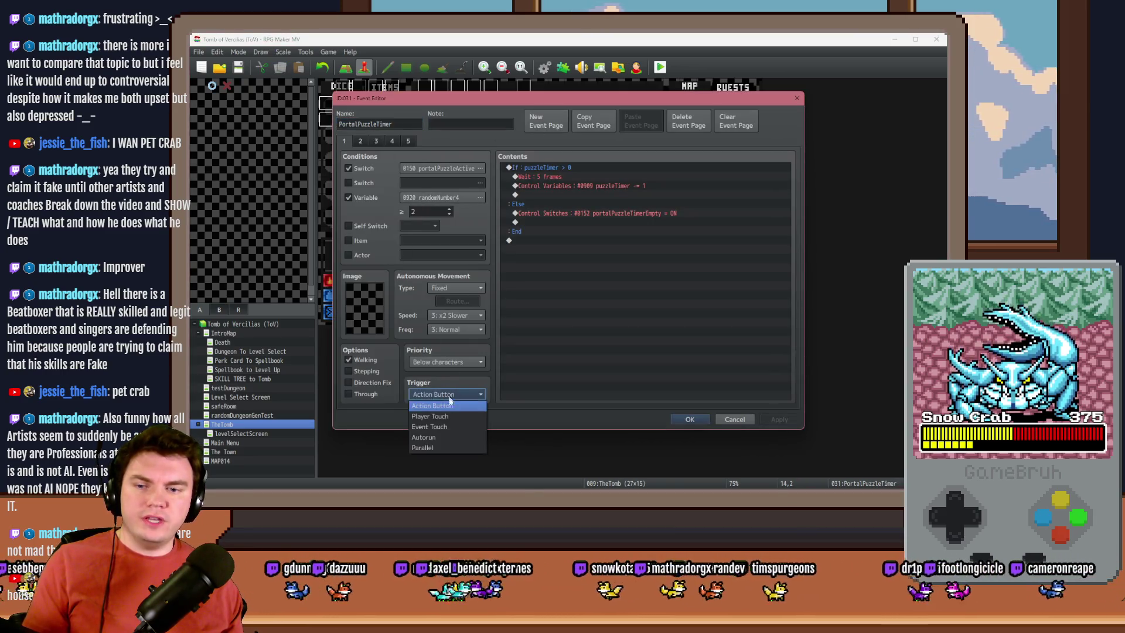
click(448, 447)
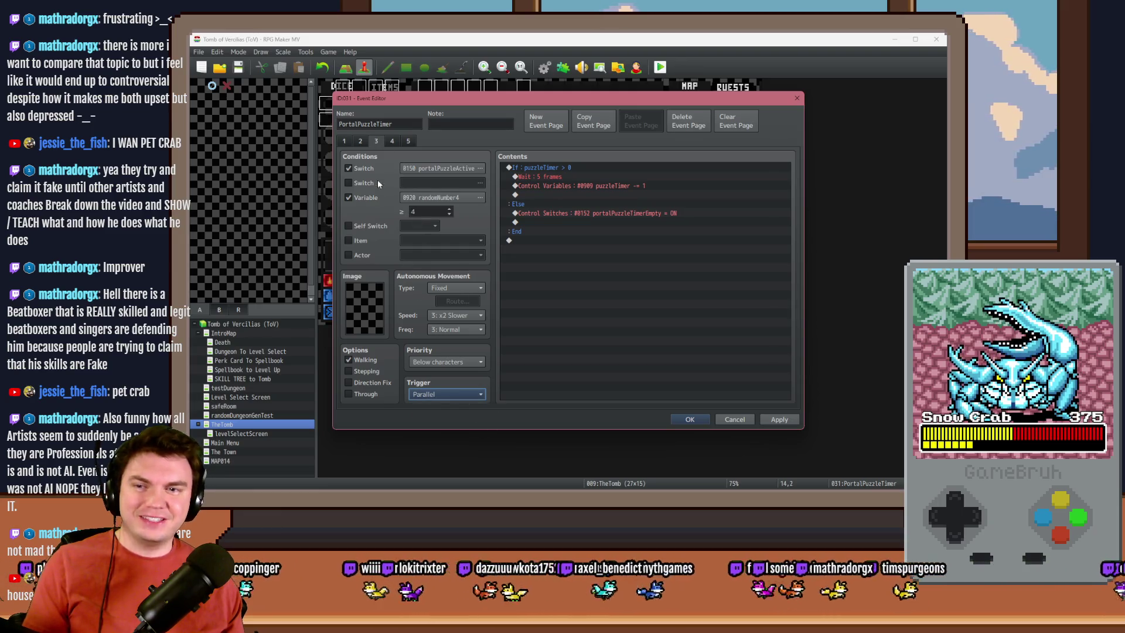
Step: On PortalPuzzleTimer page 5, extend the erasePicture script to erase pictures up to 112
click(392, 142)
click(409, 141)
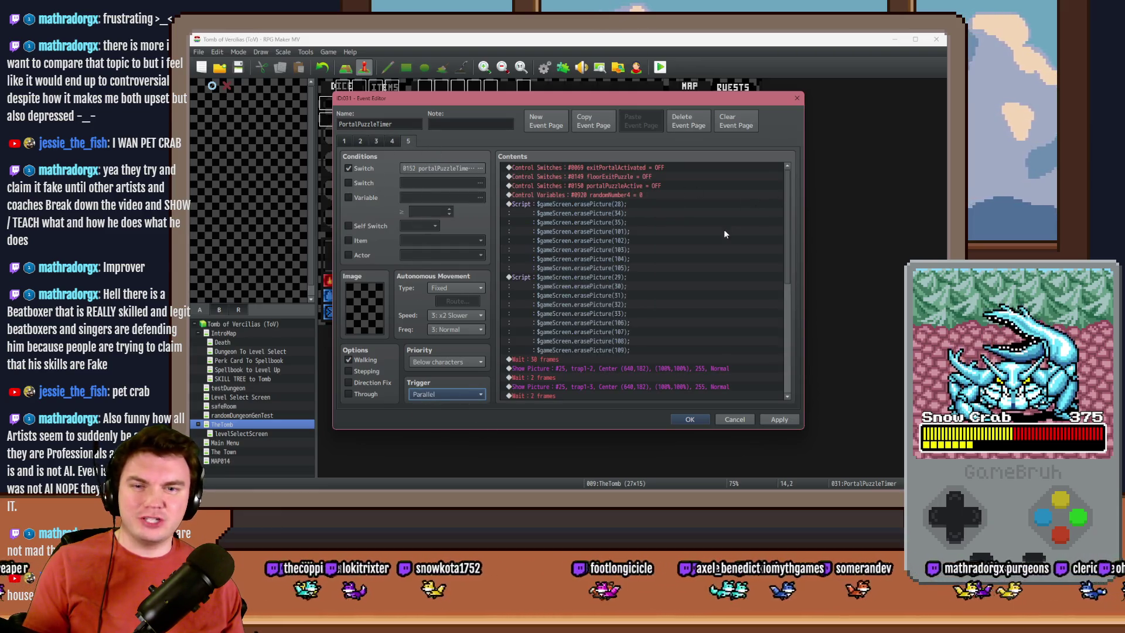
click(626, 277)
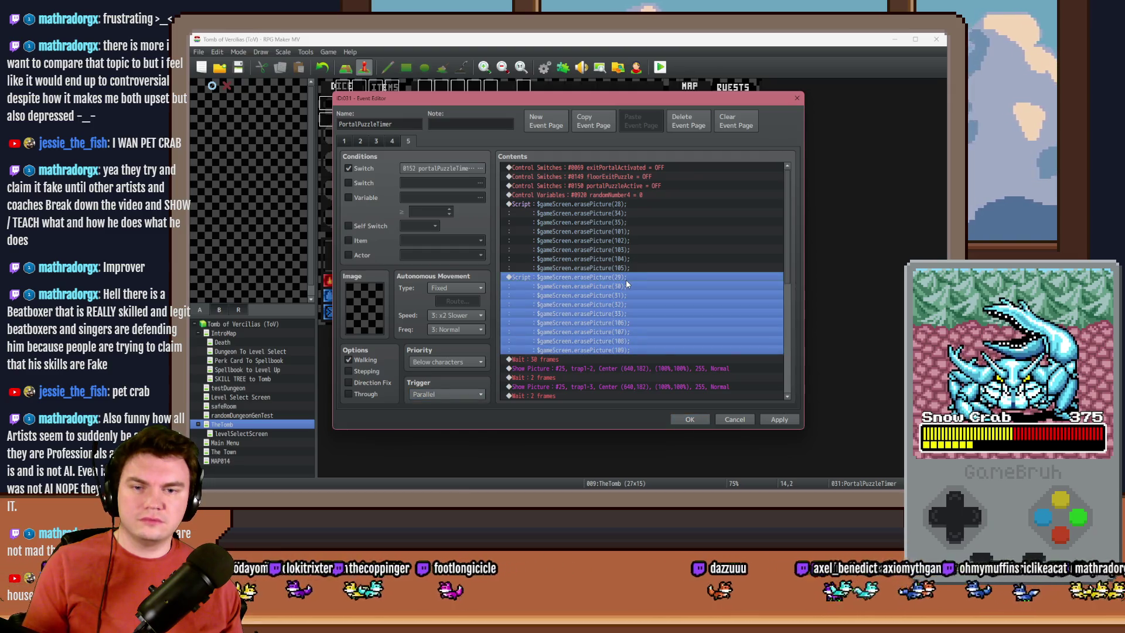
double_click(626, 284)
drag(651, 293, 550, 293)
click(653, 292)
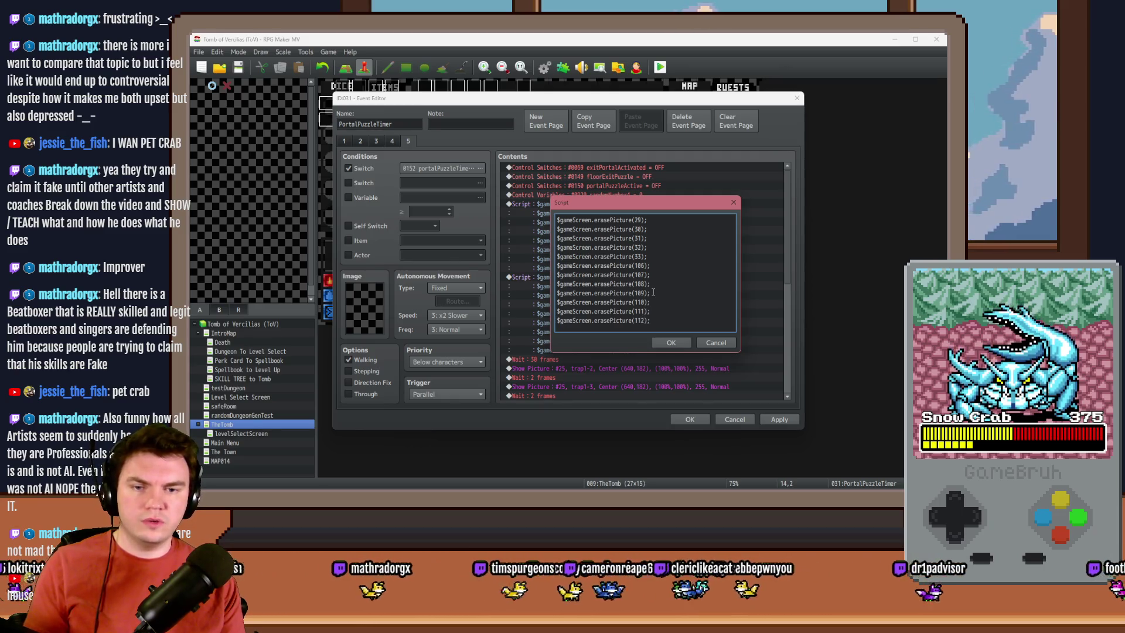
key(ctrl+Return)
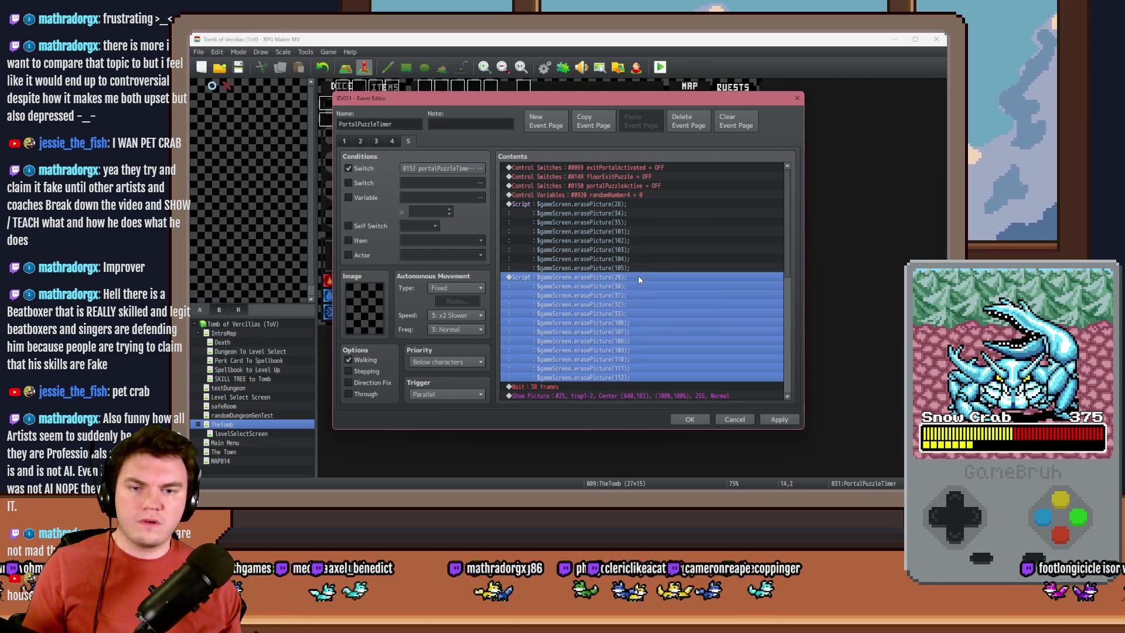
click(779, 419)
Step: Select the updated erasePicture 29–112 block and close the PortalPuzzleTimer event
scroll(634, 371, down, 4)
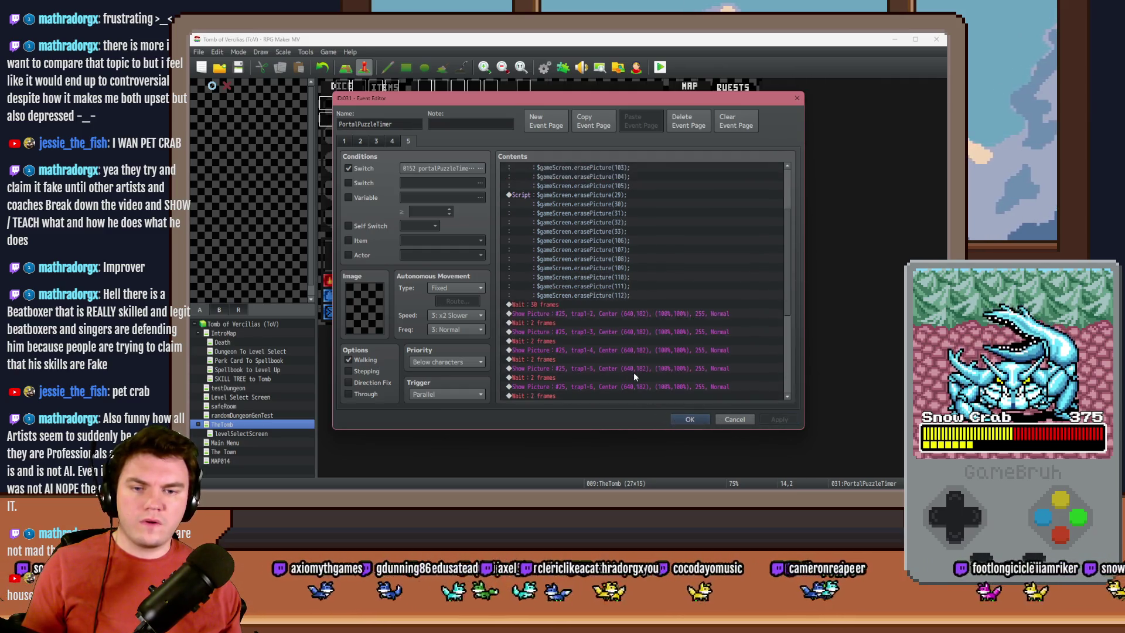
scroll(631, 344, up, 1)
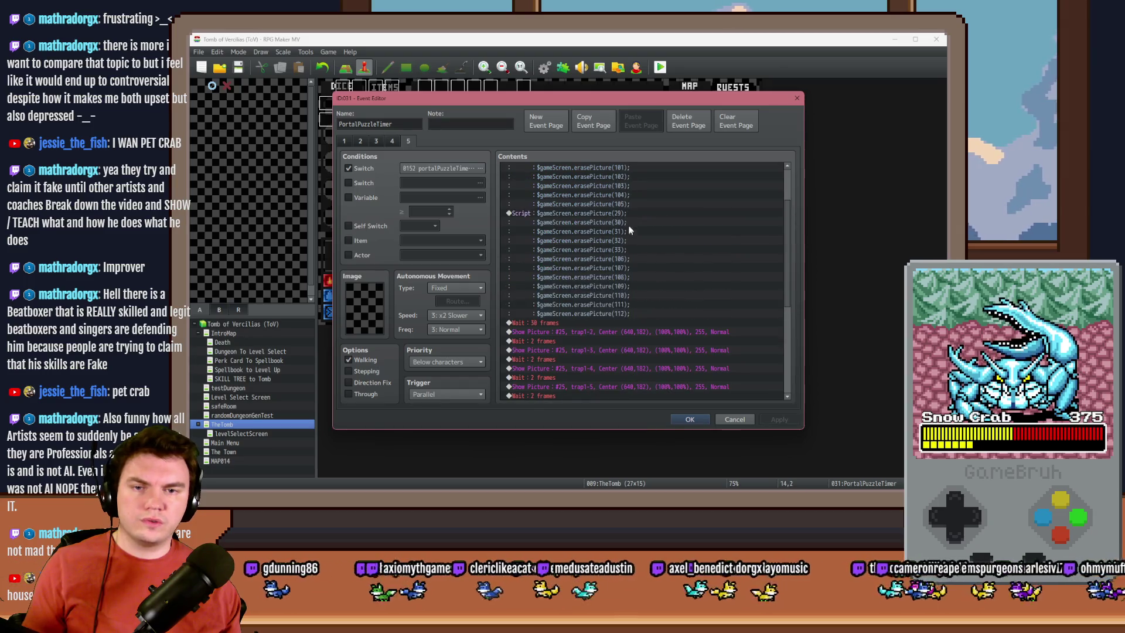
click(625, 219)
click(701, 421)
Step: On PortalPuzzleInteractions page 6, paste the erasePicture 29–112 script and delete the old 29–109 block
double_click(499, 125)
click(424, 141)
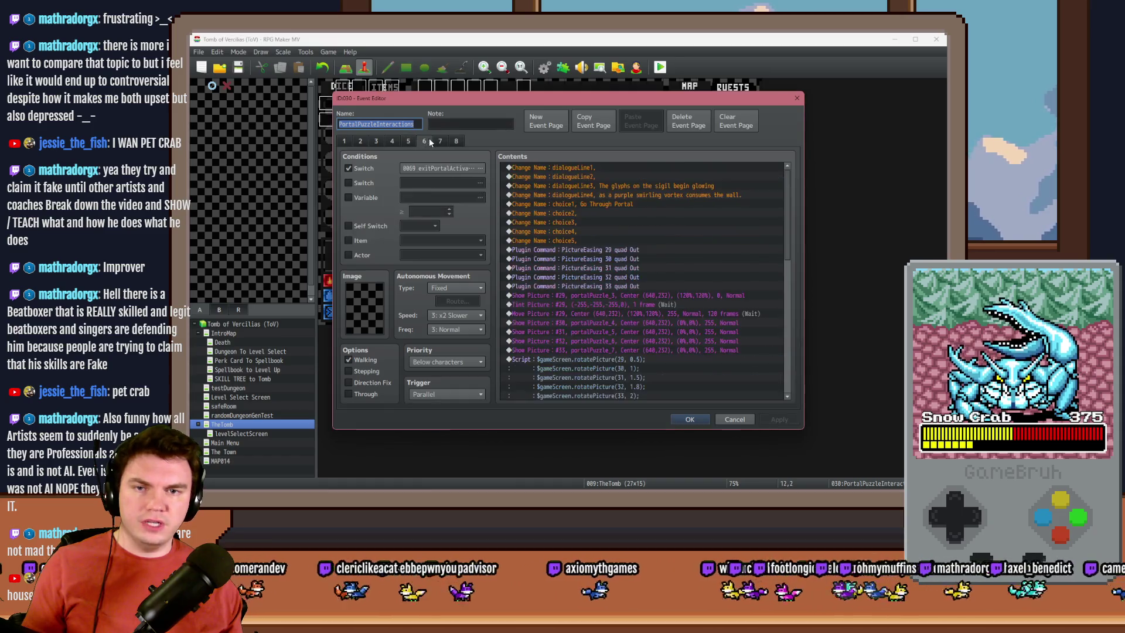
scroll(607, 280, down, 15)
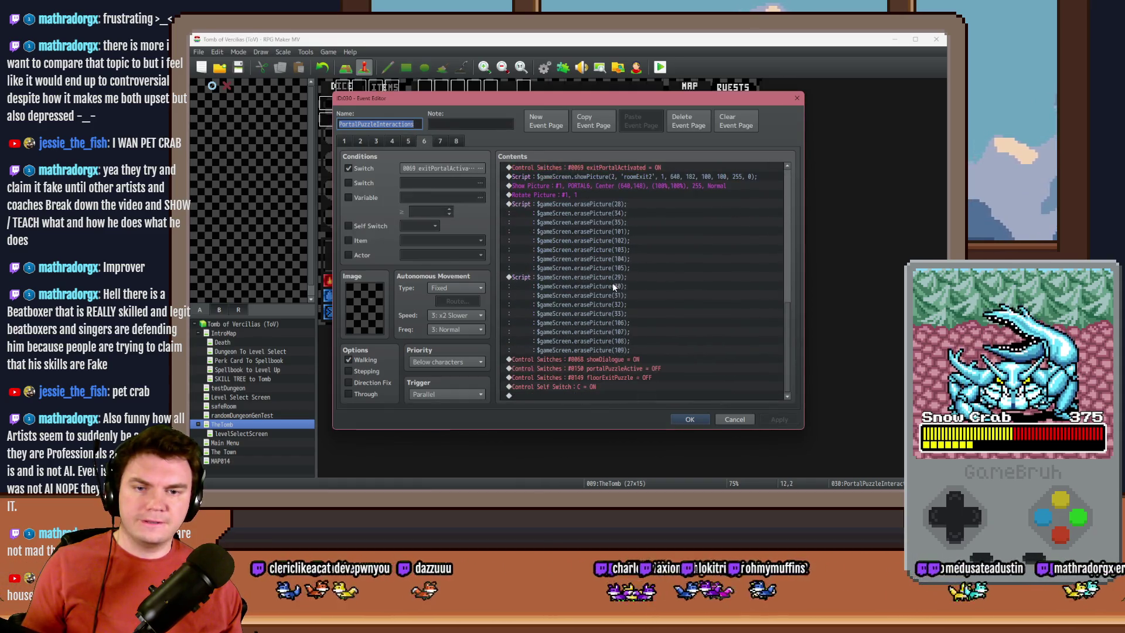
click(636, 277)
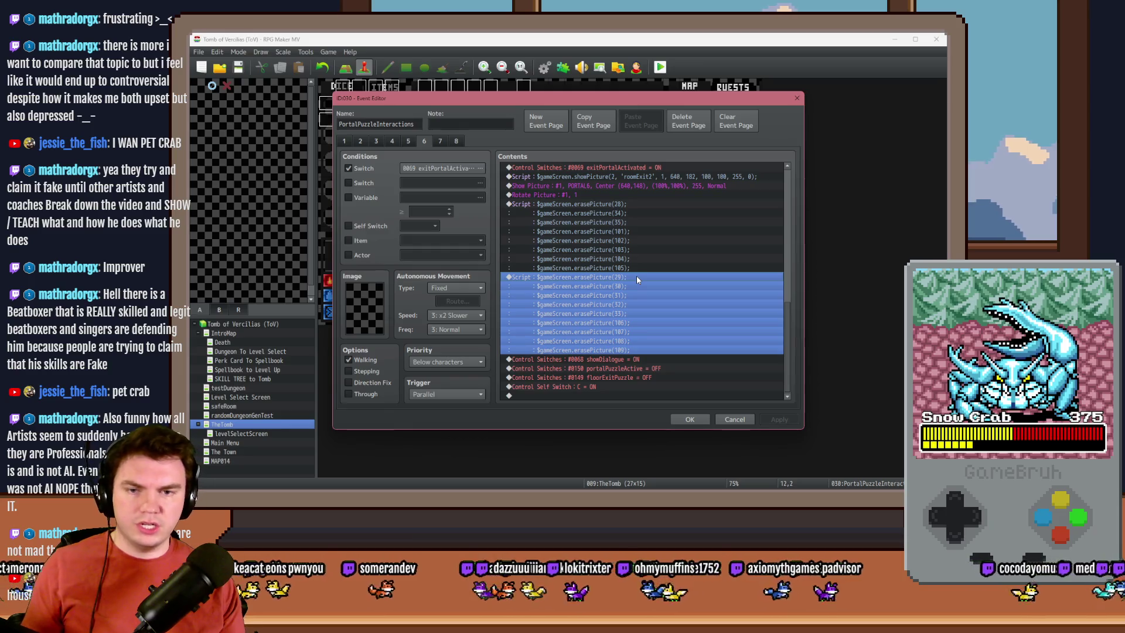
click(635, 360)
key(ctrl+v)
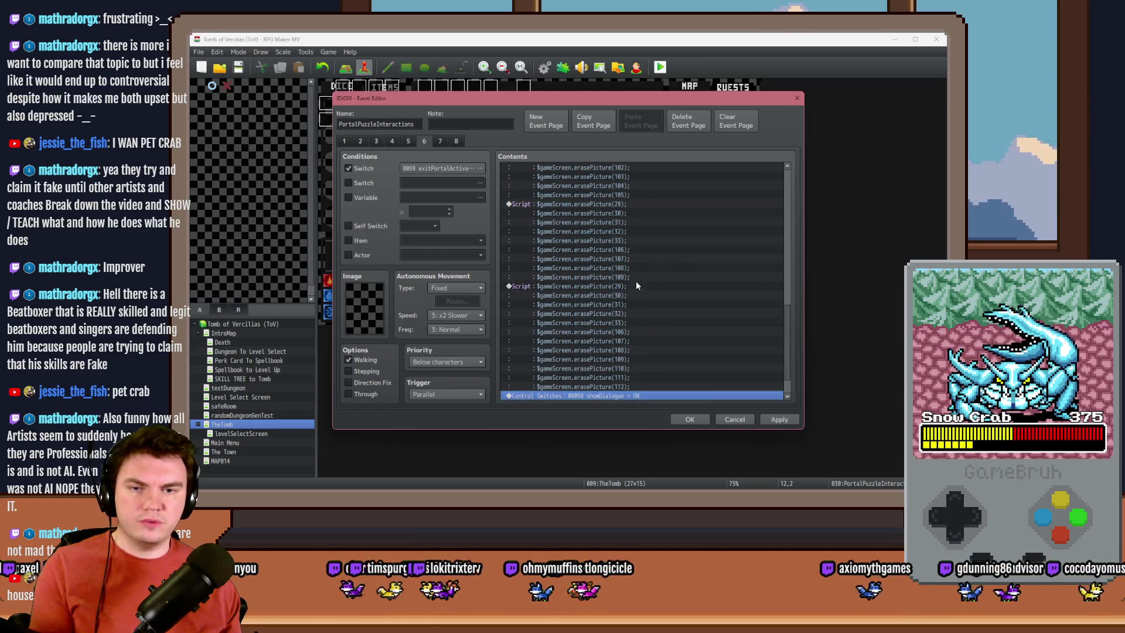
click(637, 285)
scroll(614, 248, up, 1)
click(629, 223)
key(Delete)
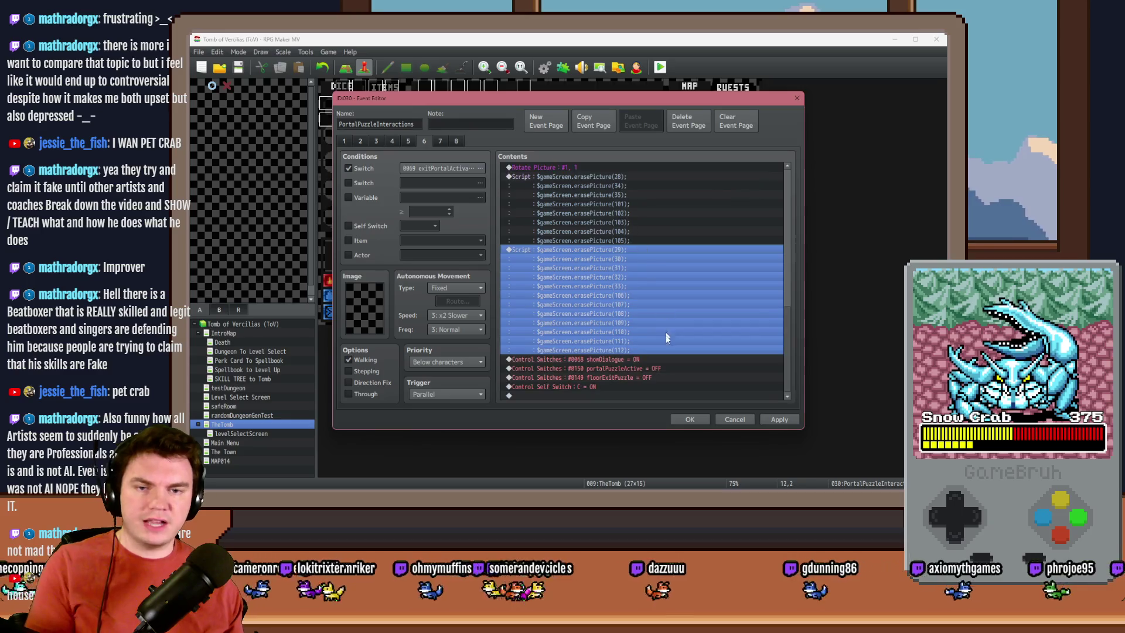
Step: Check pages 7, 8, 6 and 5, then confirm the PortalPuzzleInteractions changes
click(440, 141)
click(455, 140)
click(424, 141)
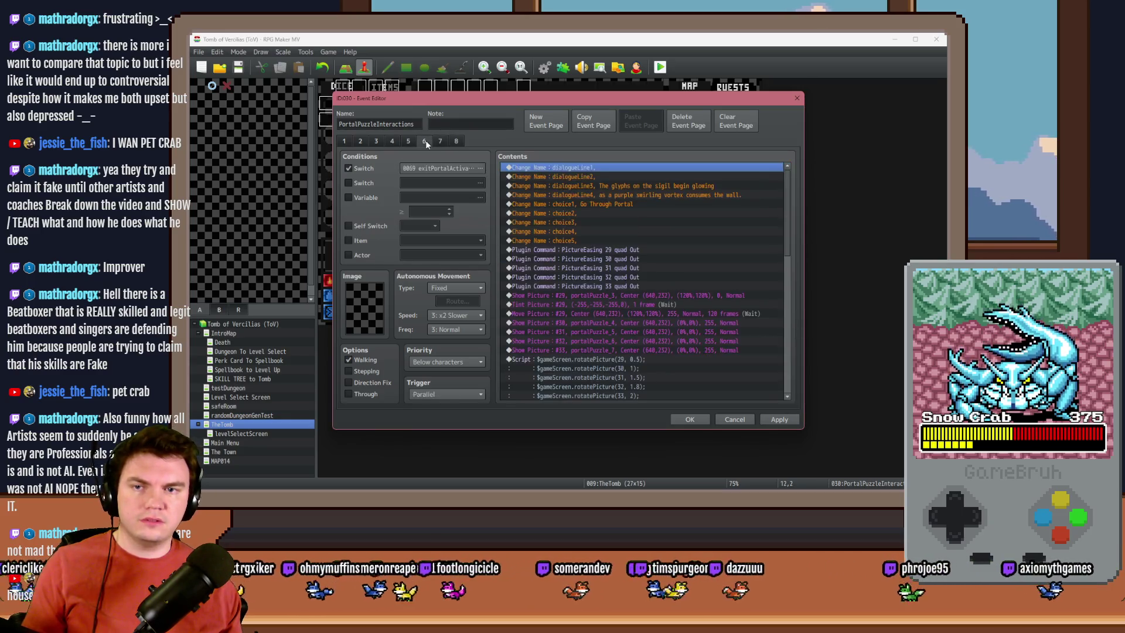
click(408, 142)
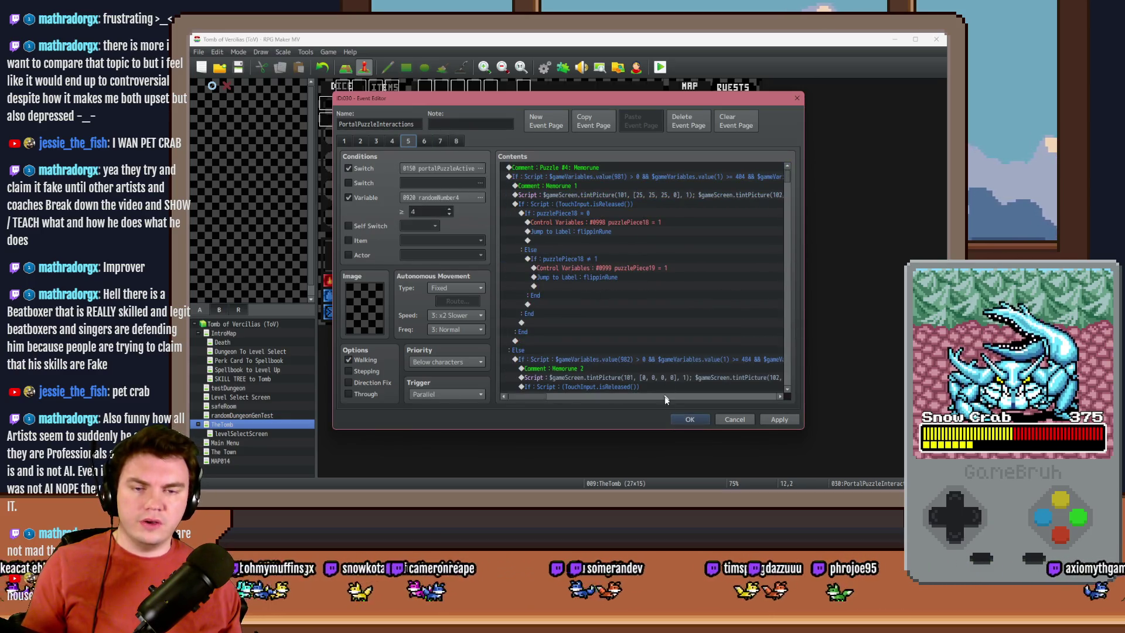
click(690, 420)
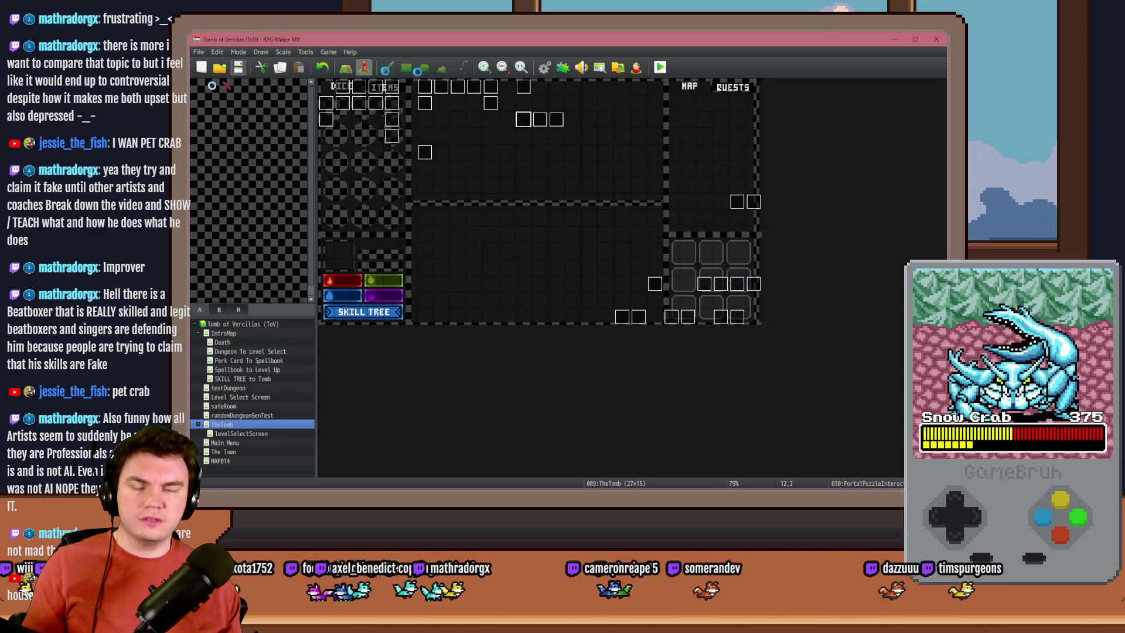
Step: Playtest with the gauntlets perk, walk to the glyph frame room and start the puzzle
key(ctrl+r)
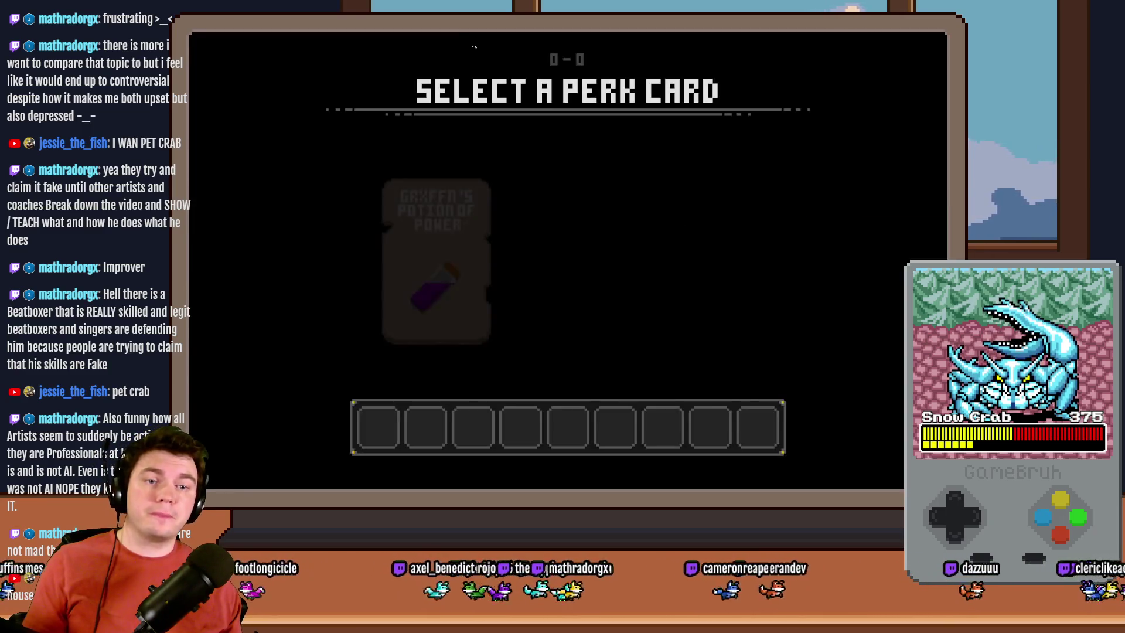
click(531, 207)
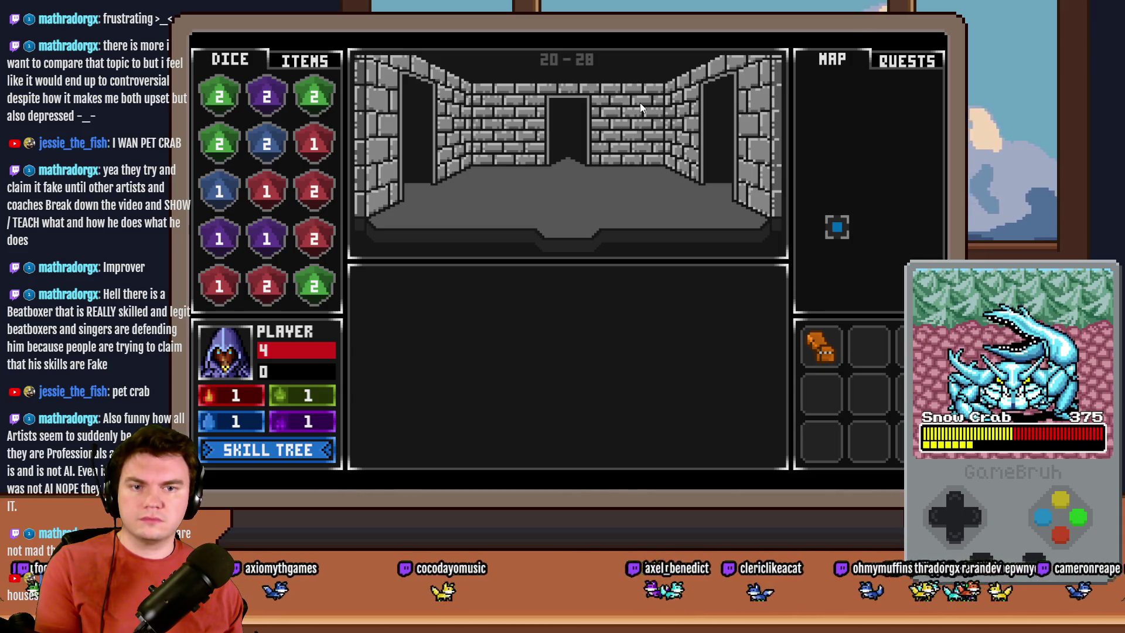
key(Up)
key(Right)
key(Right)
key(Left)
key(Right)
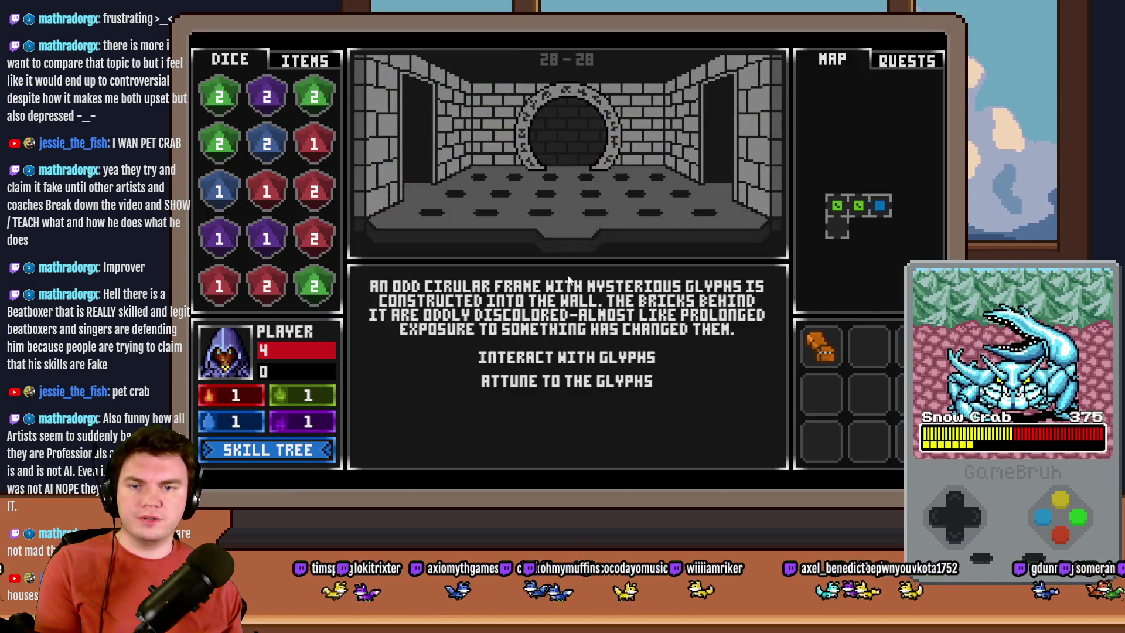
click(555, 358)
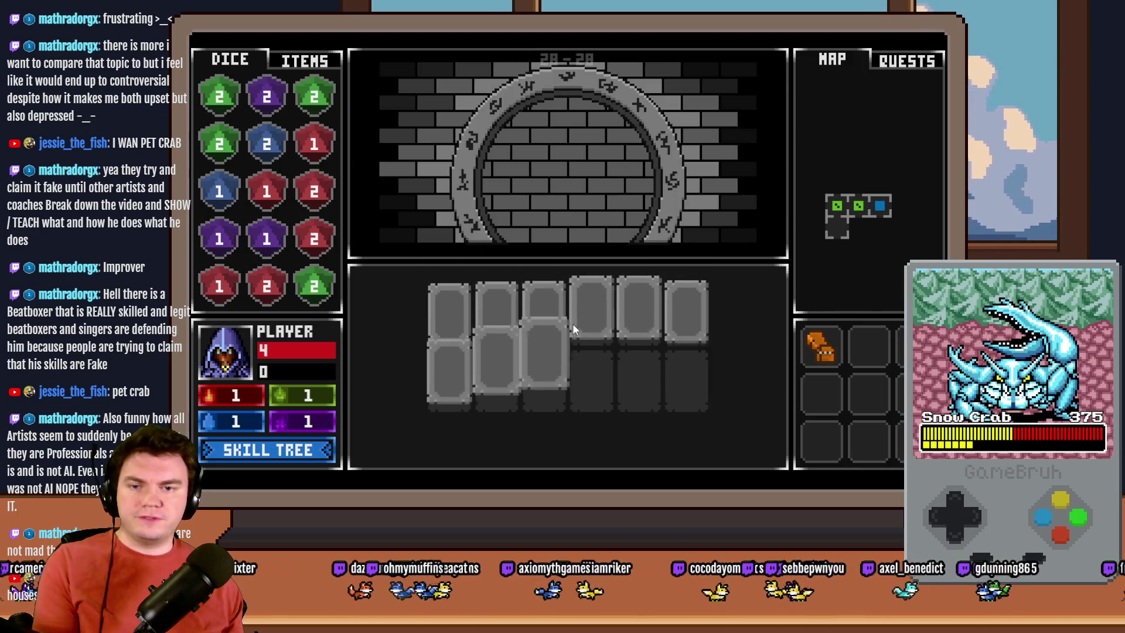
Step: Flip the left-column and top-row glyph cards to memorize them, pairing the blue glyphs
click(458, 321)
click(457, 375)
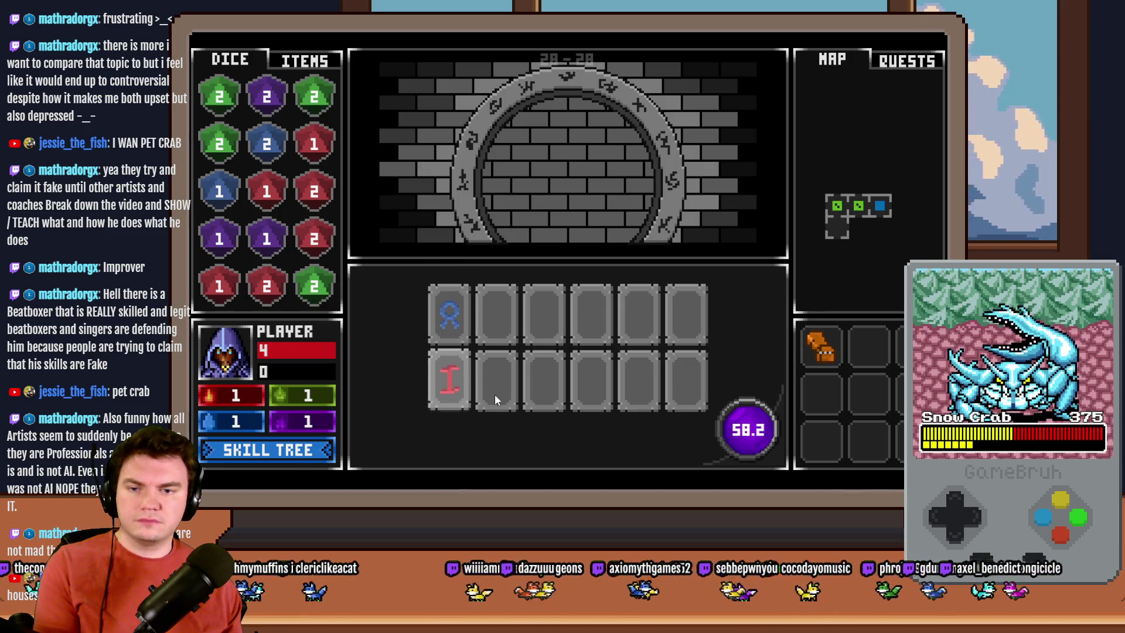
click(505, 334)
click(506, 382)
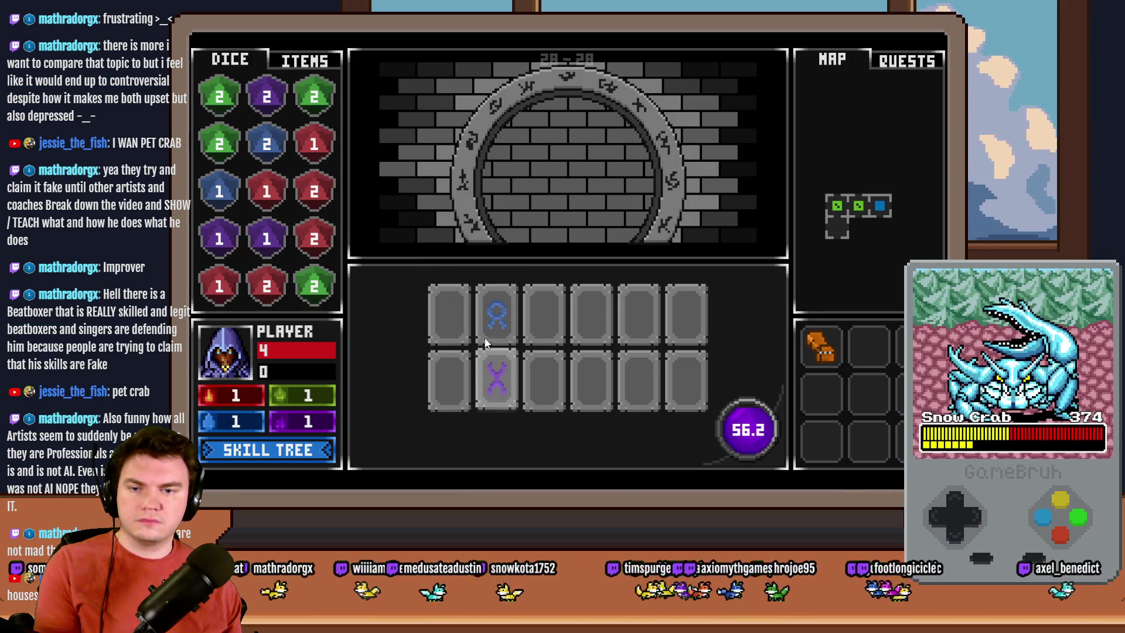
click(457, 319)
click(500, 321)
click(544, 322)
click(590, 326)
click(641, 333)
click(684, 326)
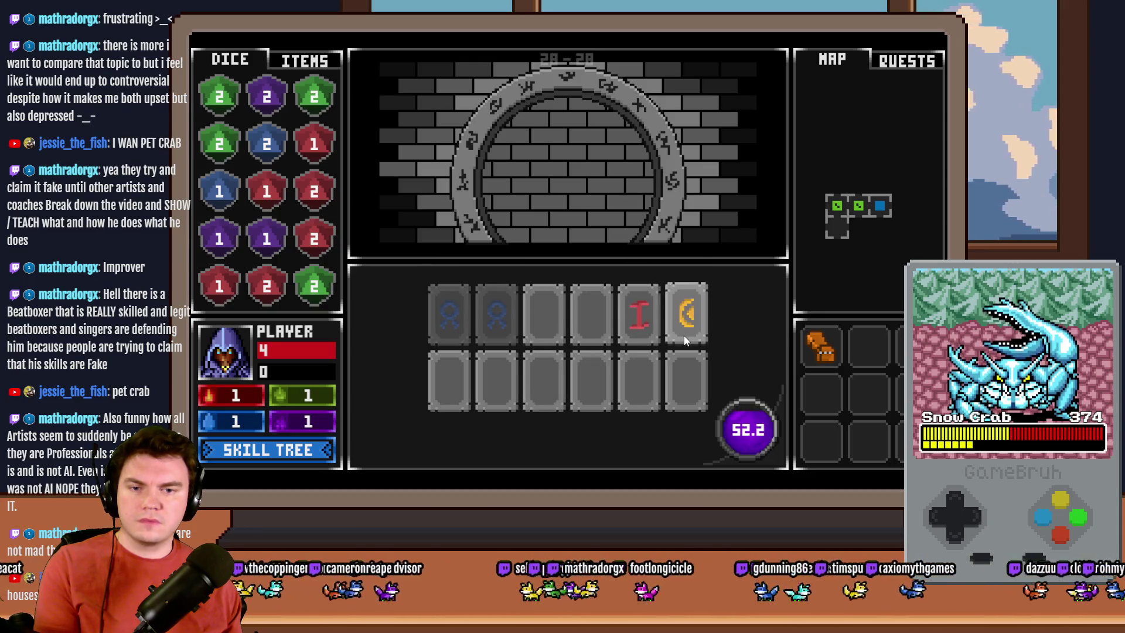
Step: Pair the orange and teal V glyphs and scan the bottom-row cards
click(592, 319)
click(535, 319)
click(591, 318)
click(692, 319)
click(683, 379)
click(642, 382)
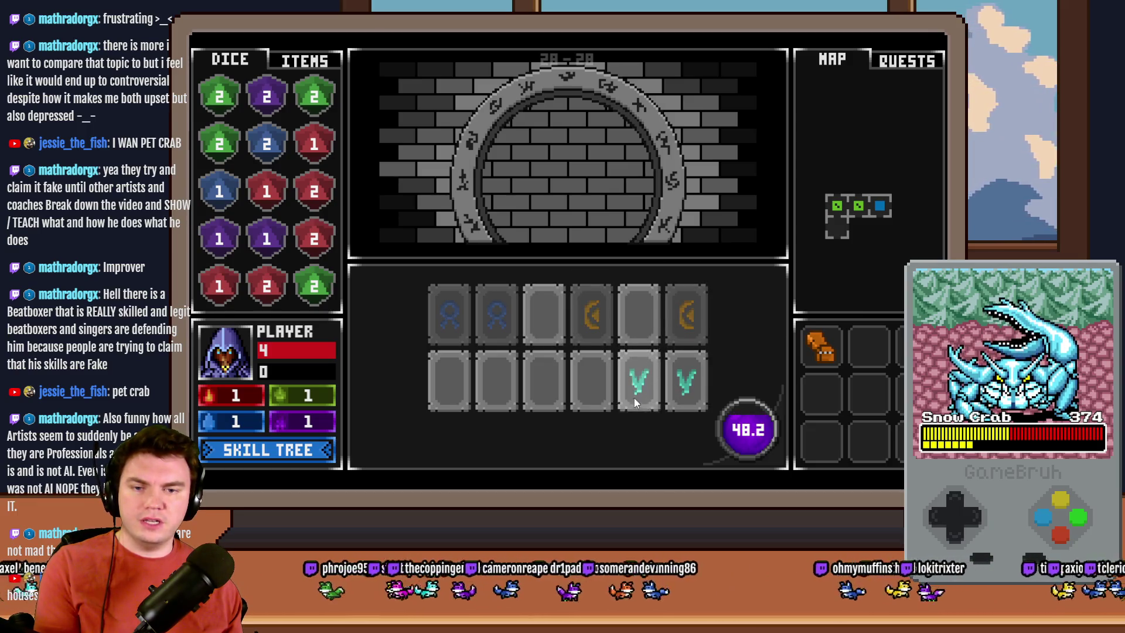
click(580, 370)
click(539, 384)
click(487, 385)
Step: Match the purple X, red I and green diamond pairs, then enter the opened portal
click(554, 325)
click(546, 378)
click(490, 379)
click(448, 386)
click(595, 377)
click(643, 326)
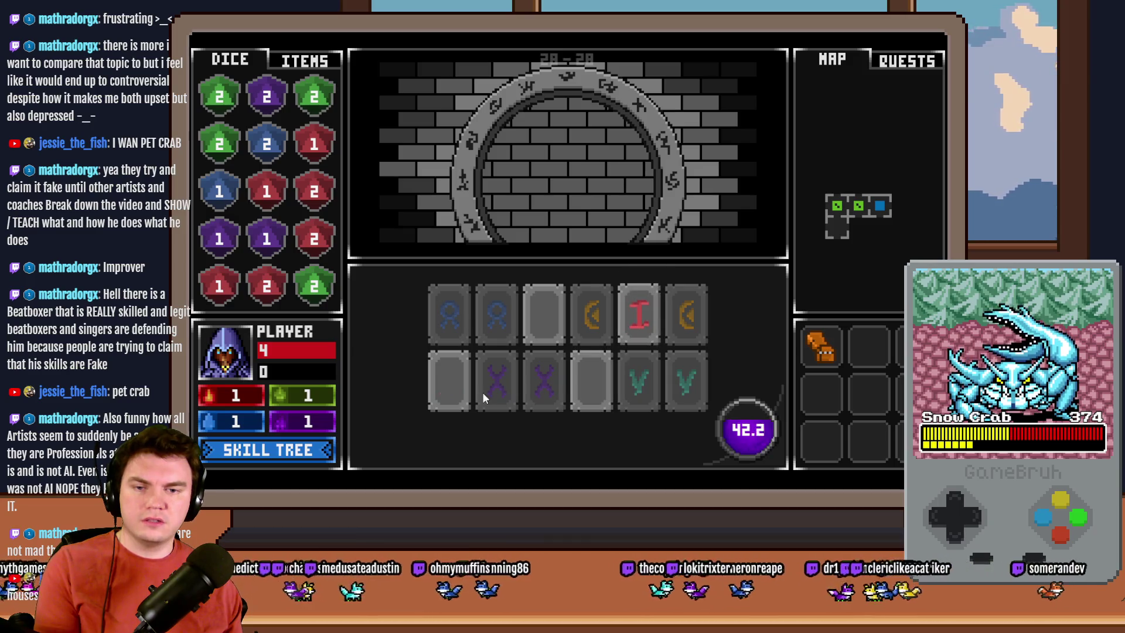
click(531, 332)
click(589, 369)
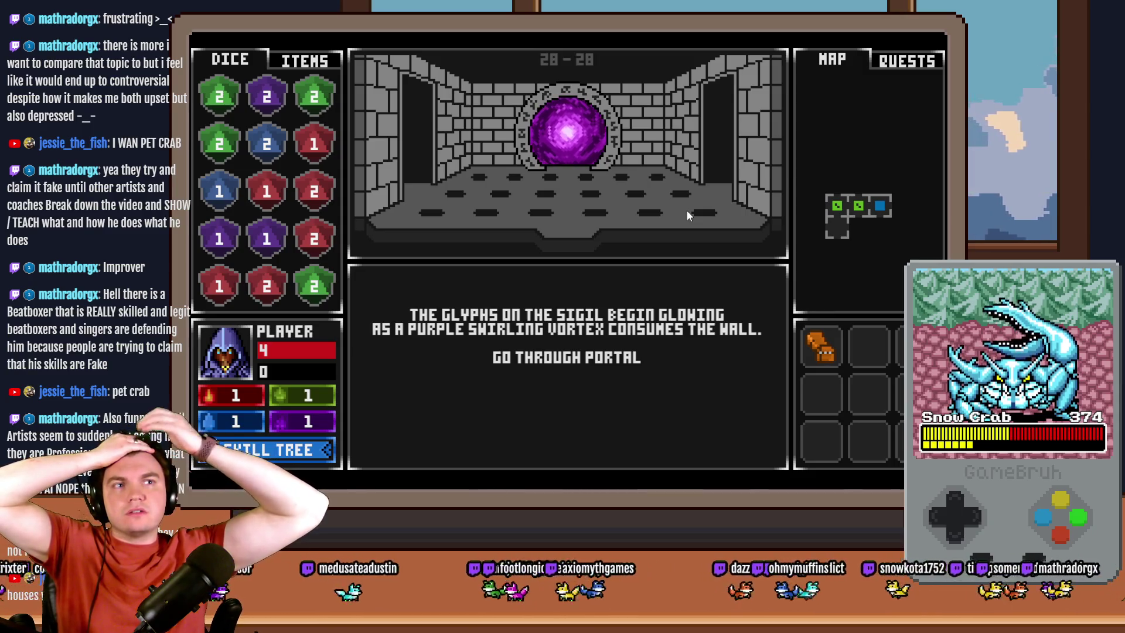
key(space)
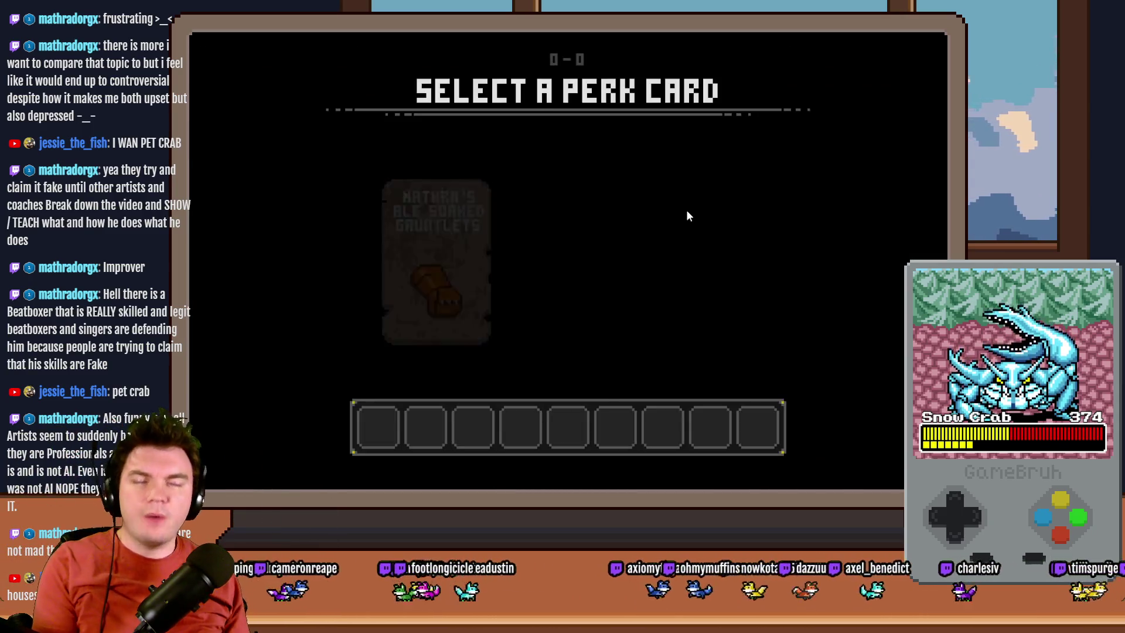
Step: Take the gauntlets perk, move into the next room and interact with the glyphs
click(398, 277)
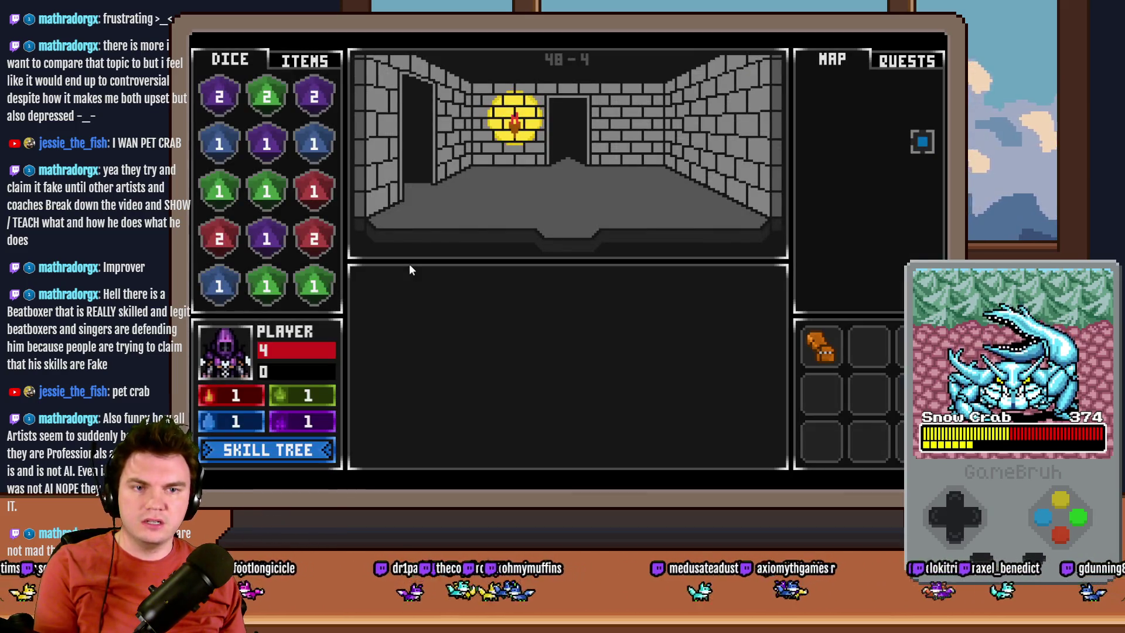
key(w)
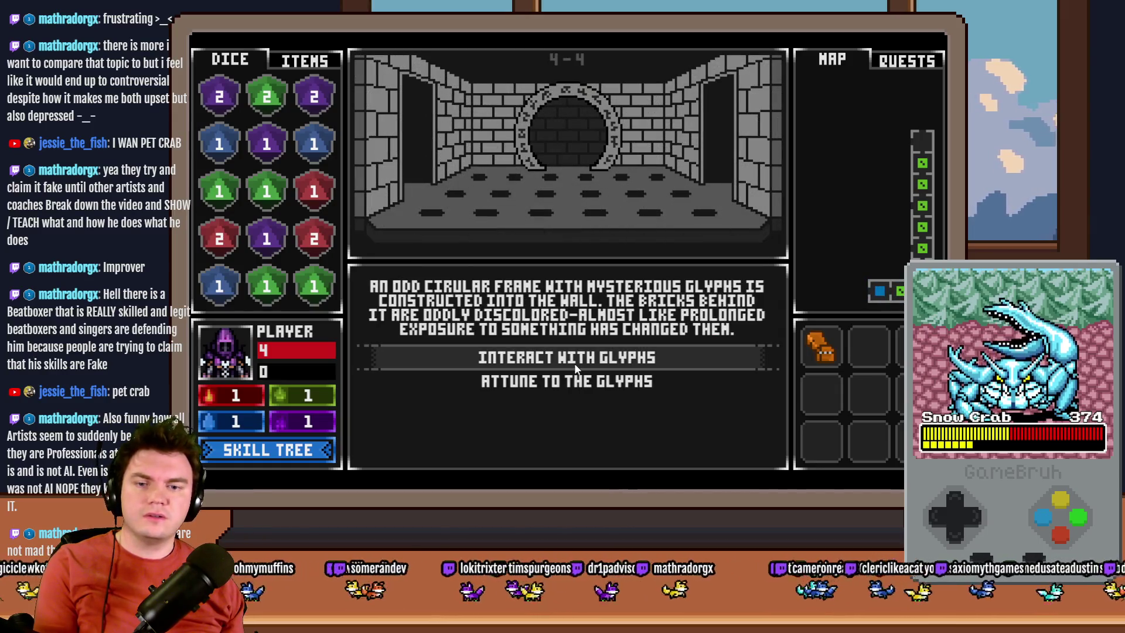
click(575, 363)
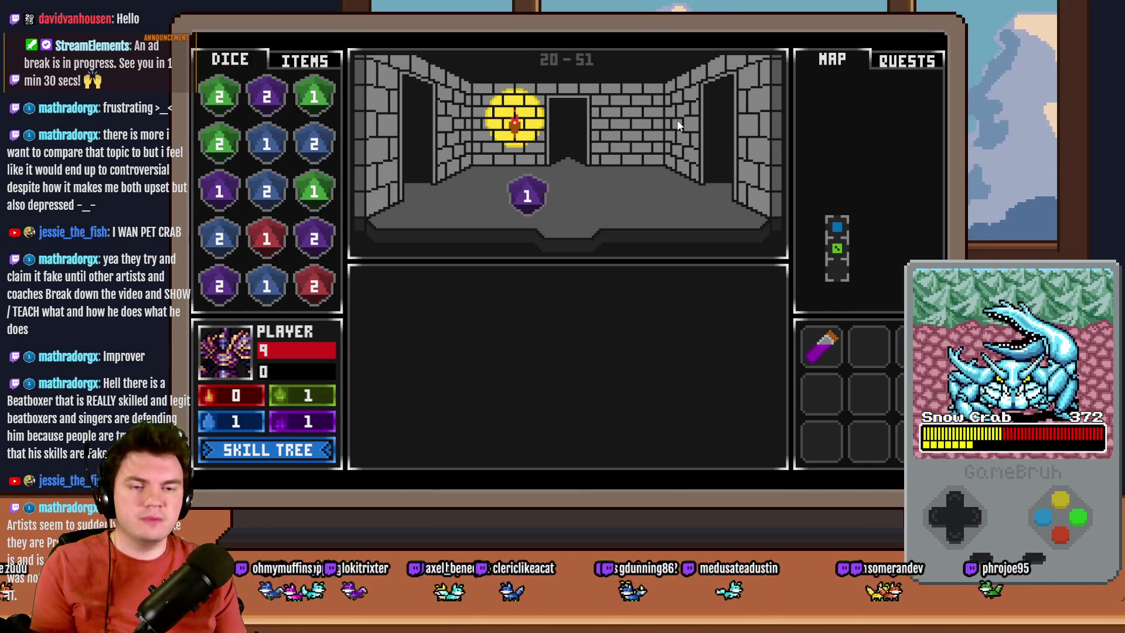
Step: Walk up, down and right through the dungeon rooms to the glyph frame room
key(Up)
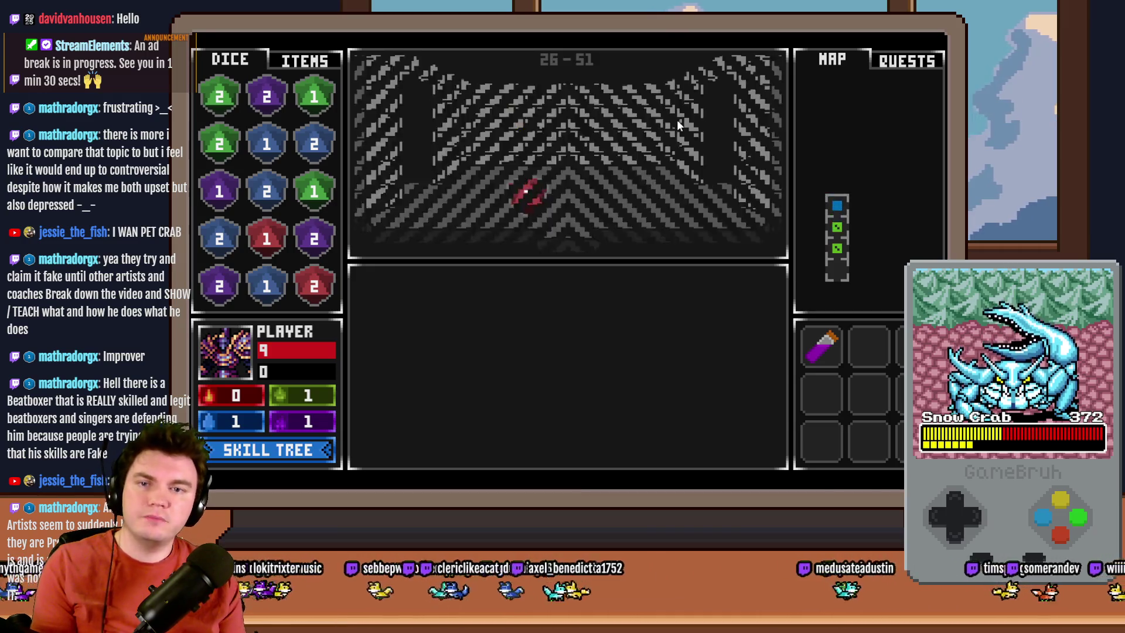
key(Up)
key(Up)
key(Up)
key(Up)
key(Up)
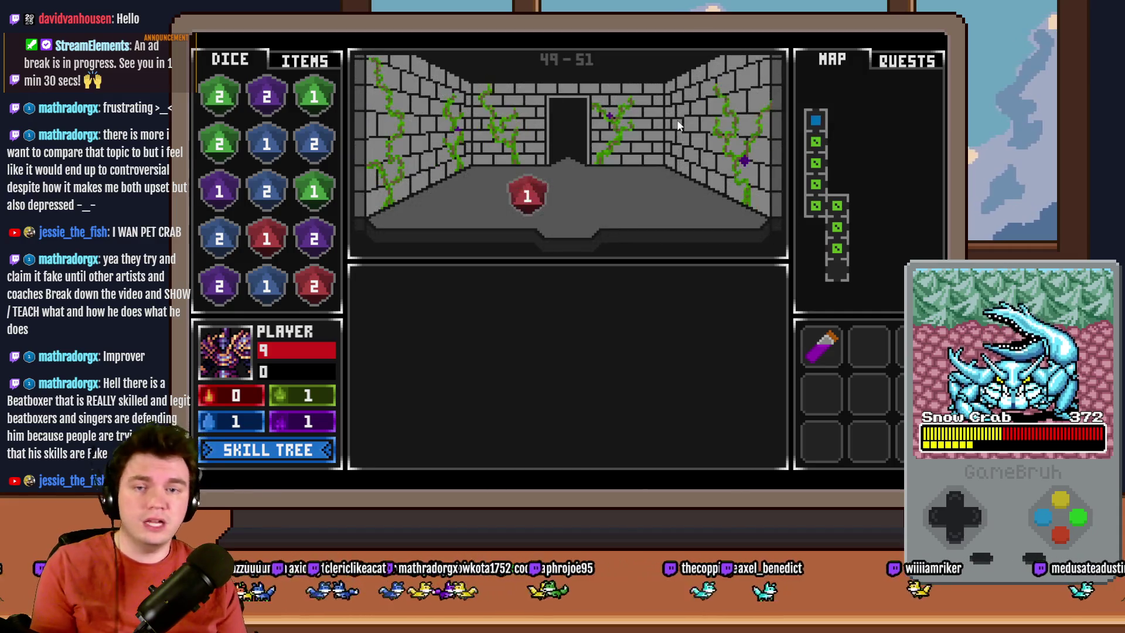
key(Up)
key(Down)
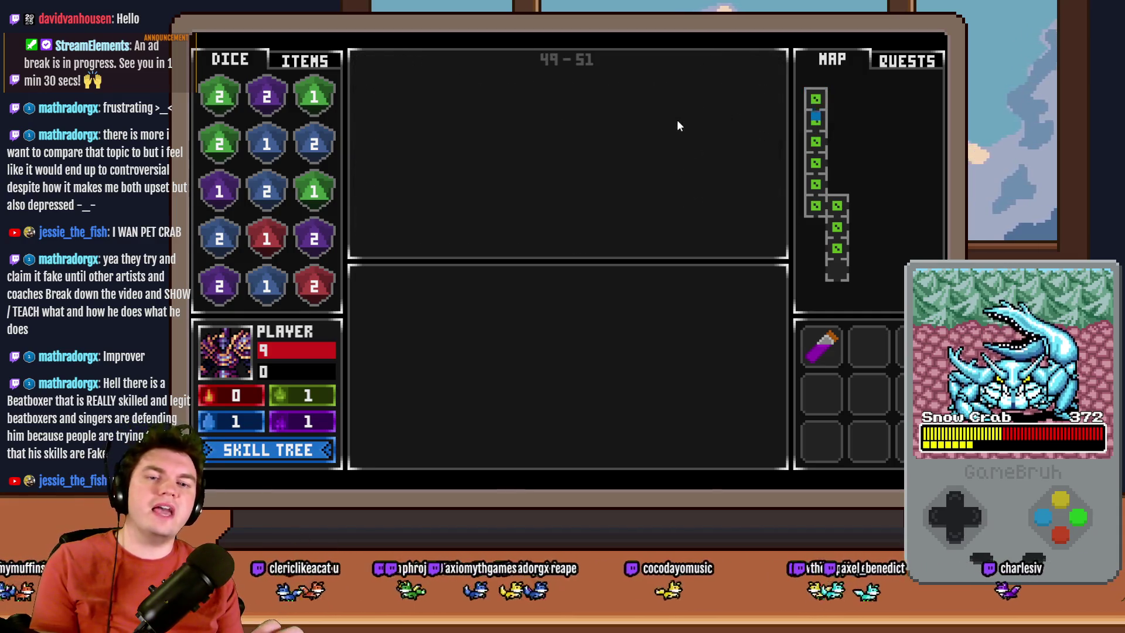
key(Down)
key(Right)
key(Right)
key(Up)
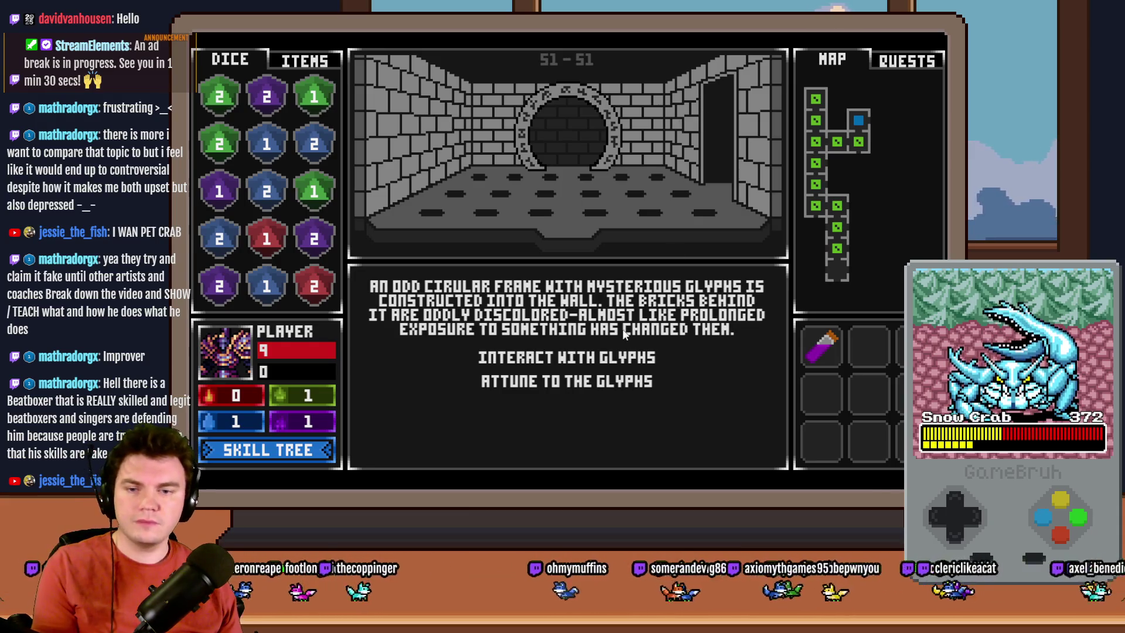
Step: Start the glyph puzzle and flip cards, pairing the orange C and purple X glyphs
click(609, 378)
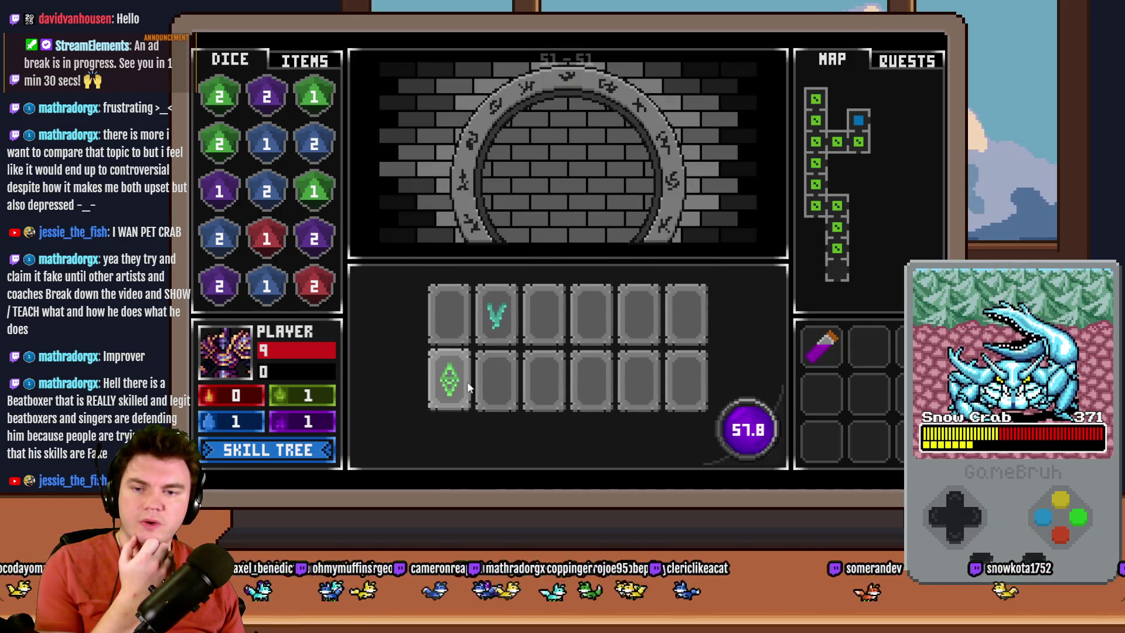
click(452, 383)
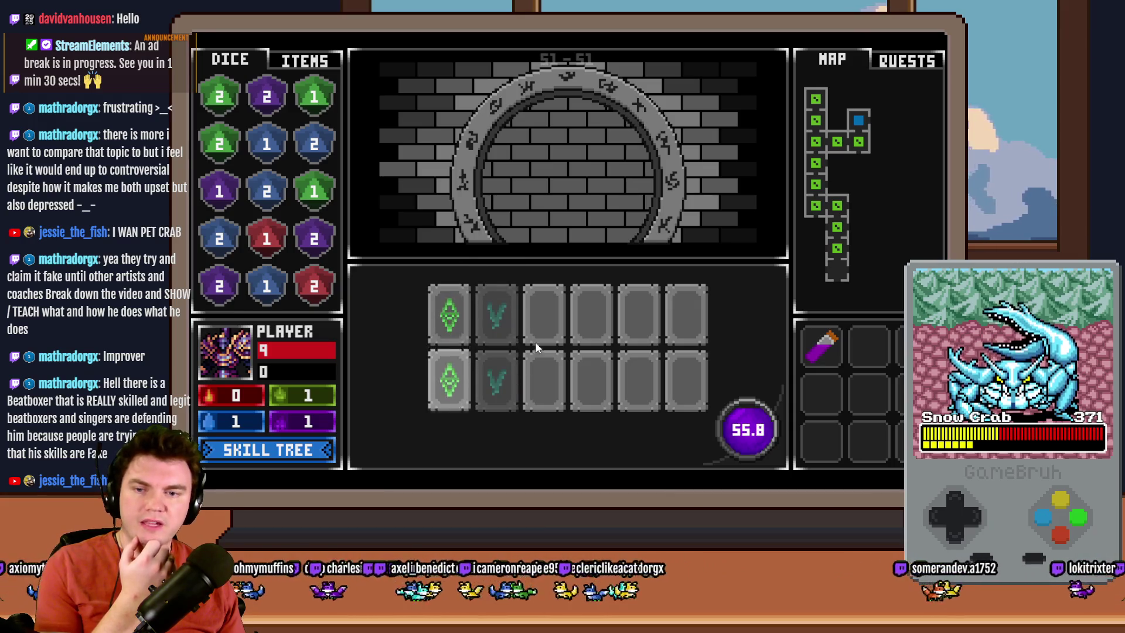
click(542, 381)
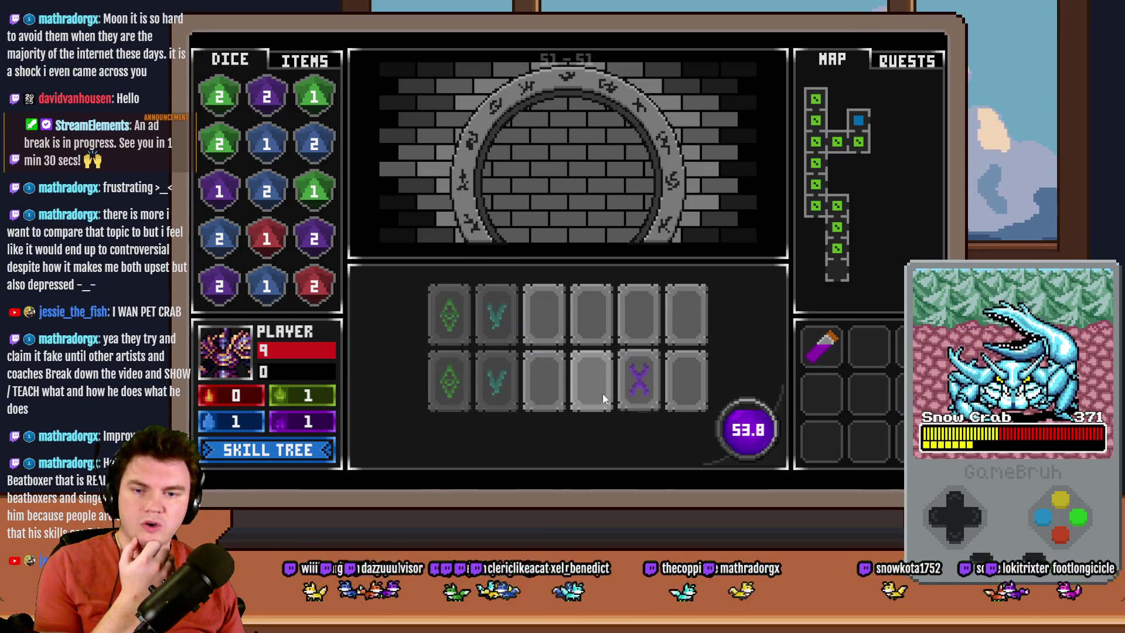
click(556, 381)
click(590, 380)
click(536, 309)
click(595, 322)
click(646, 382)
click(685, 316)
click(690, 379)
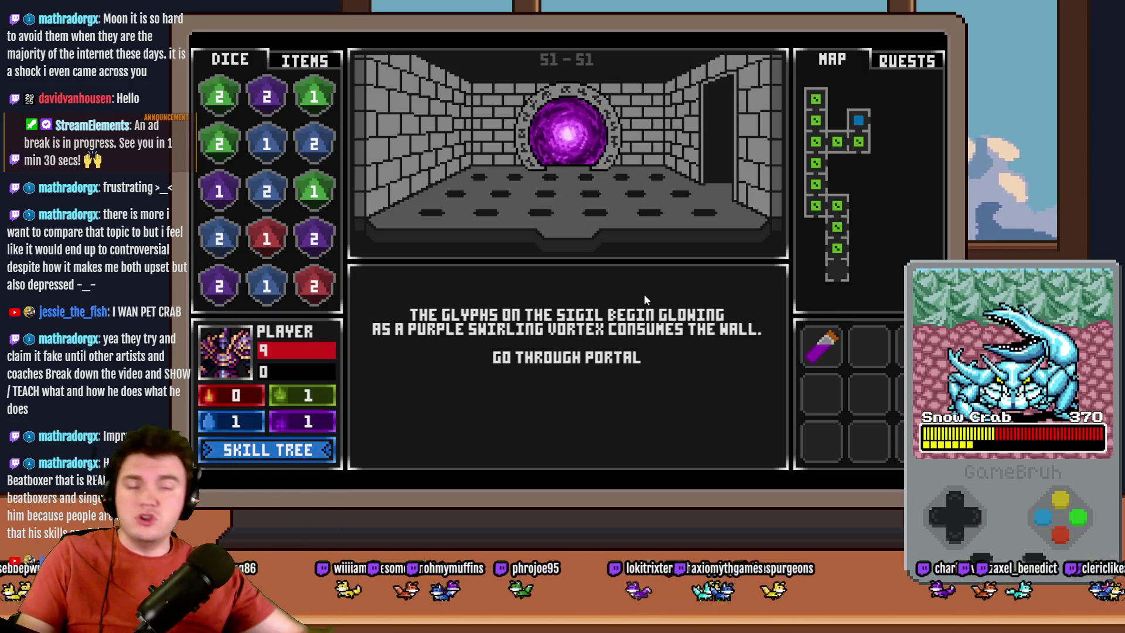
Step: Go through the portal, browse the F9 debug variables to V[0981-0990], then close the playtest
click(638, 360)
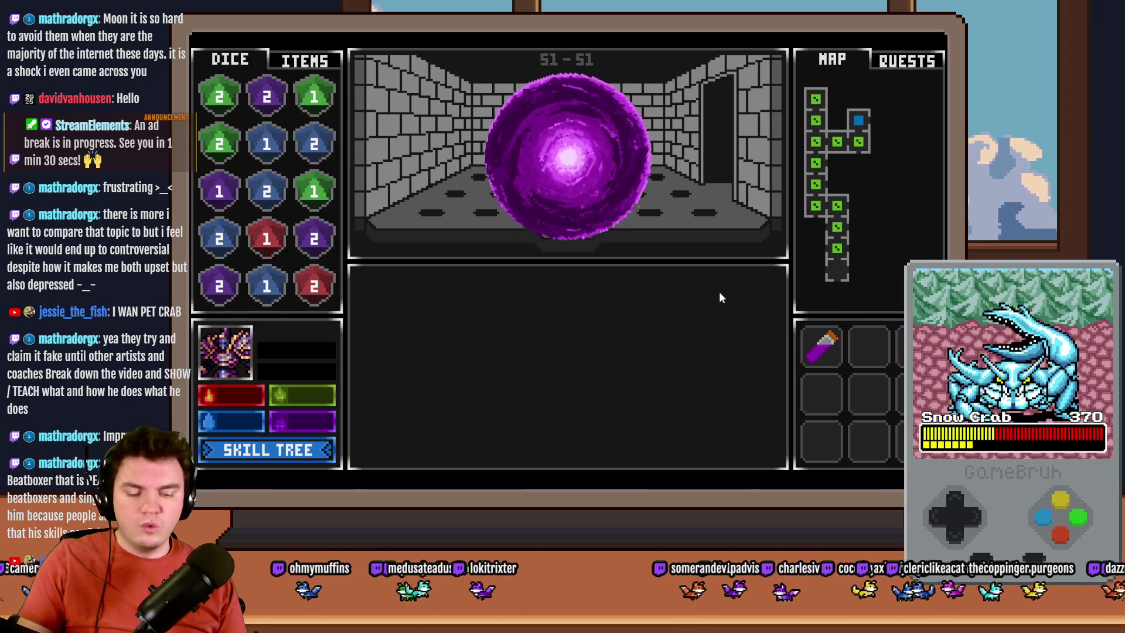
key(F9)
key(Up)
key(Up)
key(Up)
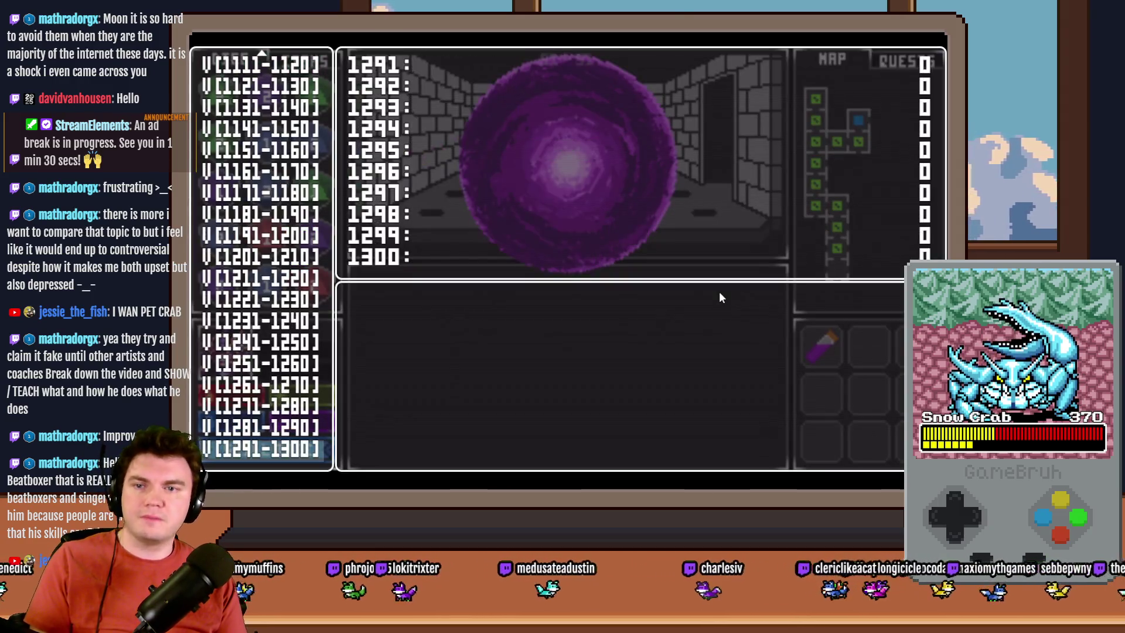
key(Up)
key(Up)
key(Up)
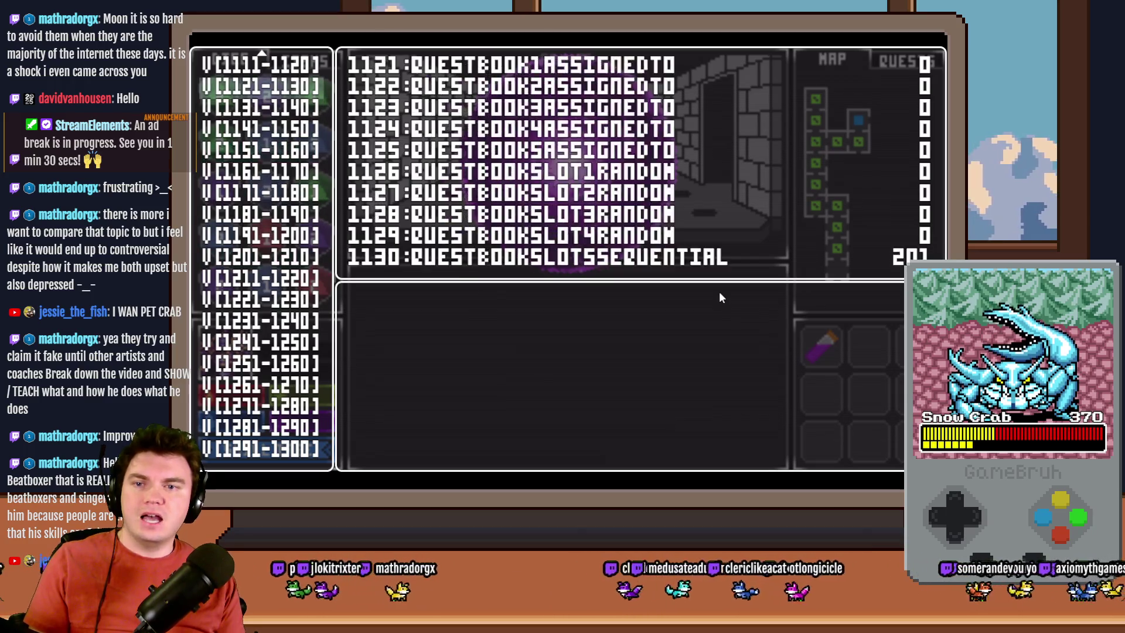
key(Up)
key(Up)
key(Up)
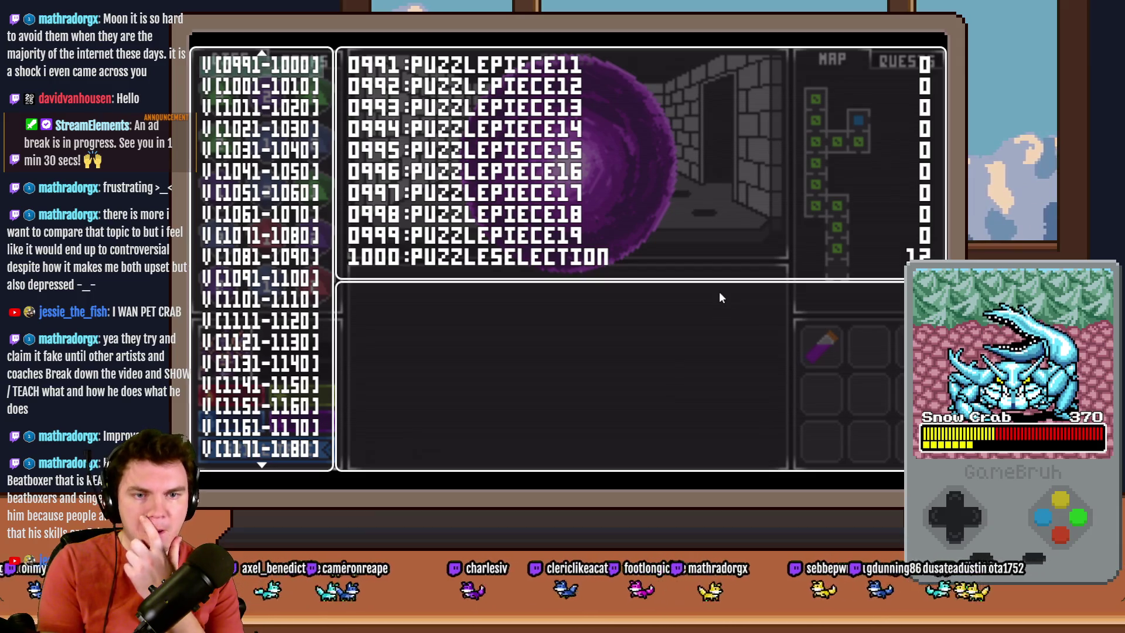
key(Up)
key(Up)
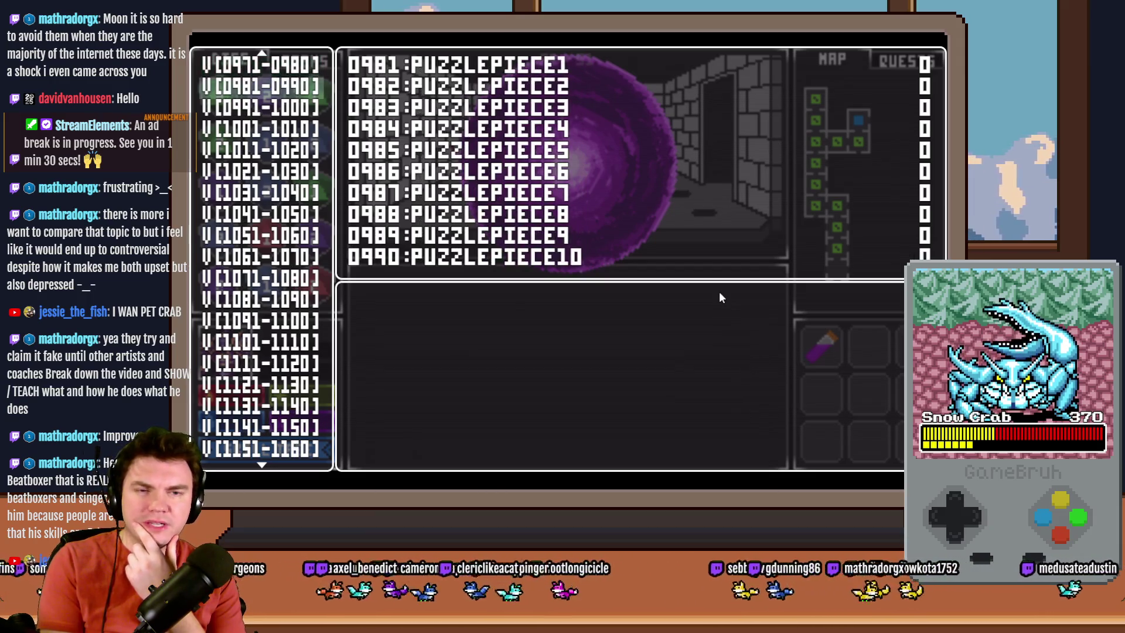
key(Down)
key(Down)
key(Up)
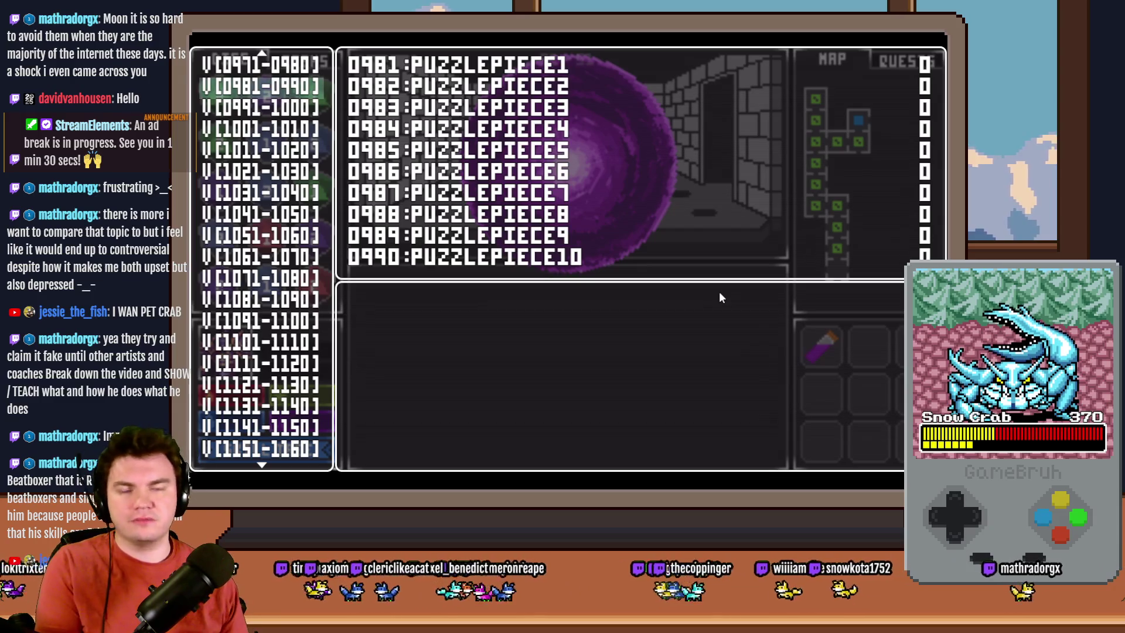
click(936, 38)
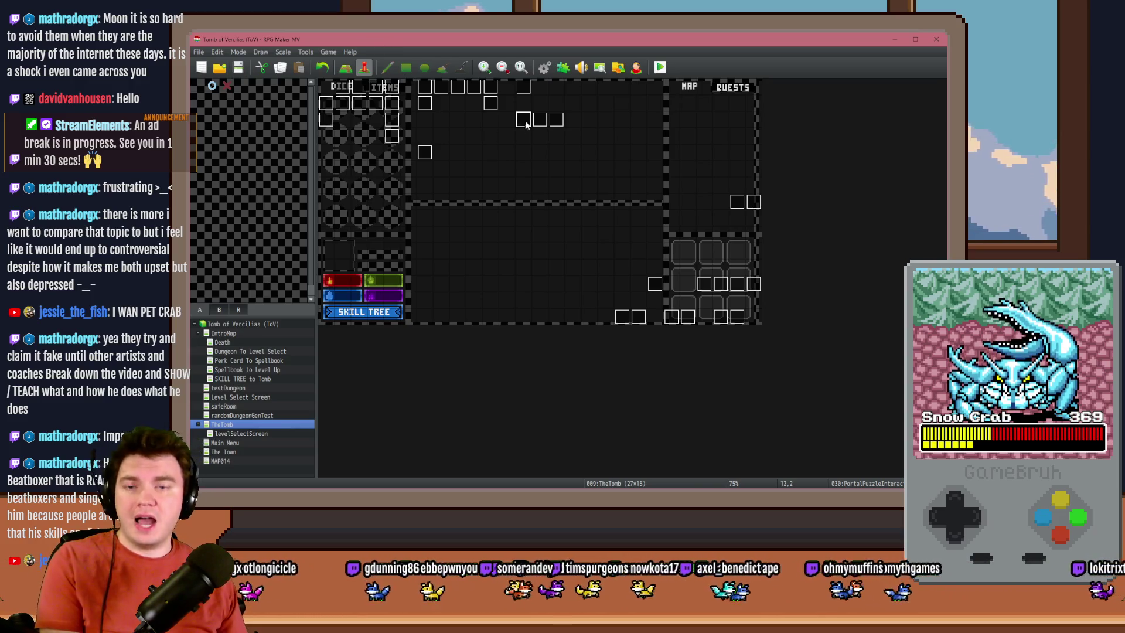
Step: Playtest with Axel's Daggers of Damage, walk two rooms forward and start the glyph puzzle
click(662, 68)
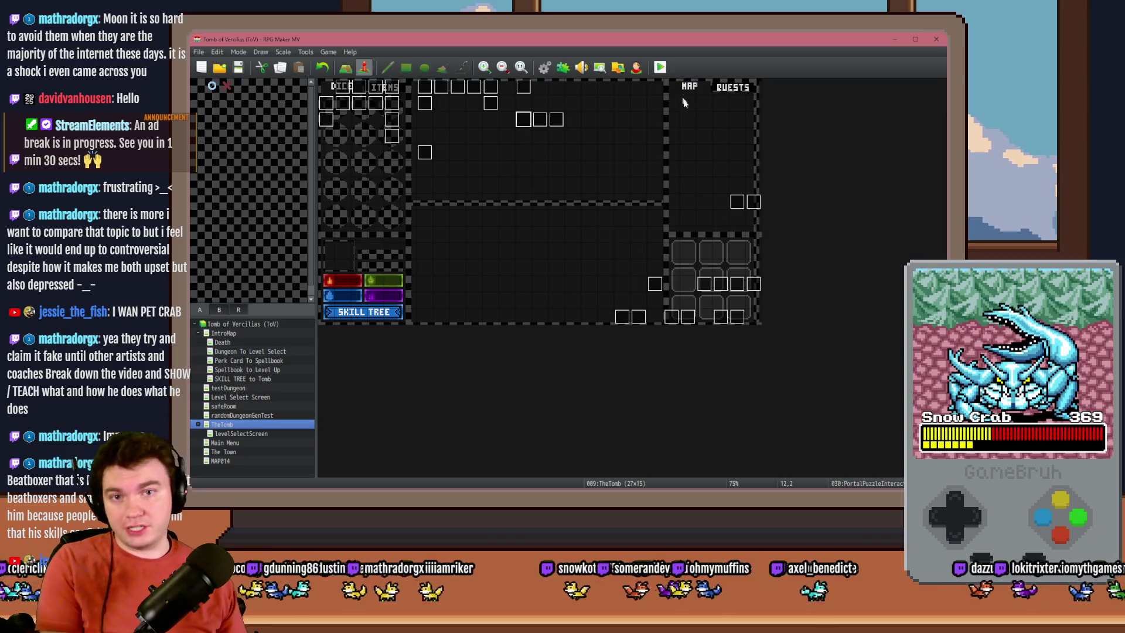
click(564, 204)
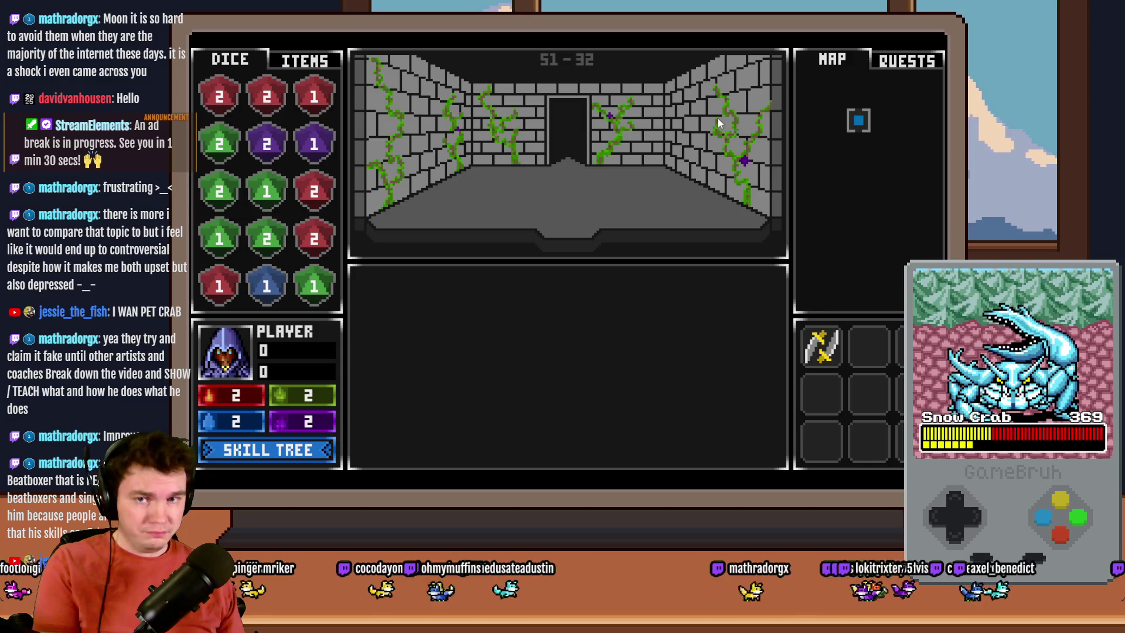
key(Up)
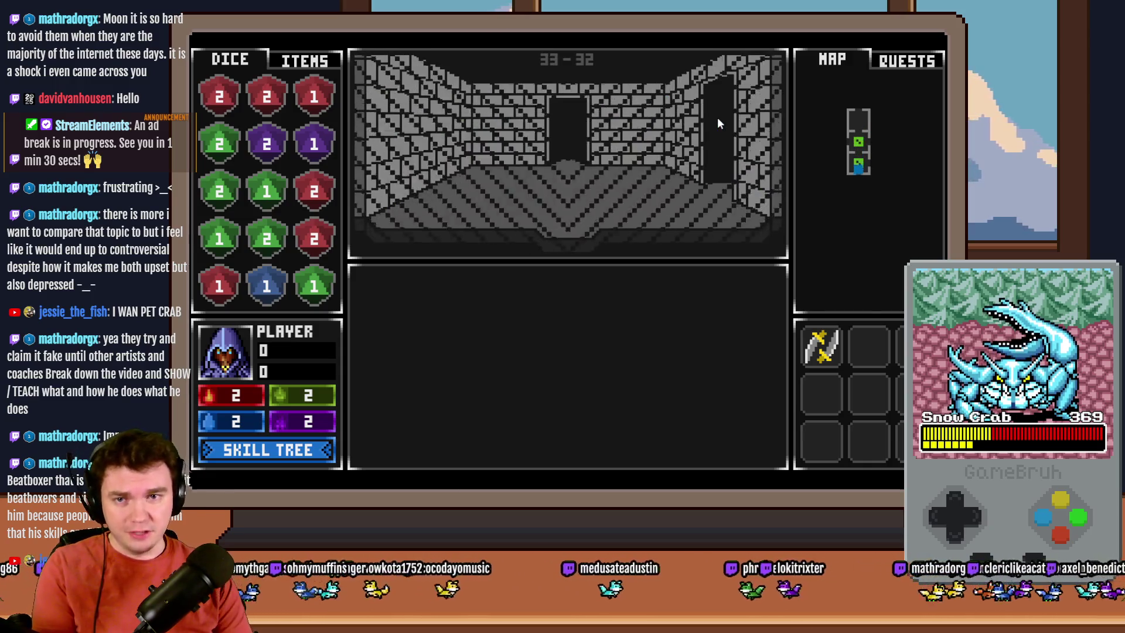
key(Up)
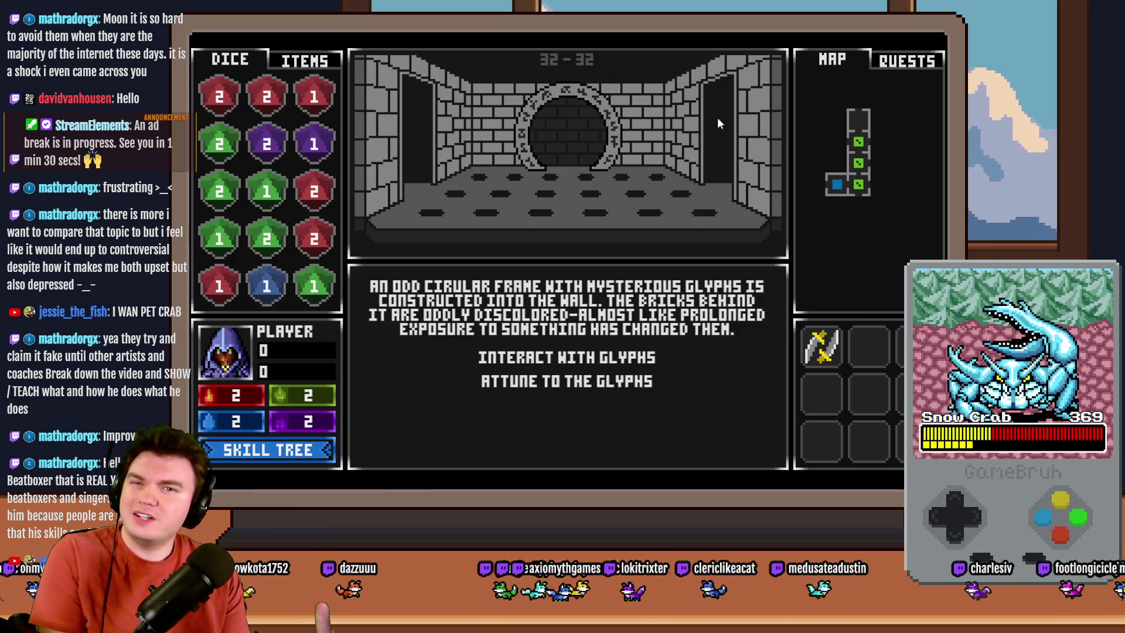
click(616, 360)
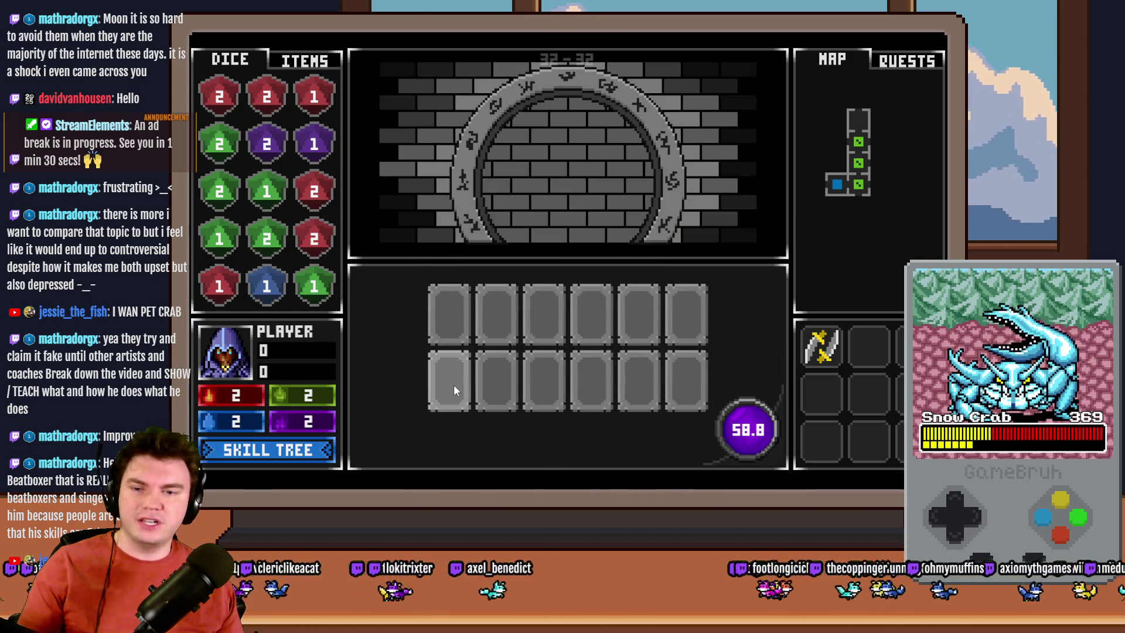
Step: Flip the first glyph tiles and match the blue glyph and V rune pairs
click(455, 384)
click(478, 376)
click(526, 391)
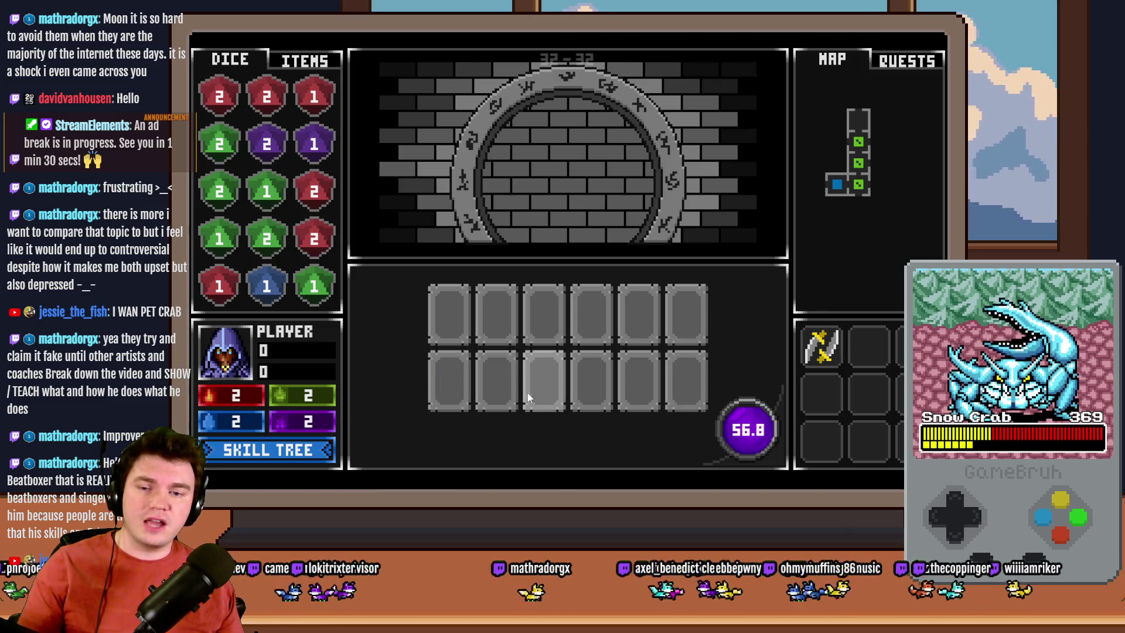
click(449, 378)
click(584, 390)
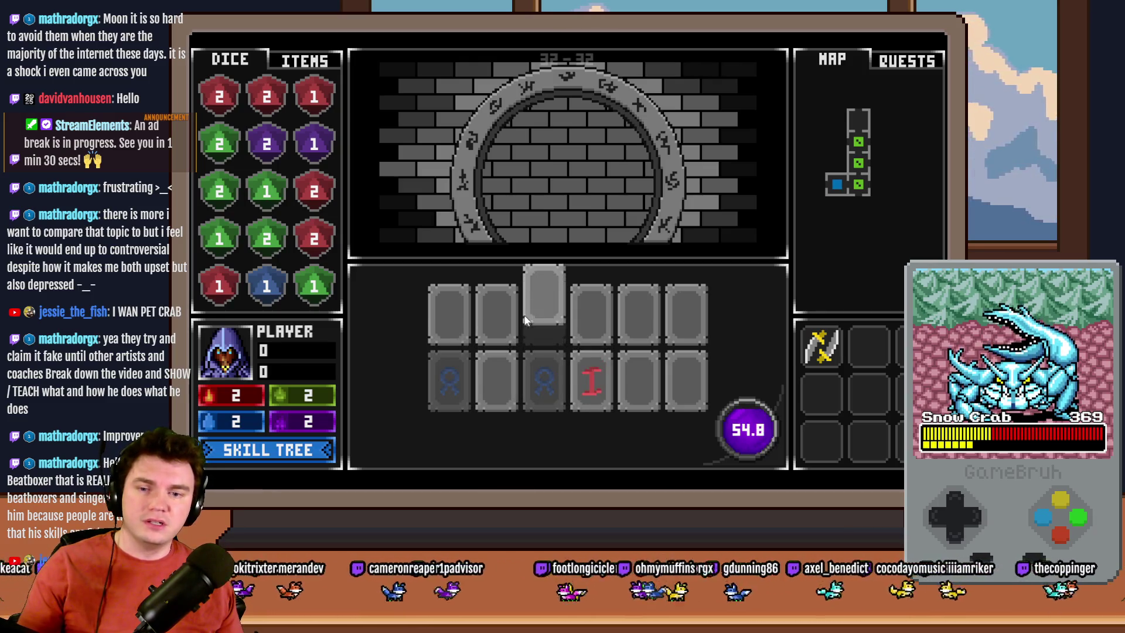
click(644, 330)
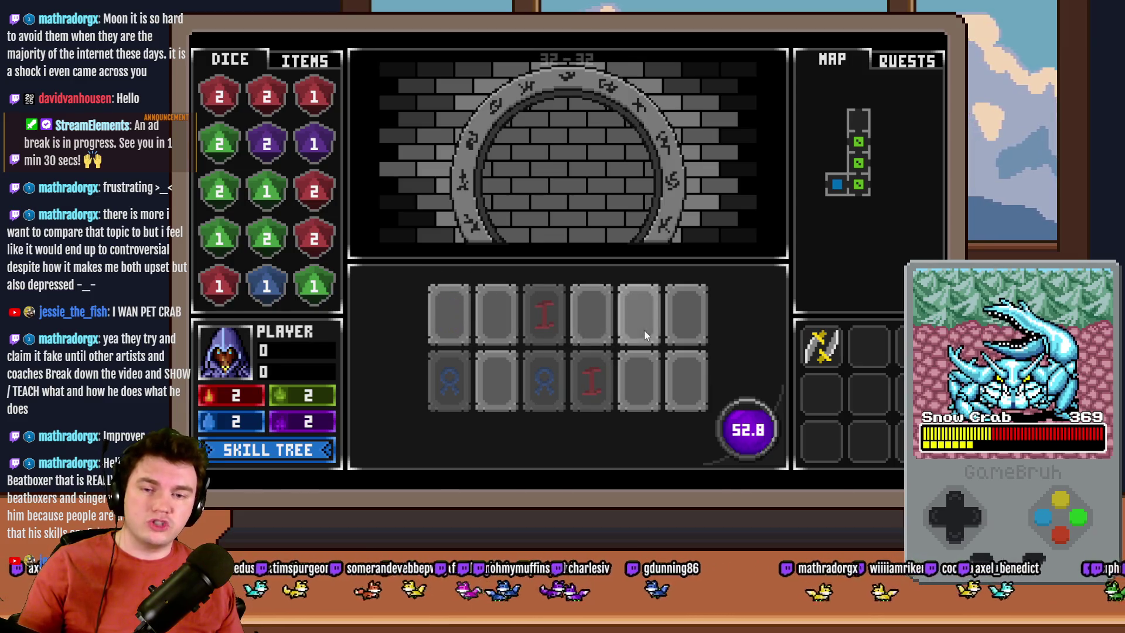
click(640, 374)
Step: Match the orange rune, green diamond and purple X pairs, opening the portal at 45.5
click(507, 378)
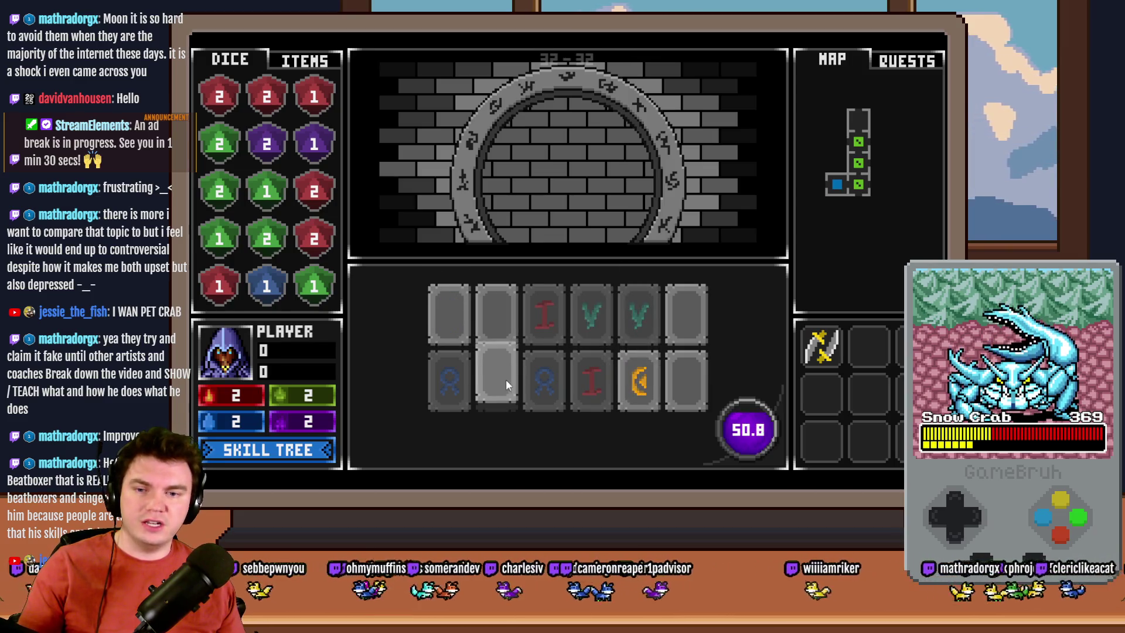
click(508, 314)
click(690, 380)
click(687, 333)
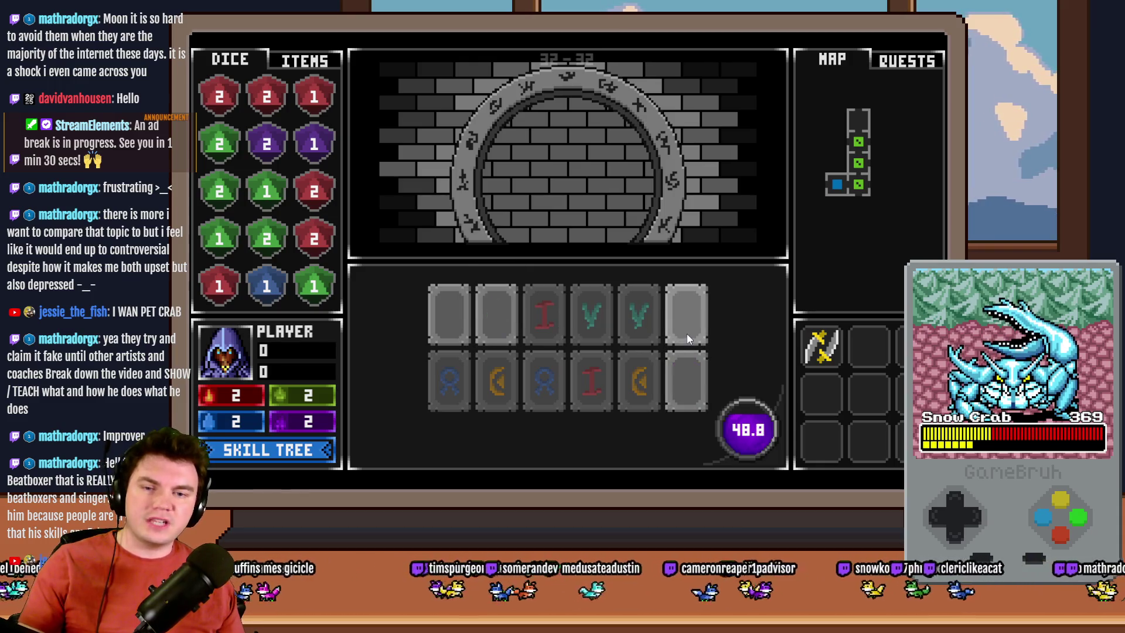
click(455, 322)
click(694, 371)
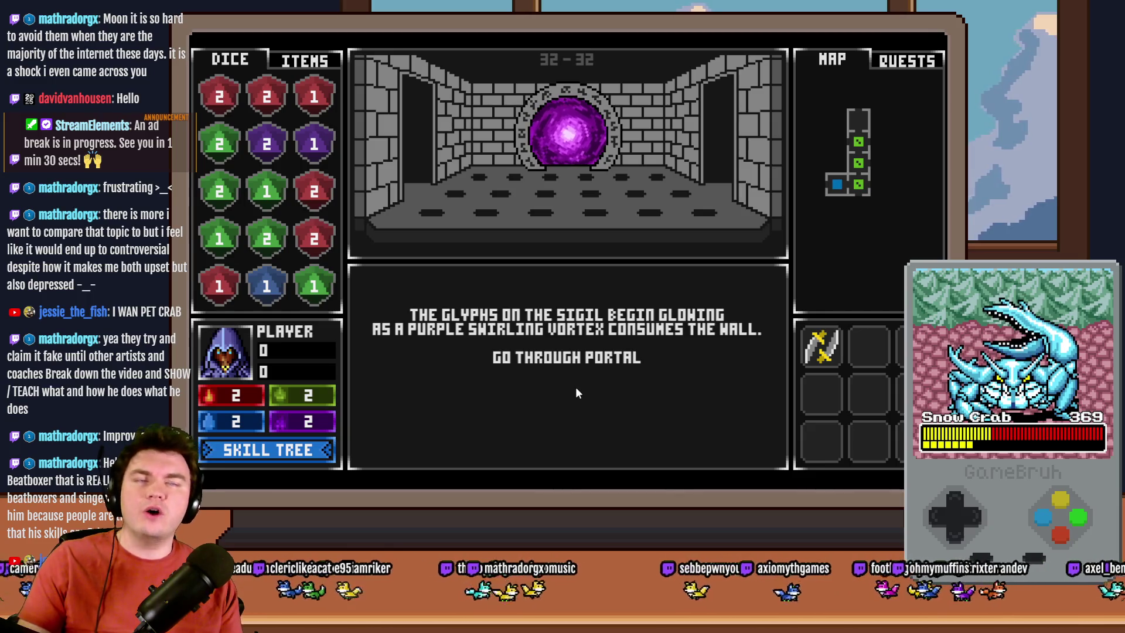
Step: Restart the run from the F9 debug window with Grxffn's Potion of Power and reopen the glyph puzzle
key(Left)
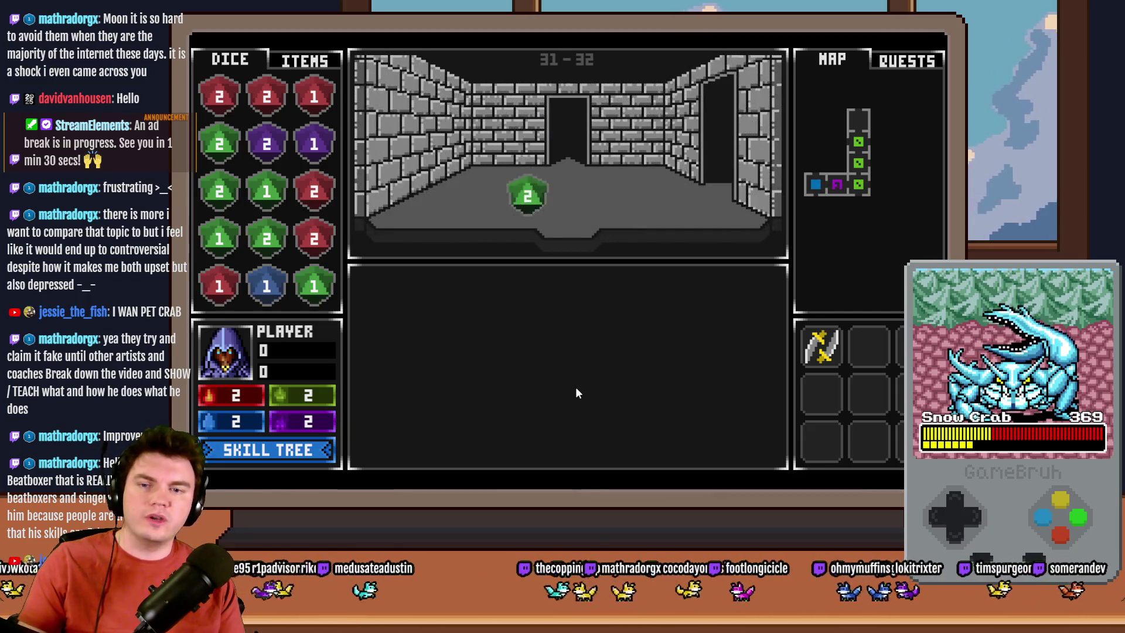
key(Right)
key(F9)
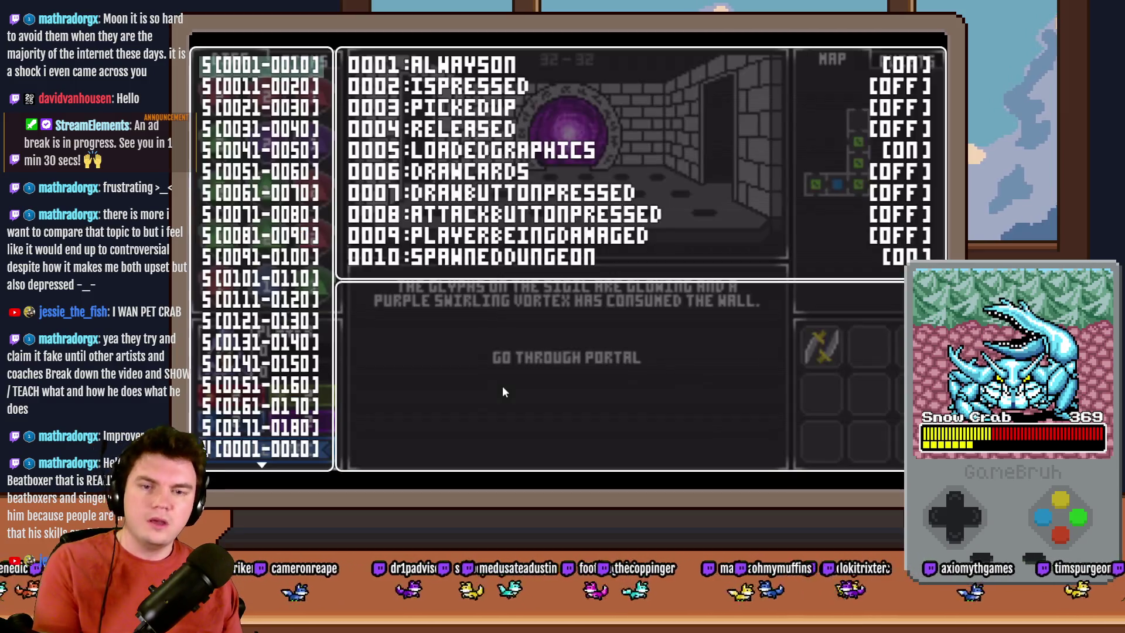
click(514, 393)
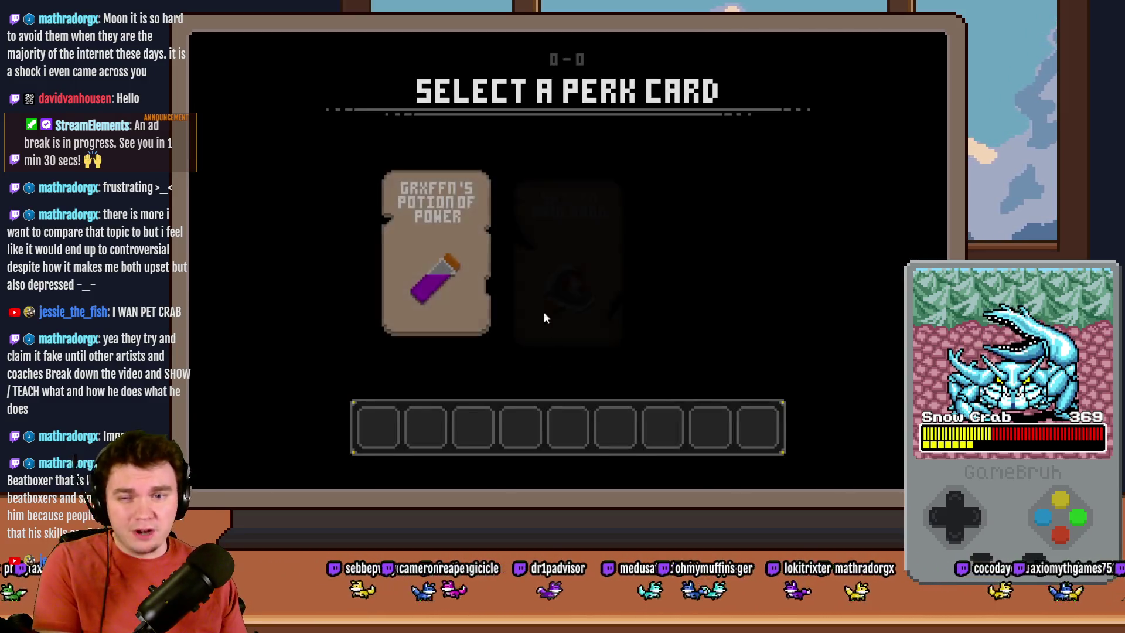
click(536, 290)
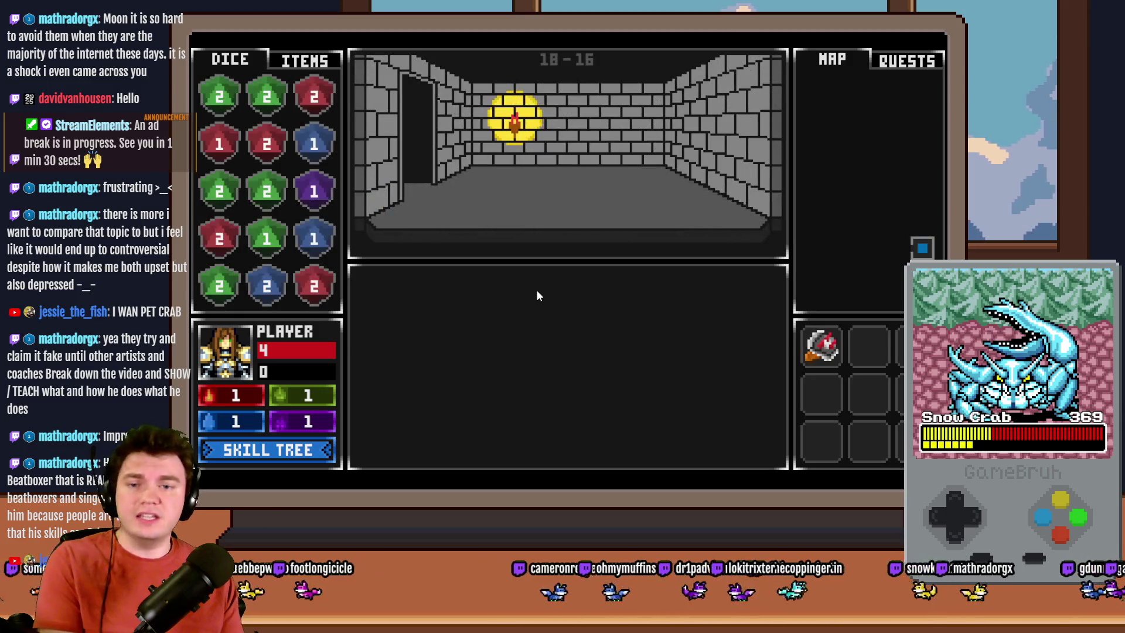
key(Up)
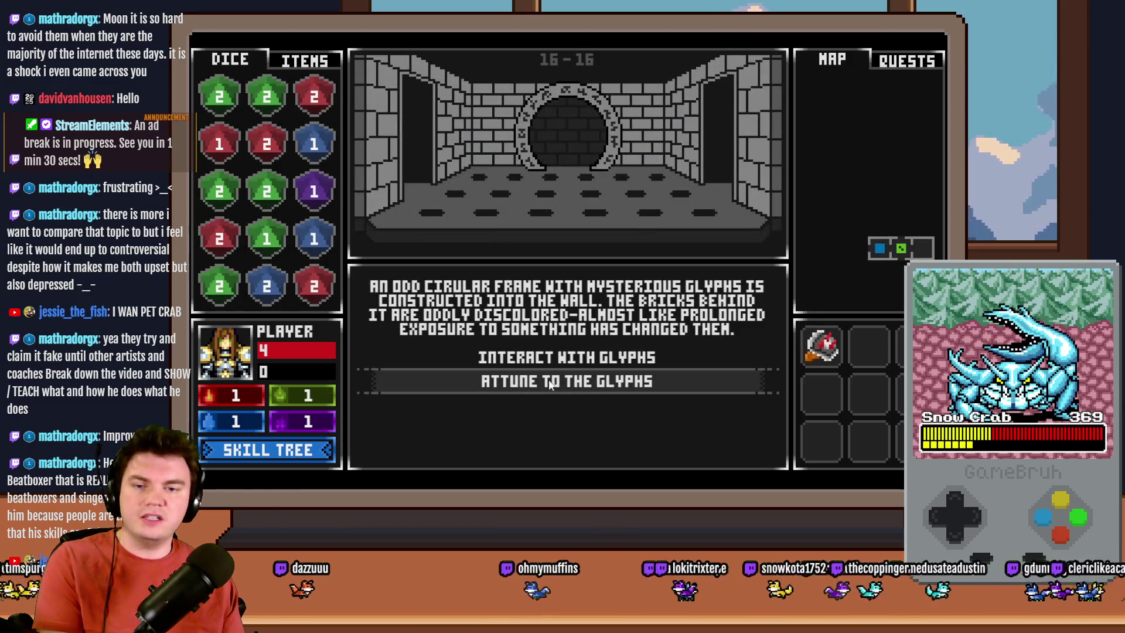
click(576, 359)
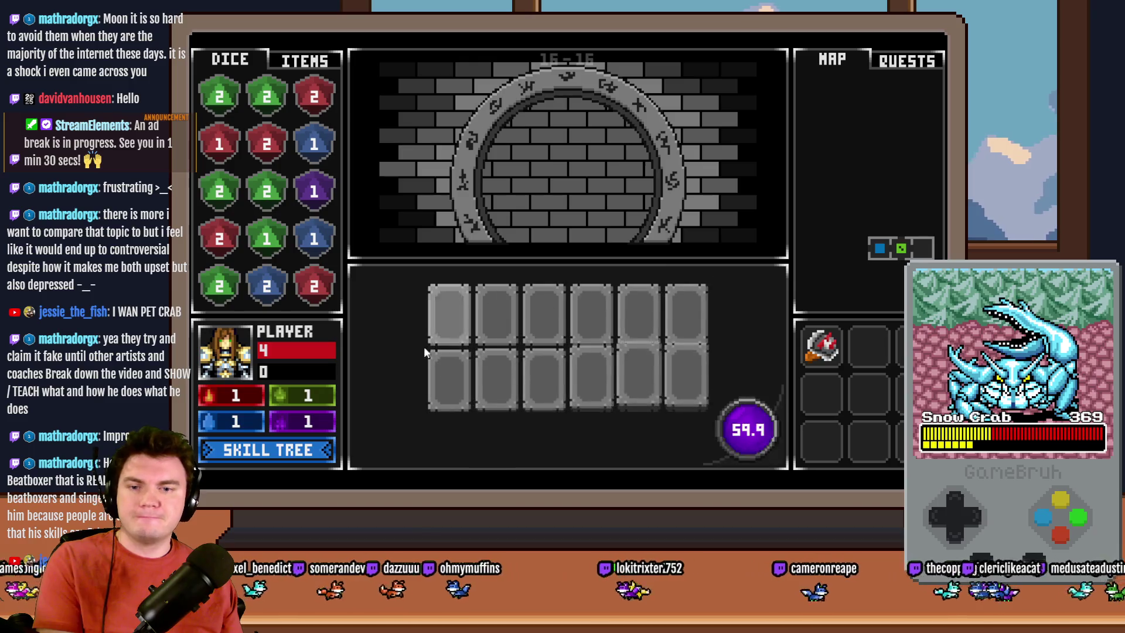
Step: Uncover the bottom-row glyph tiles and match the purple X pair
click(638, 382)
click(581, 388)
click(544, 388)
click(497, 387)
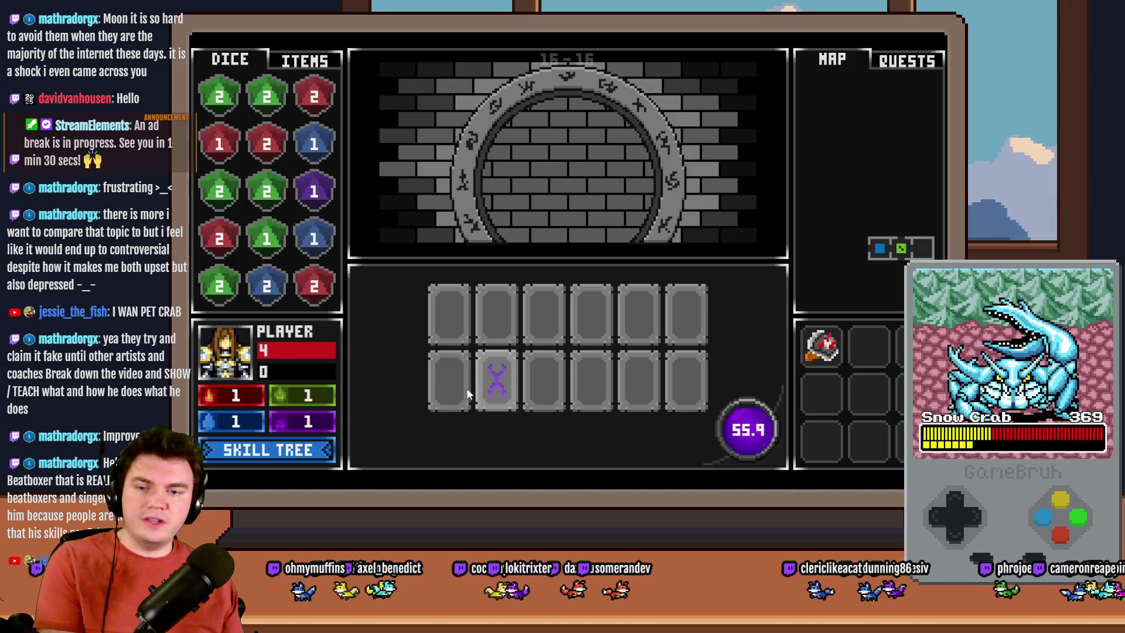
click(449, 388)
click(659, 387)
click(680, 383)
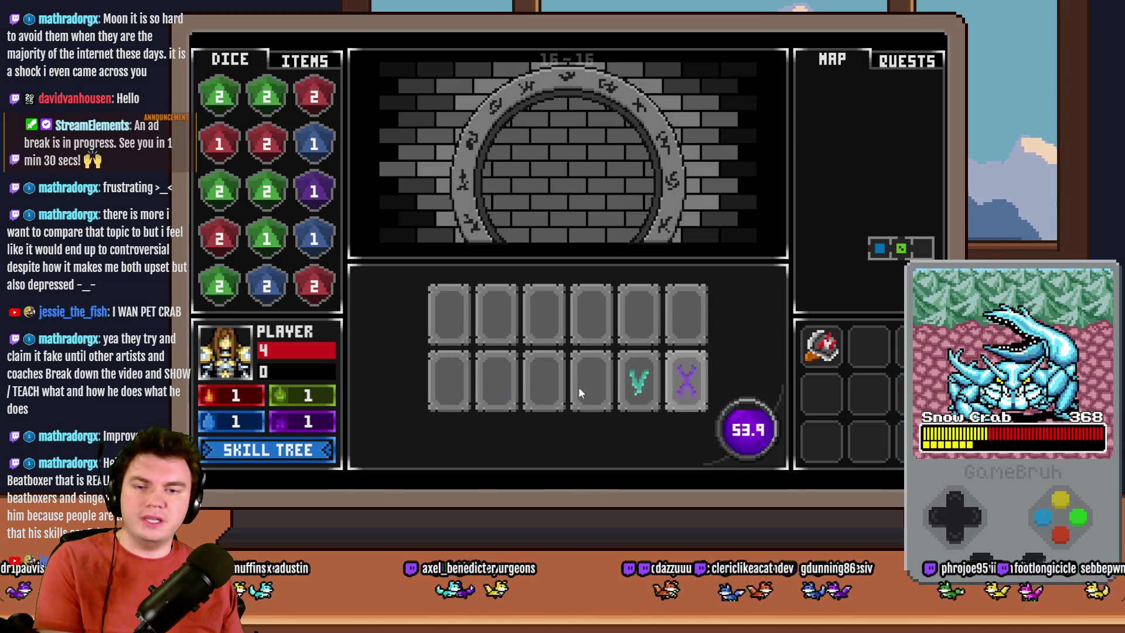
click(497, 384)
click(684, 320)
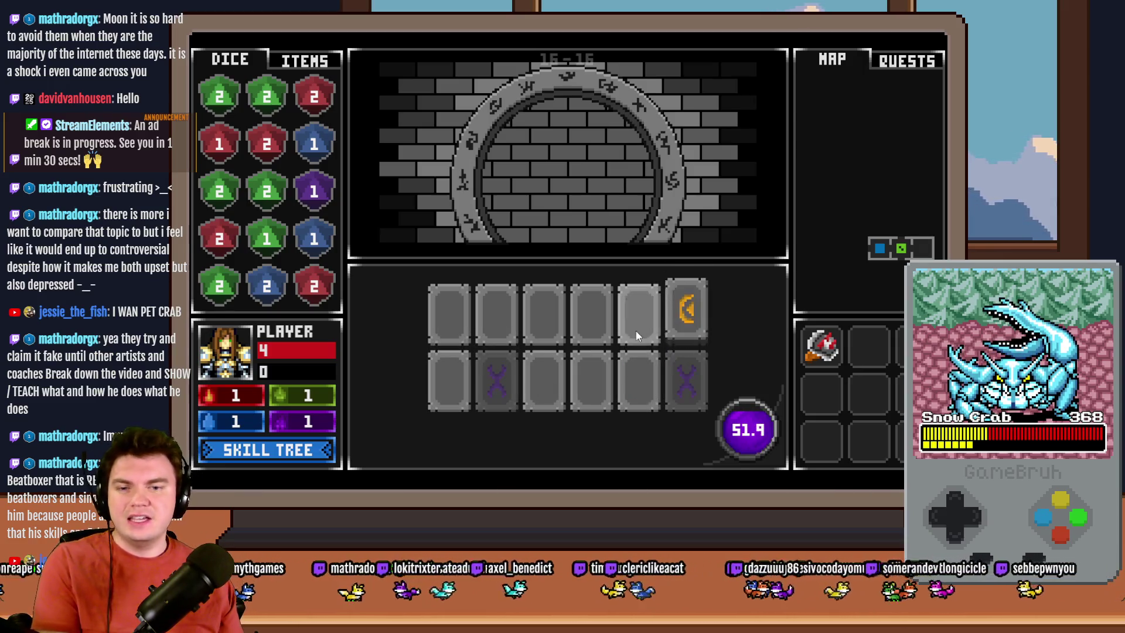
Step: Reveal more tiles and match the blue ring pair
click(595, 331)
click(593, 378)
click(633, 332)
click(597, 335)
click(589, 388)
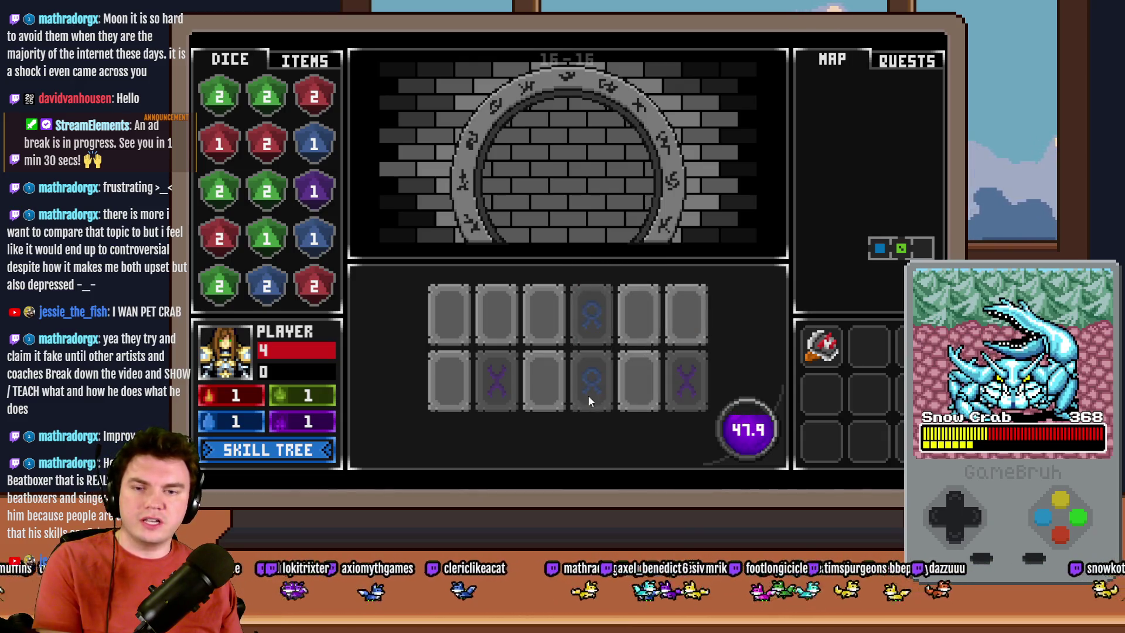
Step: Uncover the top-row tiles and match the red I pair
click(543, 324)
click(501, 324)
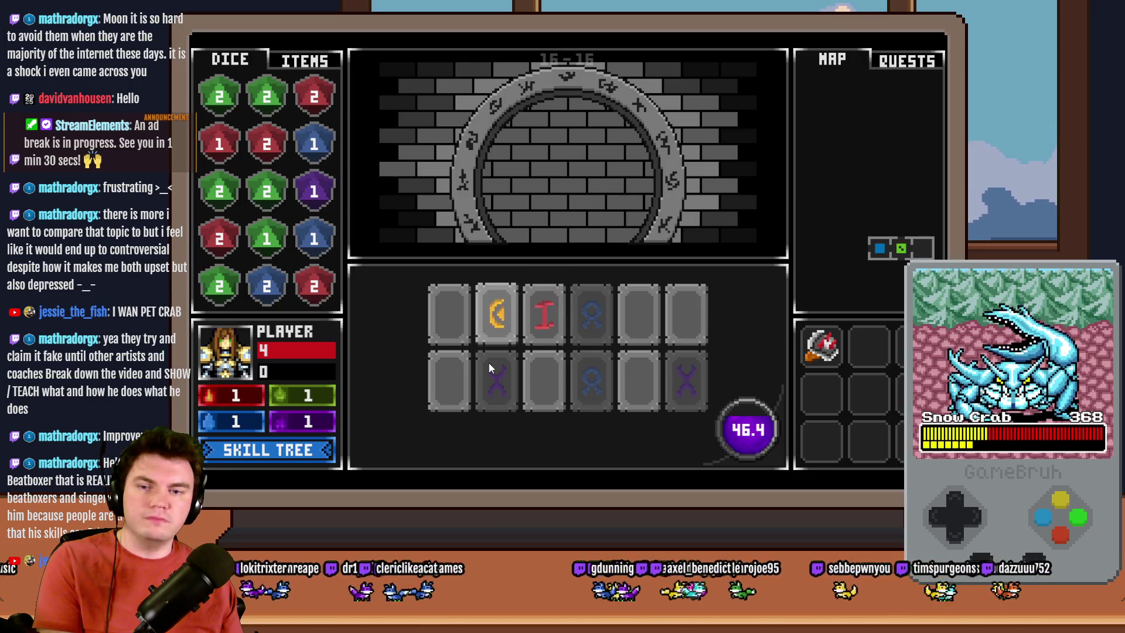
click(449, 319)
click(497, 319)
click(542, 317)
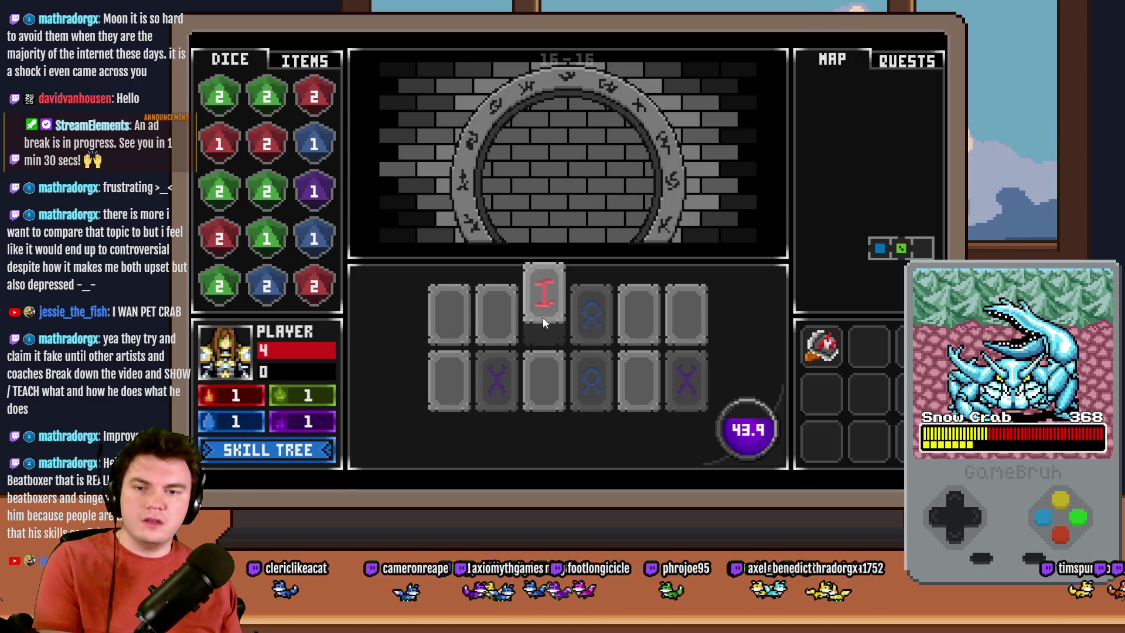
click(463, 390)
click(547, 387)
click(550, 321)
Step: Match the V, orange C and green diamond pairs to finish with 35.4 left
click(678, 325)
click(643, 366)
click(642, 321)
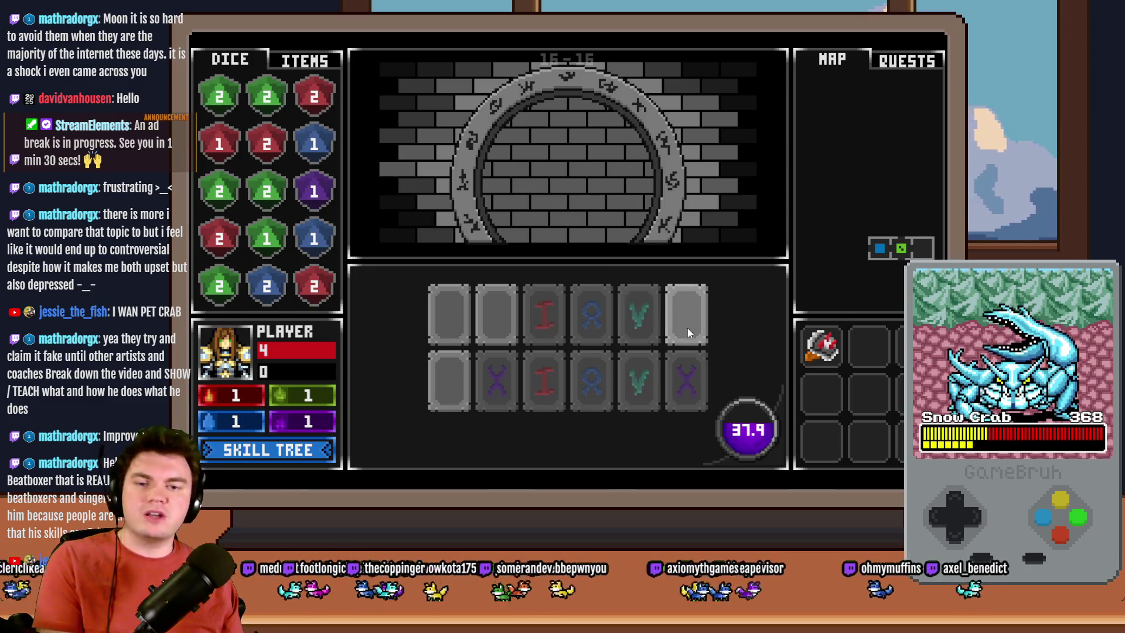
click(687, 328)
click(492, 318)
click(459, 325)
click(458, 367)
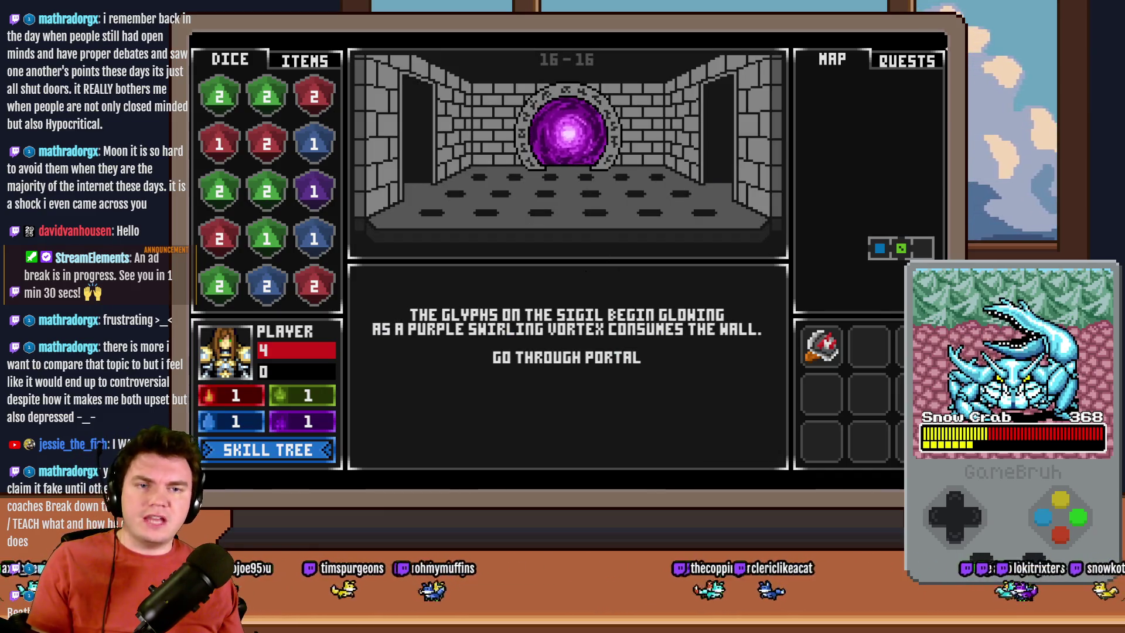
Step: Edit the #0910 puzzleTimerMax Control Variables line in PortalPuzzleInteractions, then start a playtest
key(alt+F4)
double_click(523, 120)
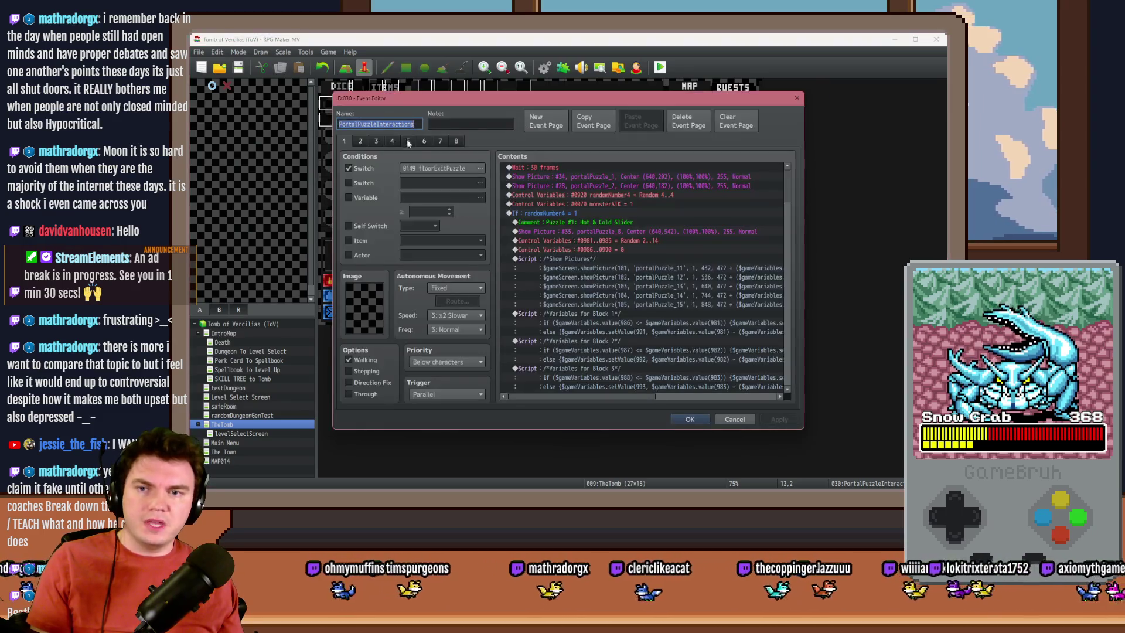
drag(788, 188, 789, 331)
click(681, 268)
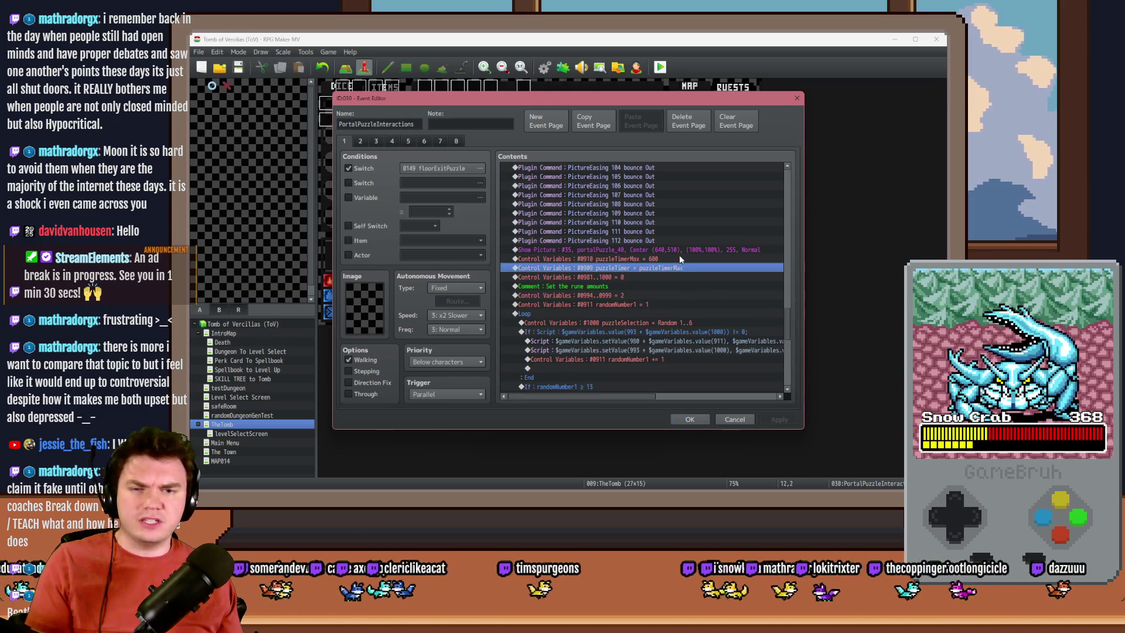
double_click(680, 259)
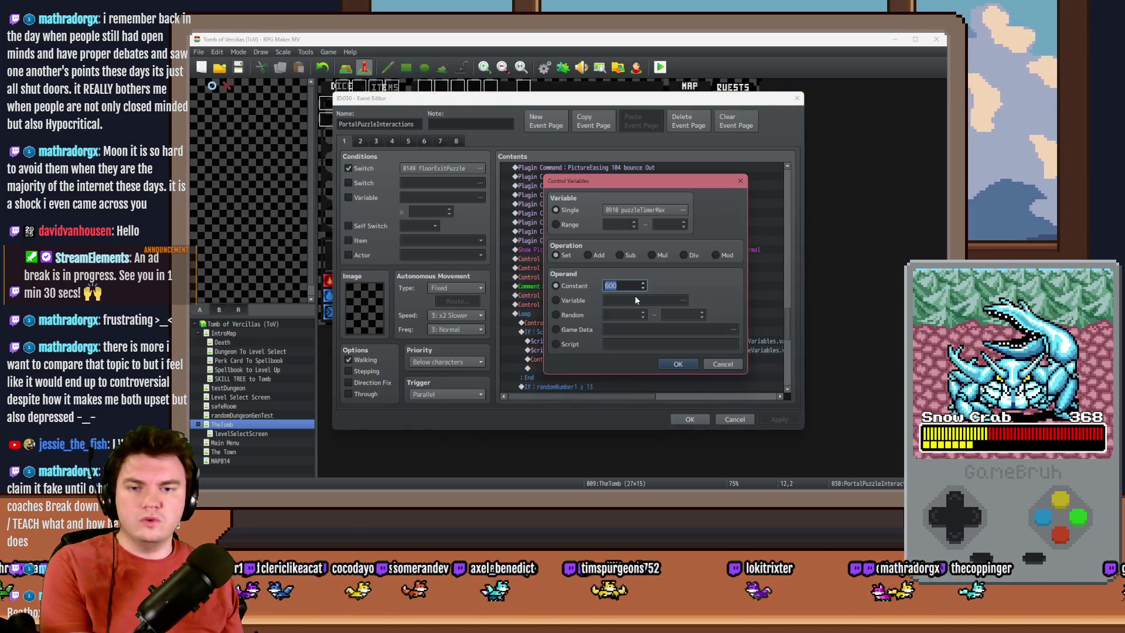
click(678, 364)
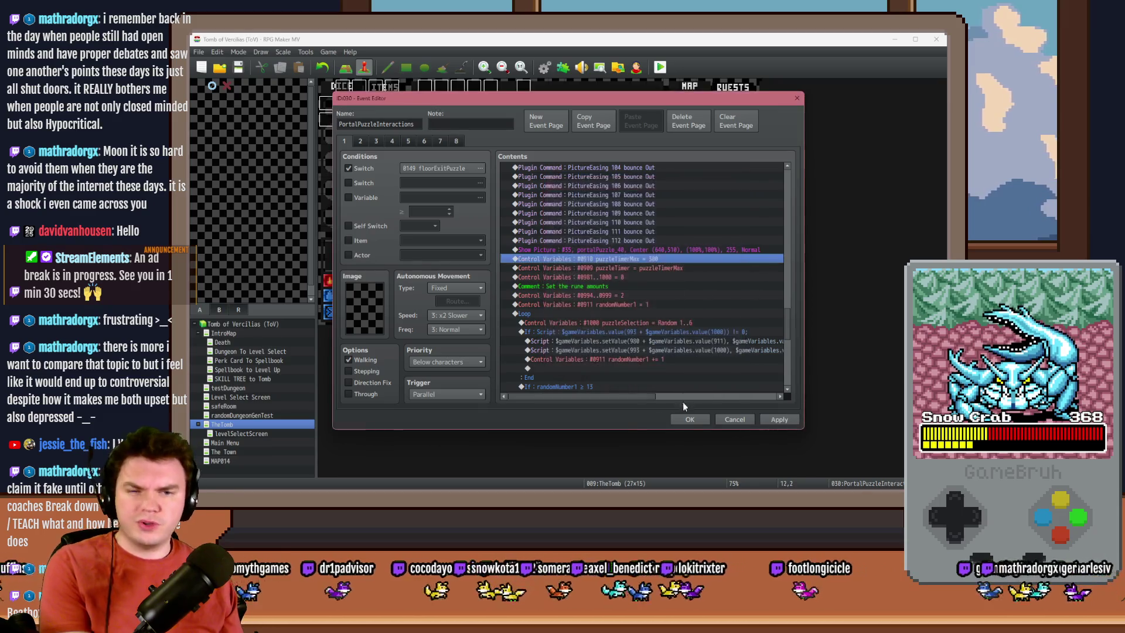
click(690, 418)
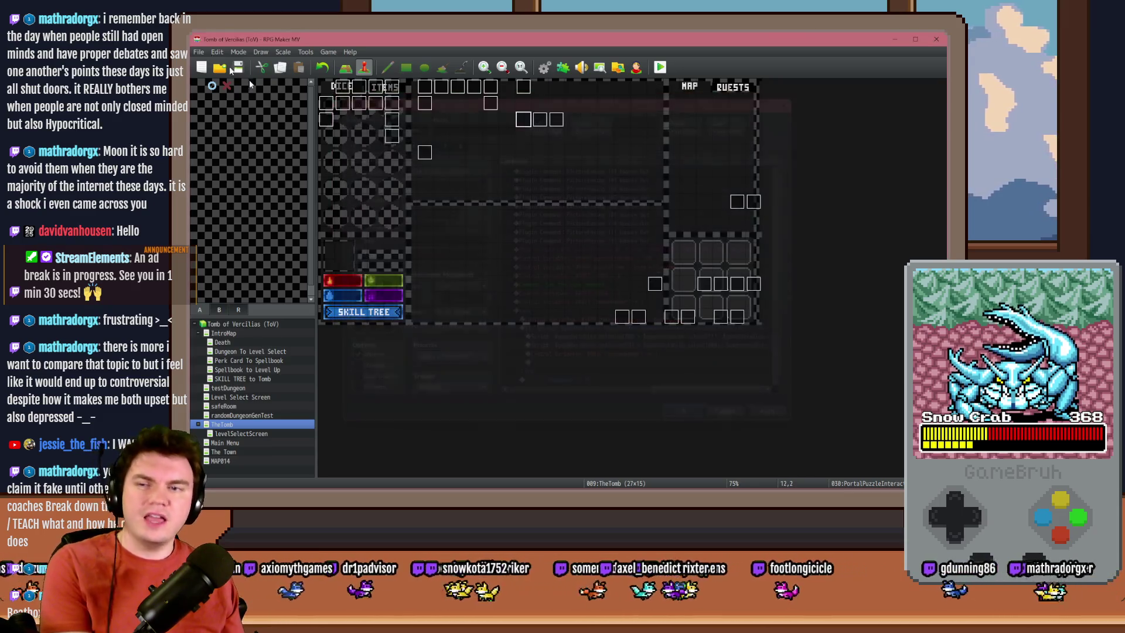
click(658, 67)
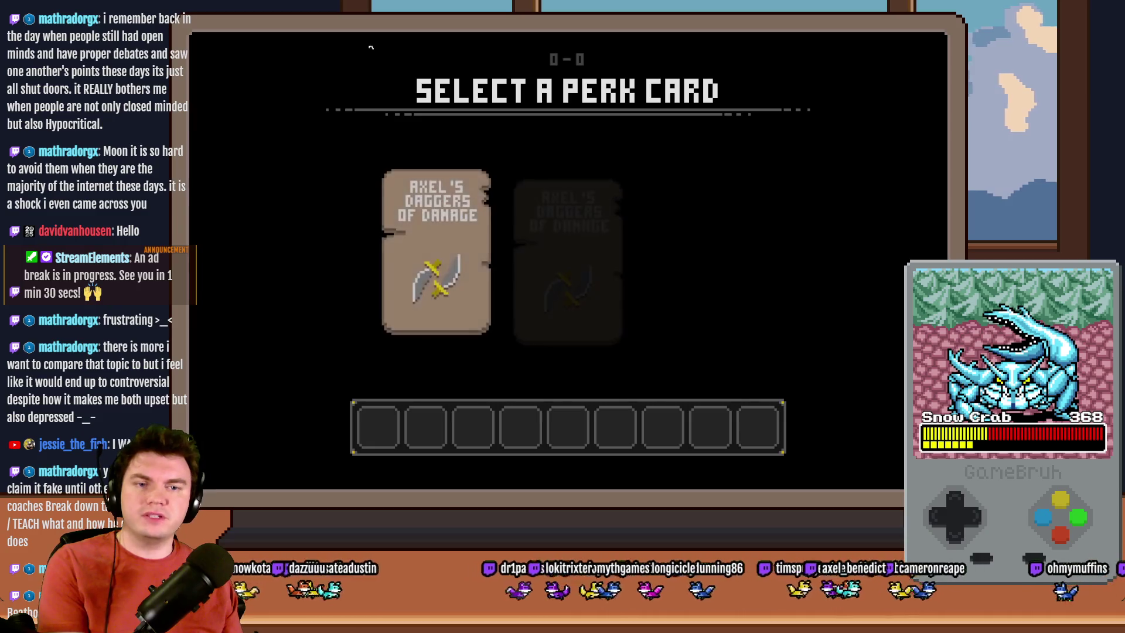
Step: Take the daggers perk card and advance deeper into the dungeon rooms
click(595, 205)
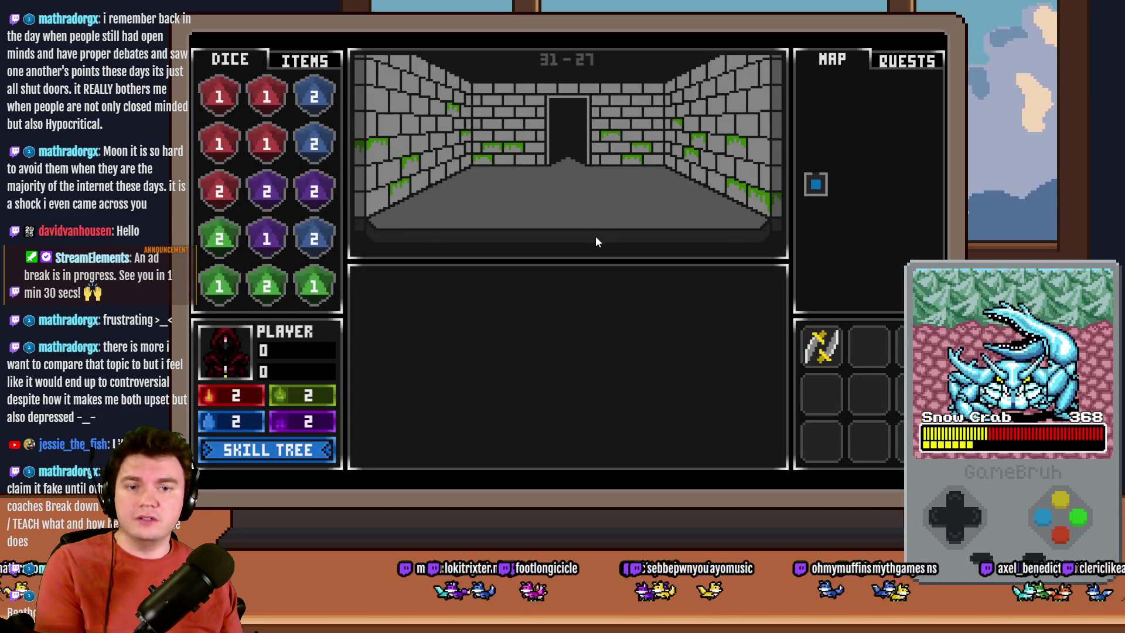
click(595, 237)
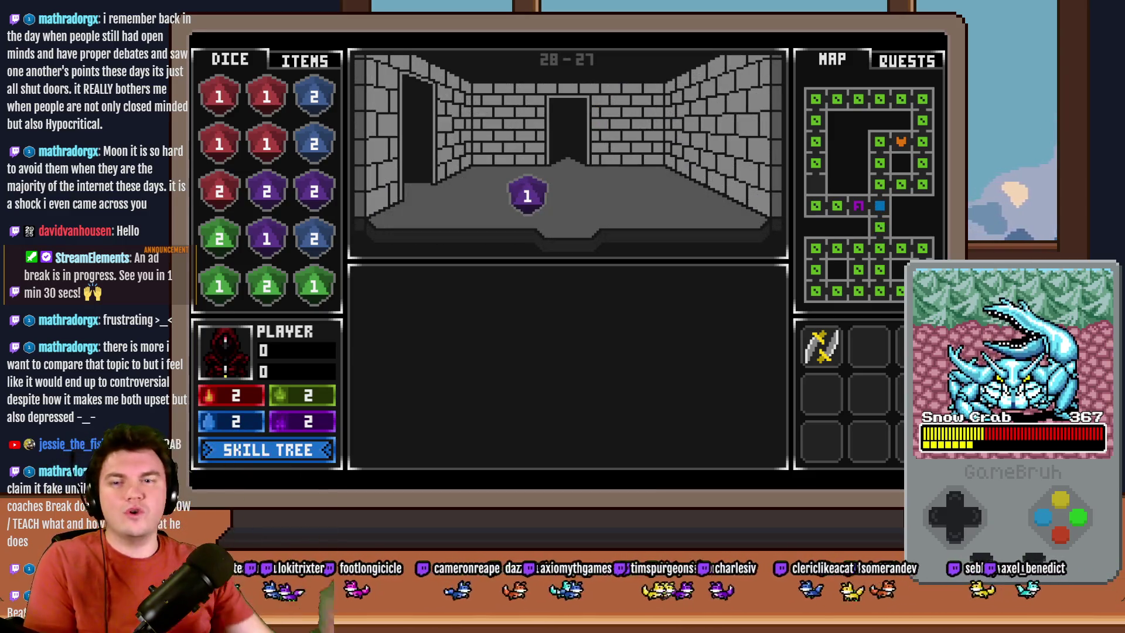
Step: Merge the purple 2 dice into a 3 and combine the red dice into a red 3
drag(298, 196, 267, 192)
drag(267, 238, 314, 192)
drag(527, 196, 314, 191)
drag(266, 144, 267, 96)
mouse_move(219, 144)
mouse_down()
mouse_move(229, 124)
mouse_move(220, 97)
mouse_up()
drag(219, 191, 219, 144)
Step: Advance rooms, collecting a floor red die into red 4 and merging the purple 2
click(502, 236)
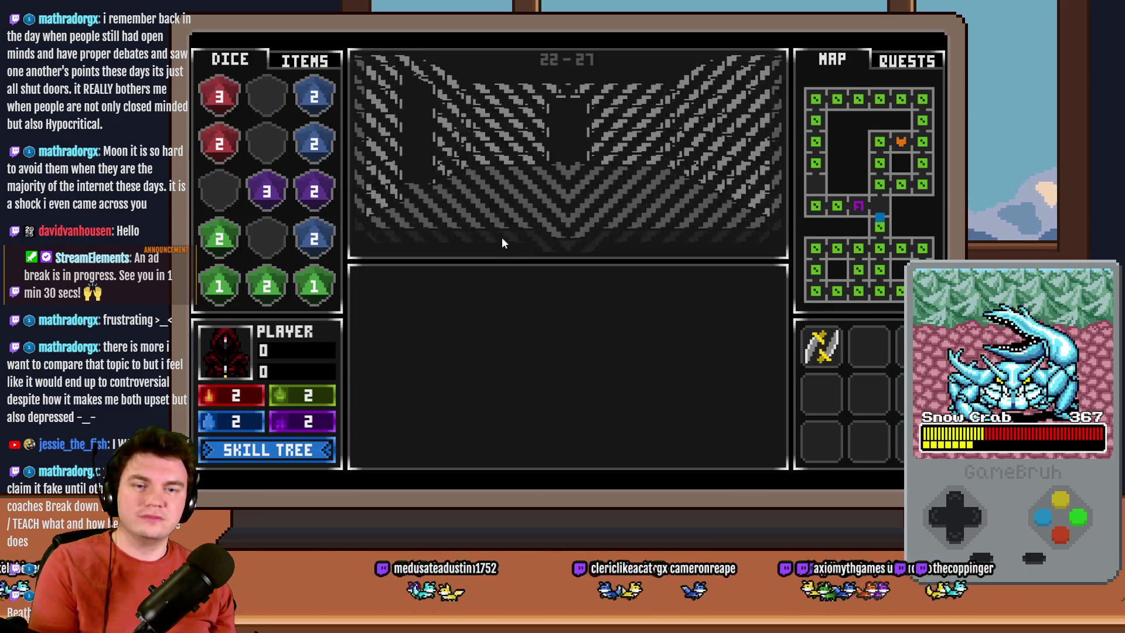
mouse_move(527, 196)
mouse_down()
mouse_move(220, 143)
mouse_move(217, 97)
mouse_up()
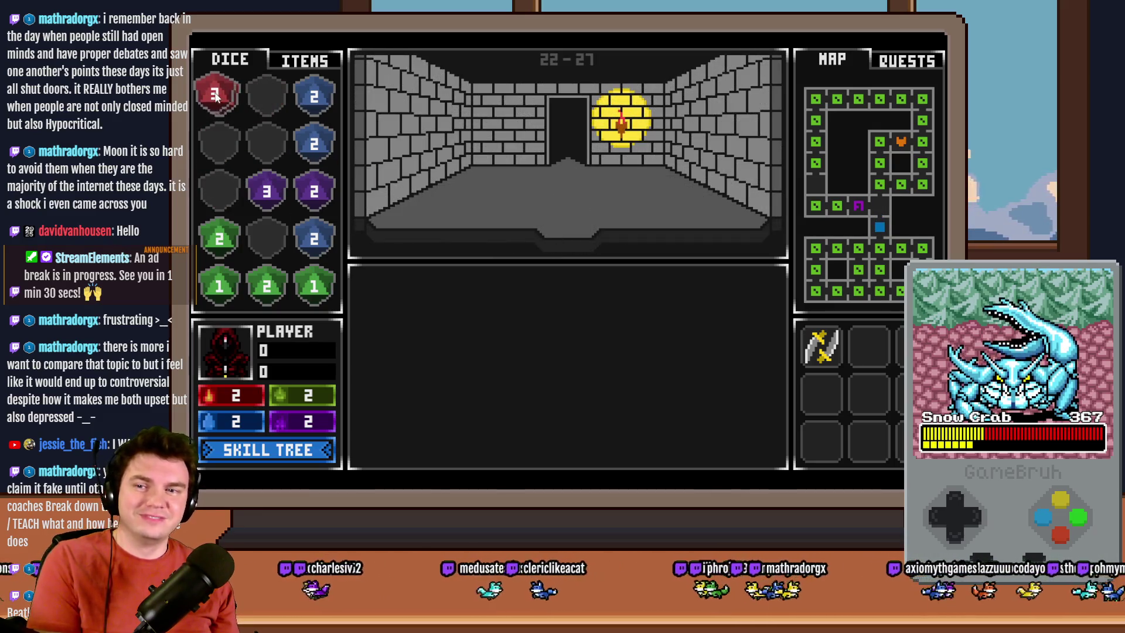
click(529, 209)
mouse_move(539, 202)
mouse_down()
mouse_move(281, 183)
mouse_move(266, 144)
mouse_up()
drag(314, 191, 267, 144)
click(583, 237)
Step: Pick up the floor purple 1 and green 2 dice, merging the greens into green 3
drag(527, 194, 220, 192)
click(589, 235)
drag(527, 196, 267, 238)
drag(220, 237, 267, 237)
mouse_move(314, 286)
mouse_down()
mouse_move(220, 285)
mouse_move(267, 285)
mouse_up()
Step: Travel on to the final room and interact with the glyph frame
click(562, 282)
click(561, 282)
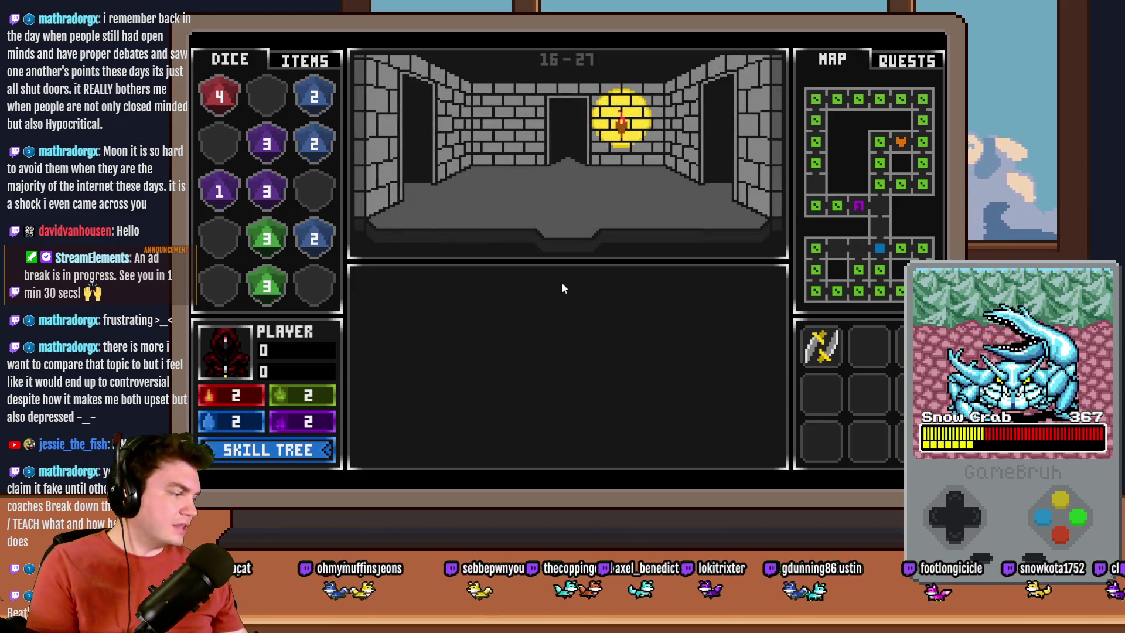
click(561, 283)
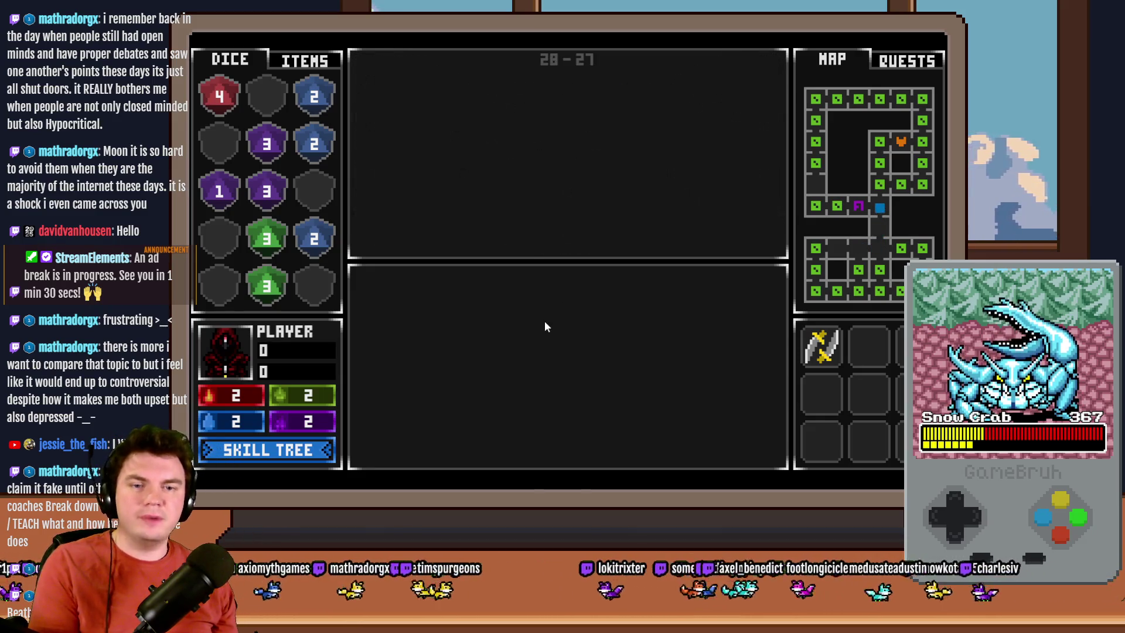
click(565, 317)
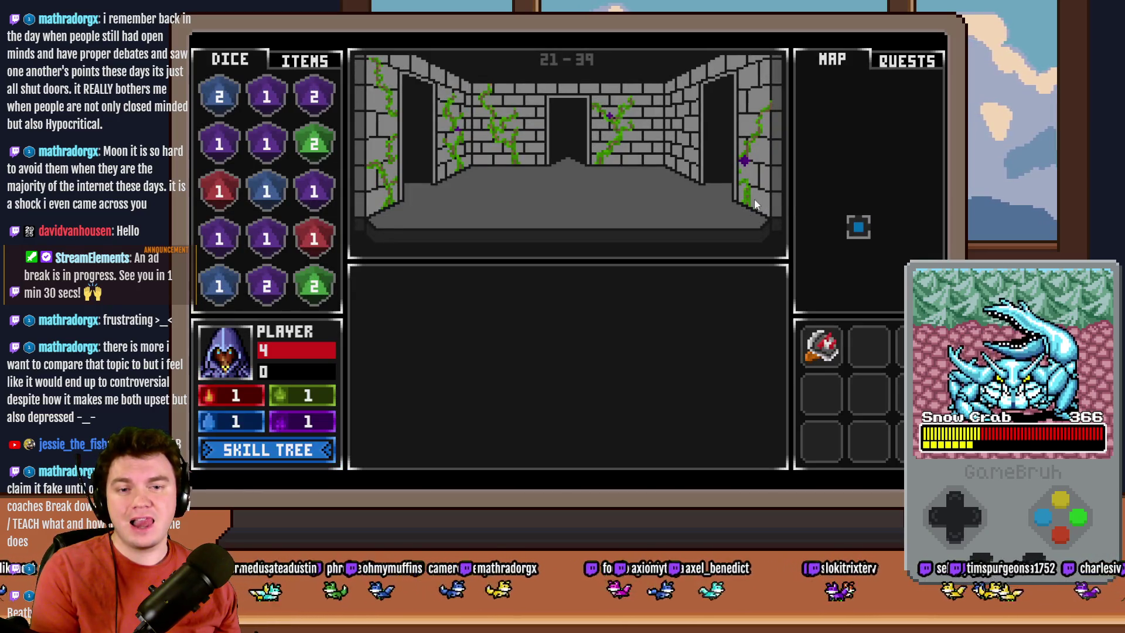
Step: Walk through the rooms to glyph-frame room 39-39 and choose Interact With Glyphs
key(Up)
key(Right)
key(Right)
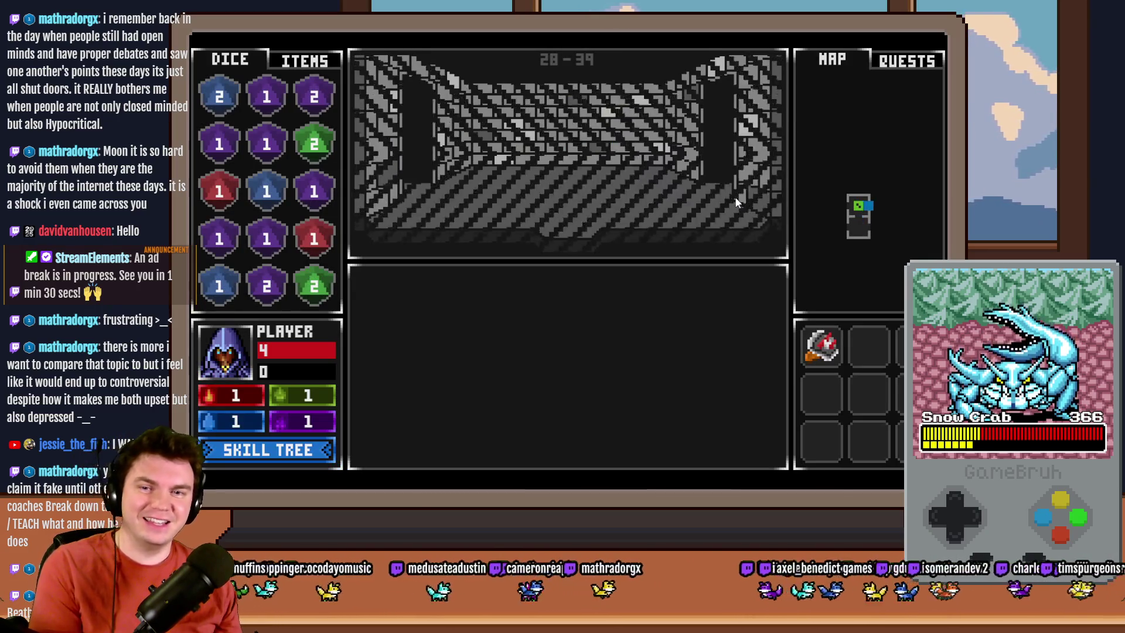
key(Up)
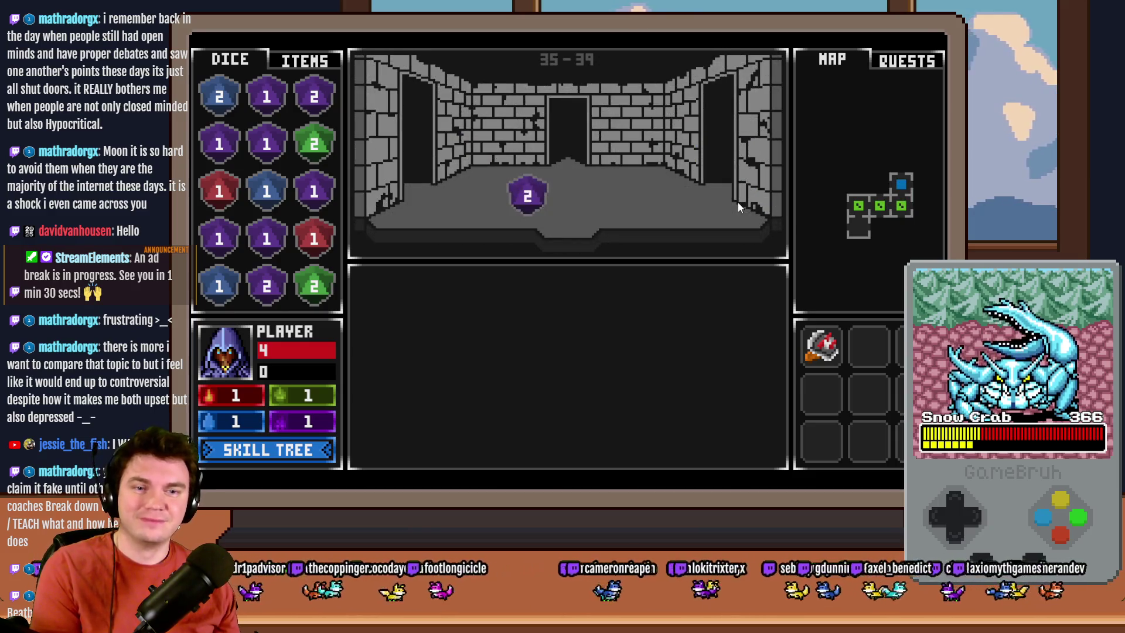
key(Up)
key(Left)
key(Left)
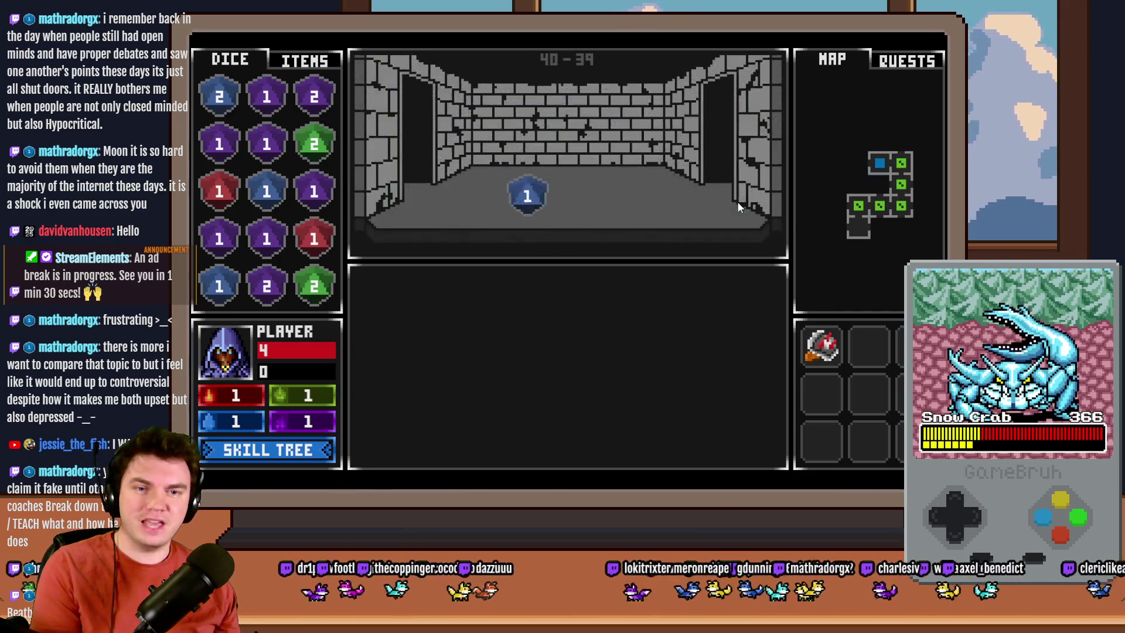
click(602, 355)
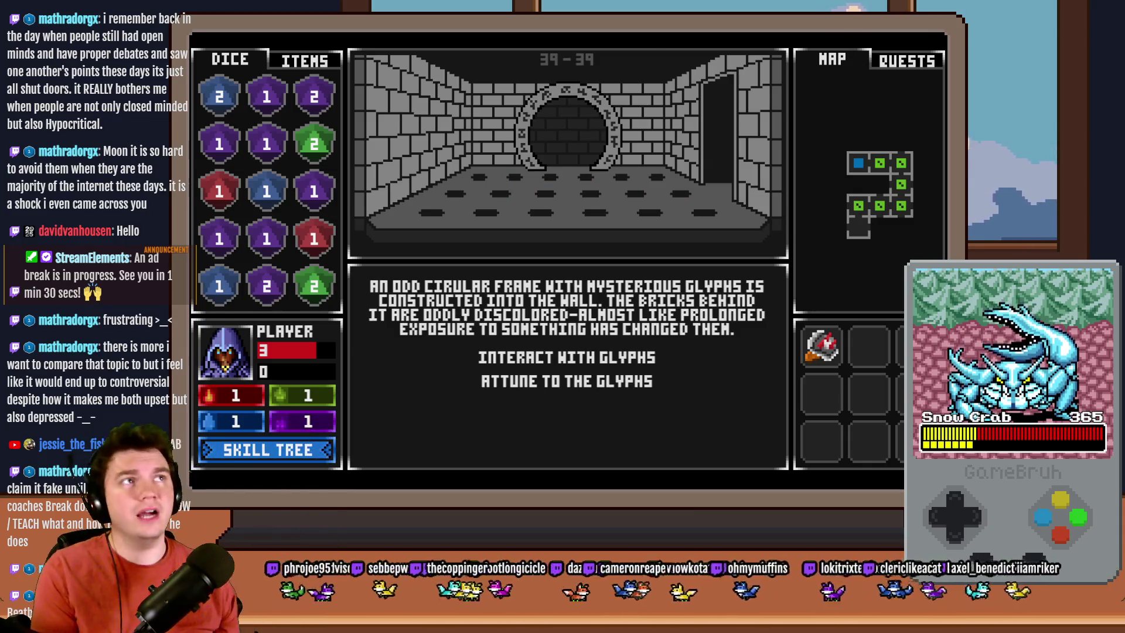
Step: Restart the glyph puzzle and match the red and green glyph pairs
click(567, 358)
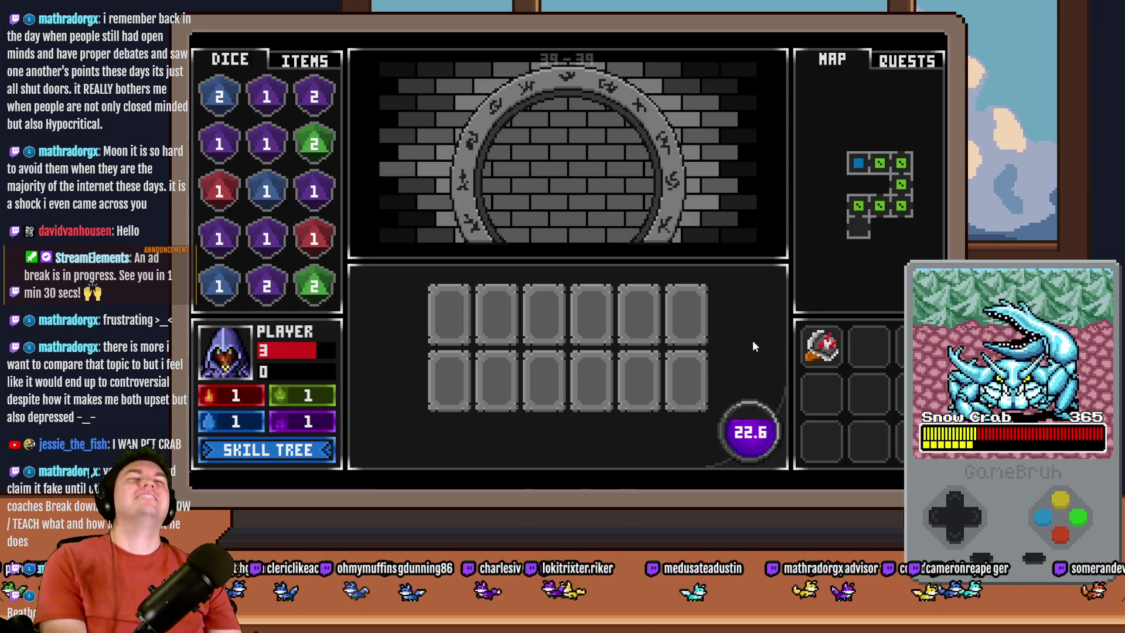
click(677, 330)
click(680, 381)
click(637, 325)
click(595, 323)
click(530, 331)
click(669, 324)
Step: Search the bottom row and match the blue and purple X pairs
click(638, 381)
click(599, 385)
click(686, 385)
click(642, 386)
click(589, 385)
click(687, 387)
click(632, 389)
click(532, 384)
Step: Match the teal V and orange C pairs to open the portal, then close the playtest
click(493, 381)
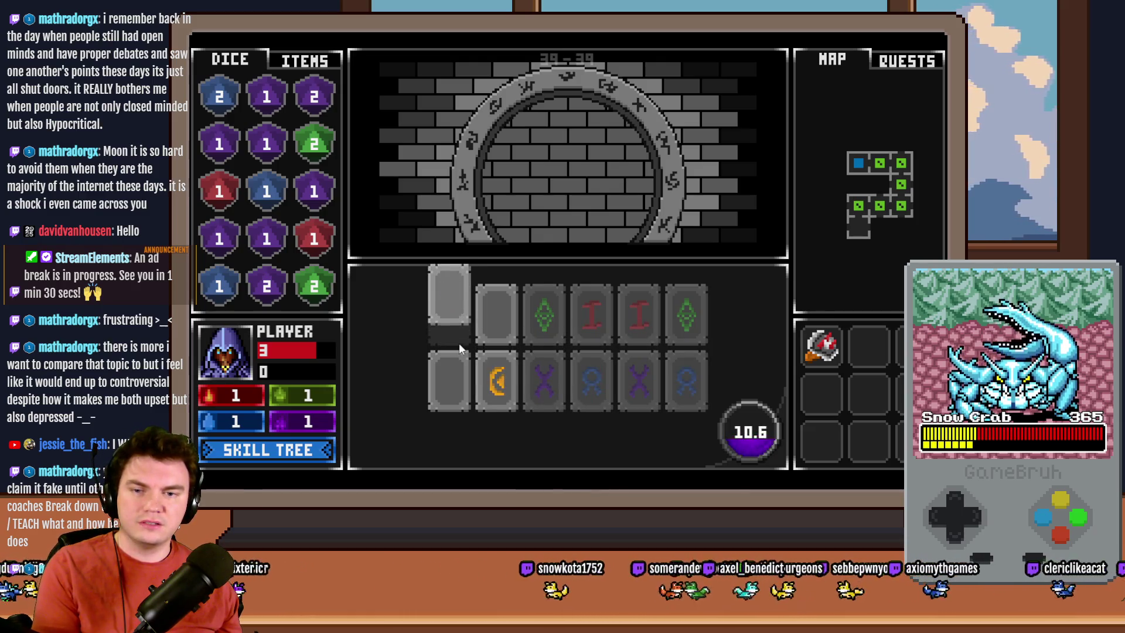
click(495, 317)
click(454, 333)
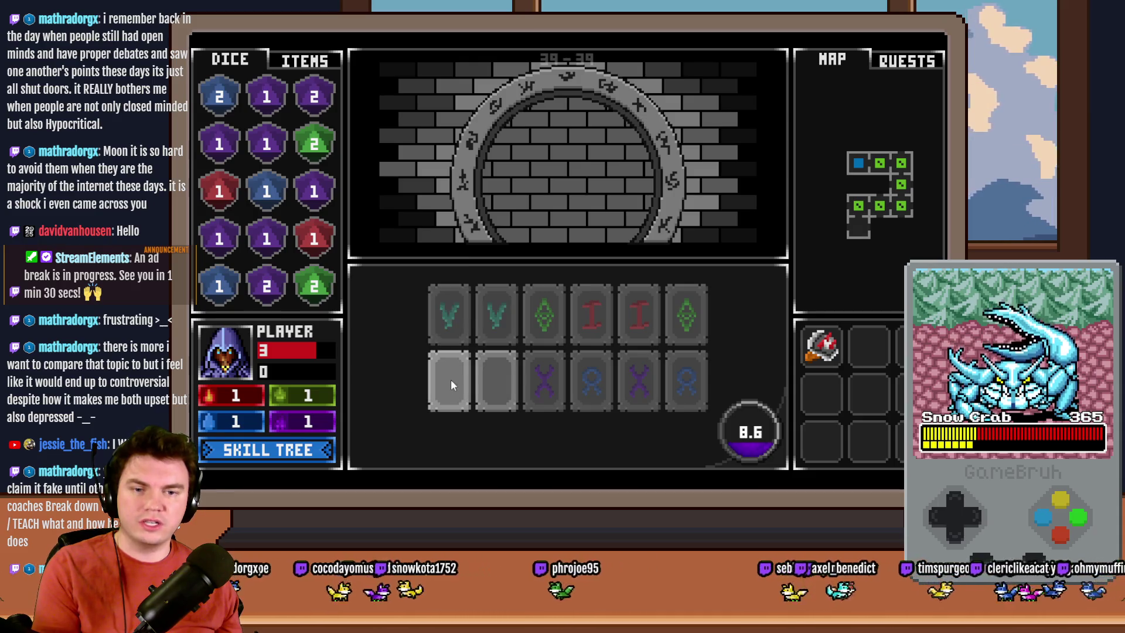
click(469, 382)
click(501, 381)
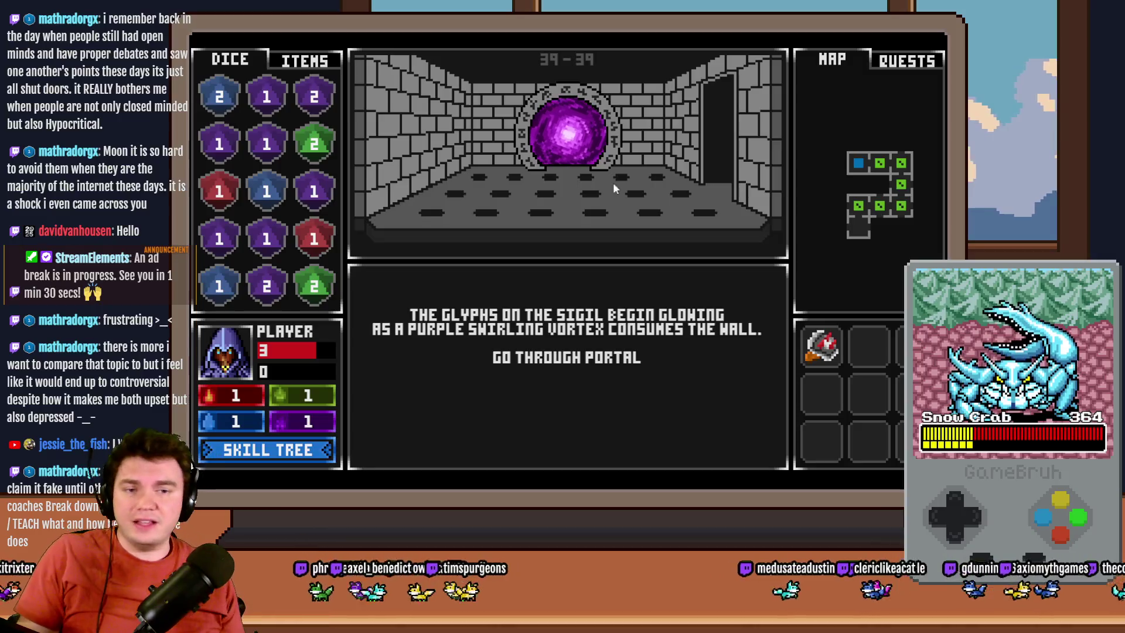
key(F4)
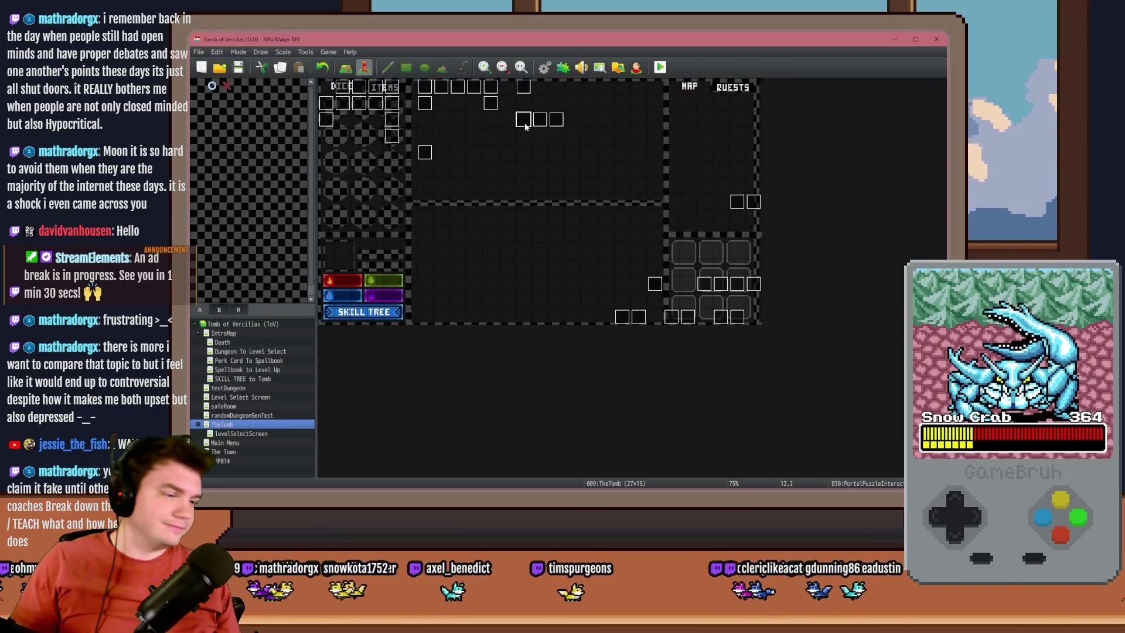
Step: Cut PortalPuzzleInteractions' page 6 mismatch wait from 30 to 10 frames and launch a playtest
double_click(524, 123)
click(425, 141)
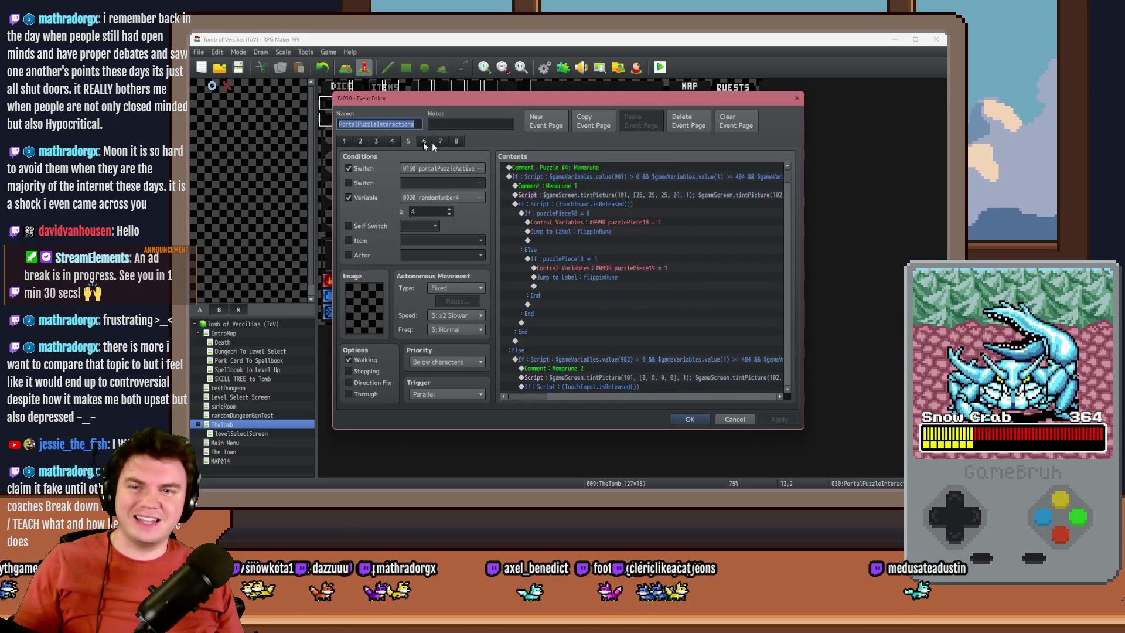
mouse_move(789, 177)
mouse_down()
mouse_move(791, 284)
mouse_move(760, 388)
mouse_up()
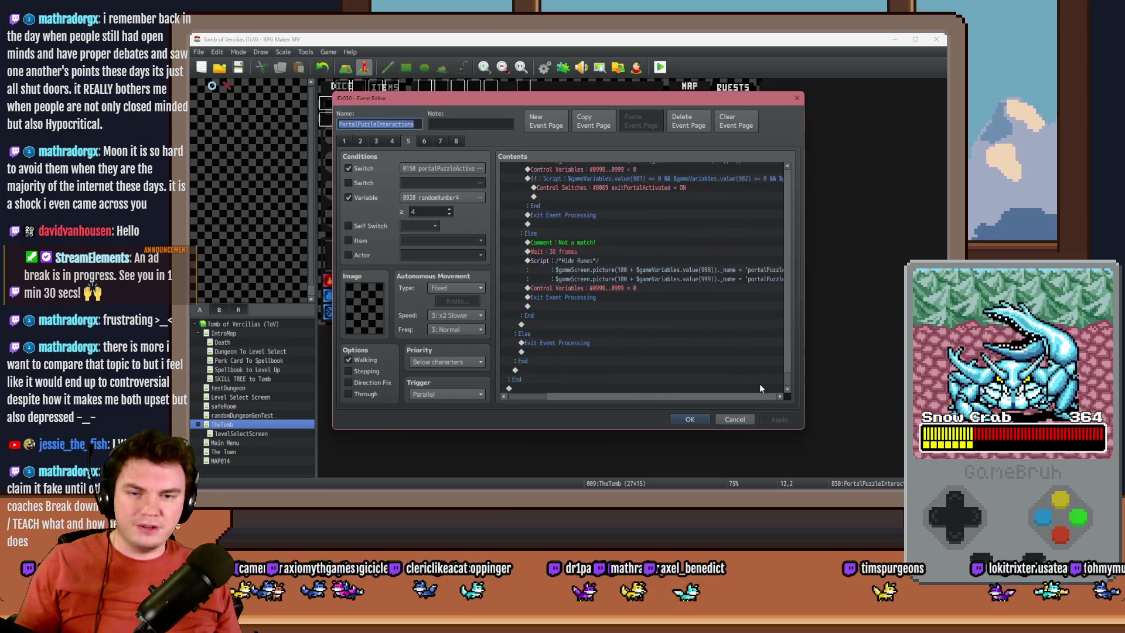
click(576, 252)
double_click(593, 252)
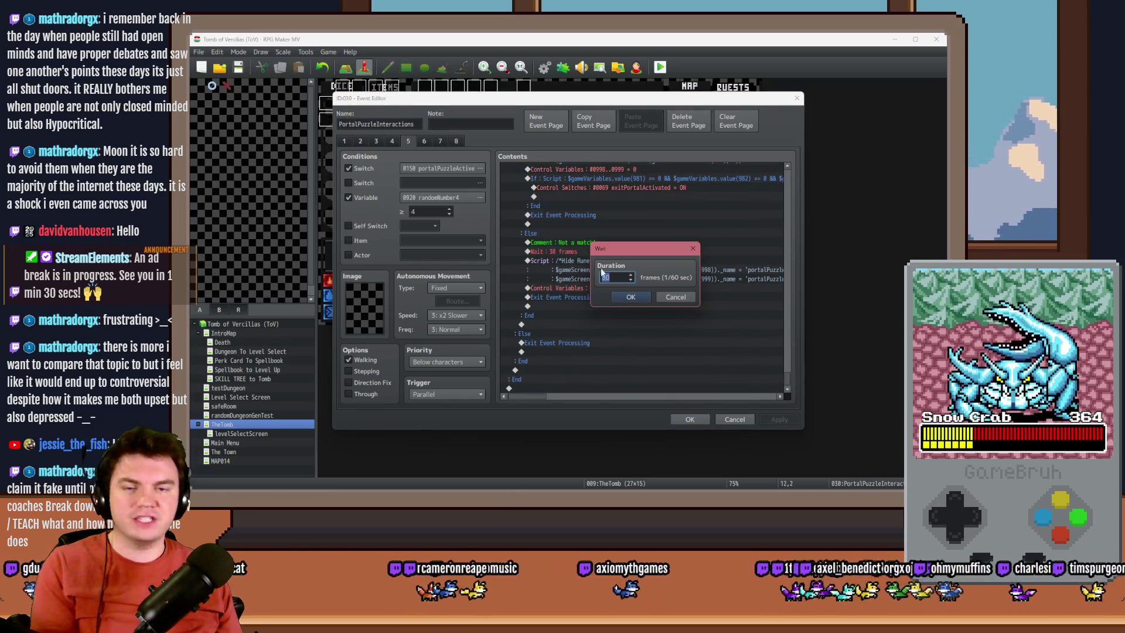
click(631, 298)
click(685, 419)
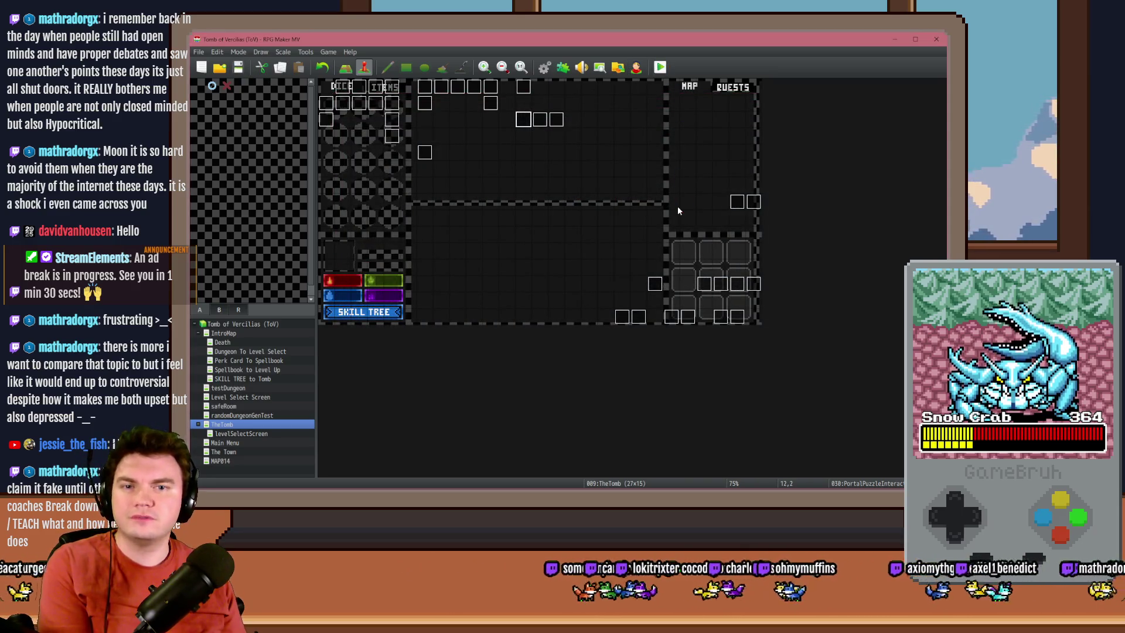
key(ctrl+r)
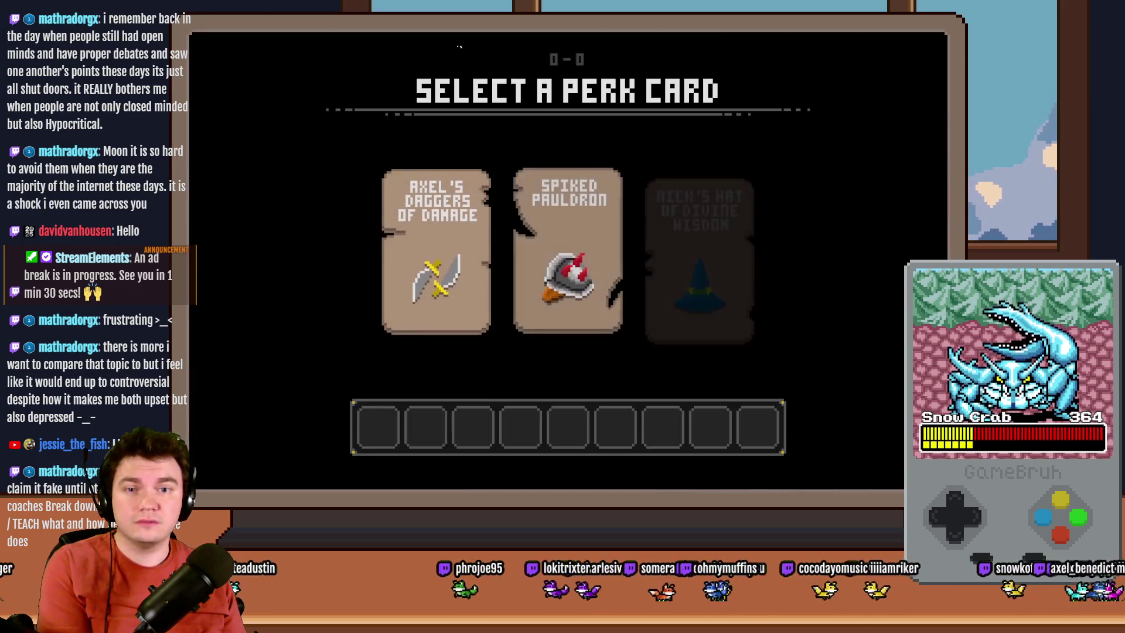
Step: Choose the Spiked Pauldron perk and advance through the rooms to glyph room 10-10
click(557, 220)
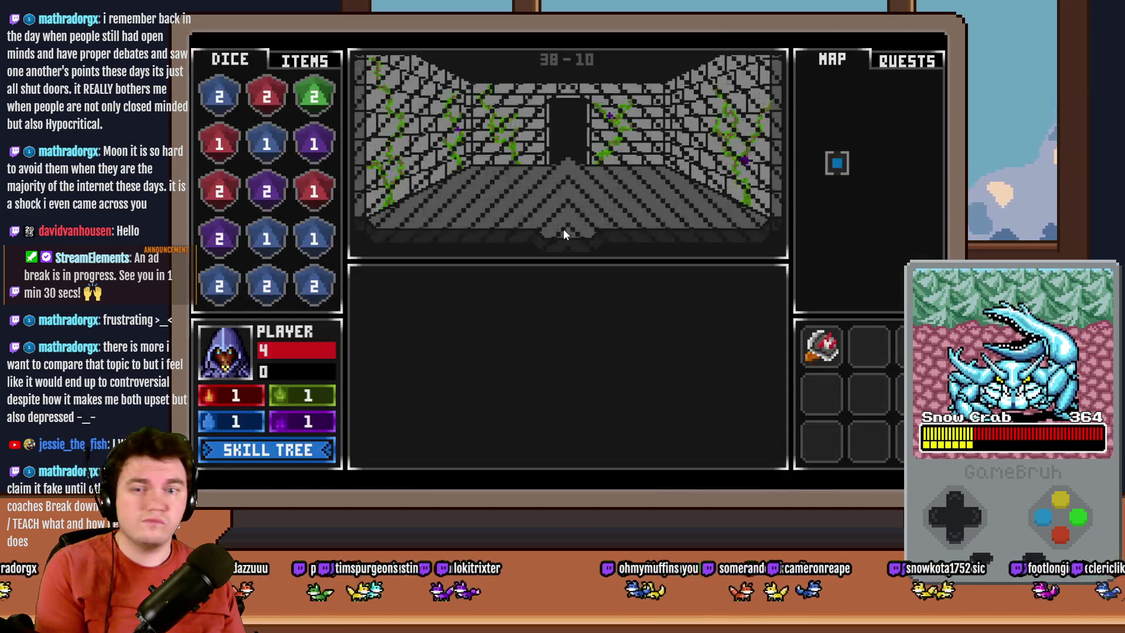
click(567, 236)
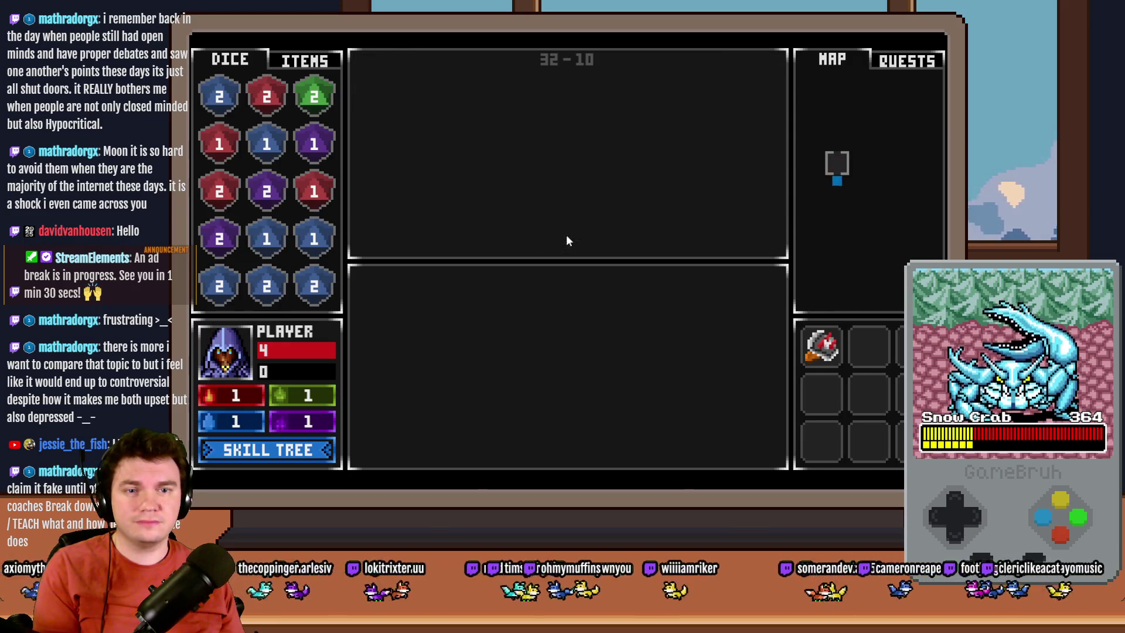
click(566, 234)
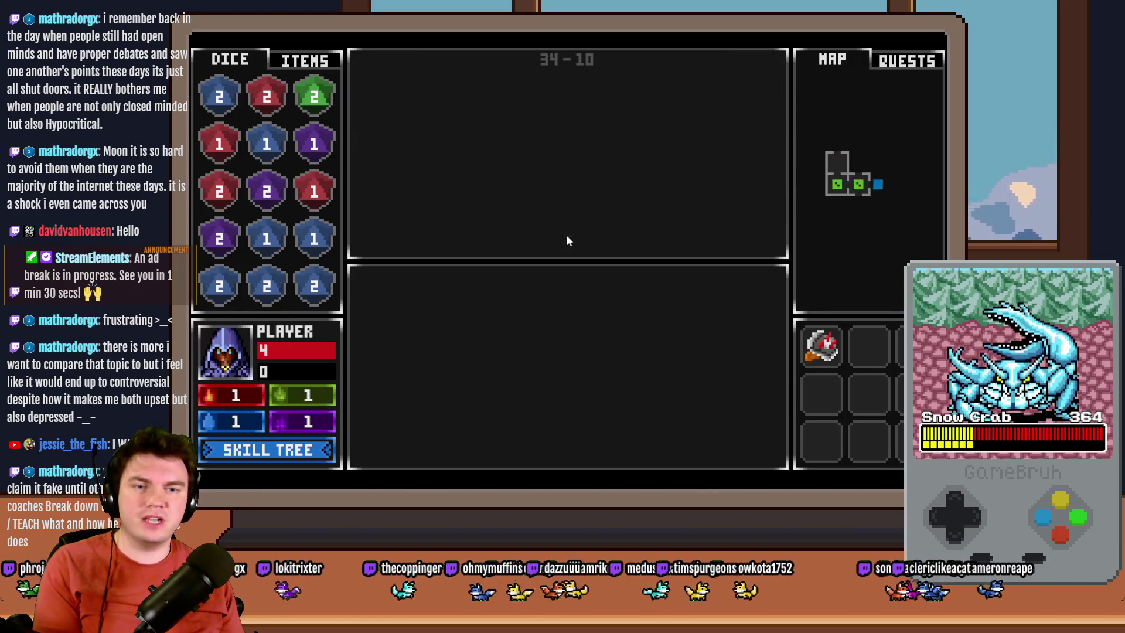
click(566, 234)
click(566, 234)
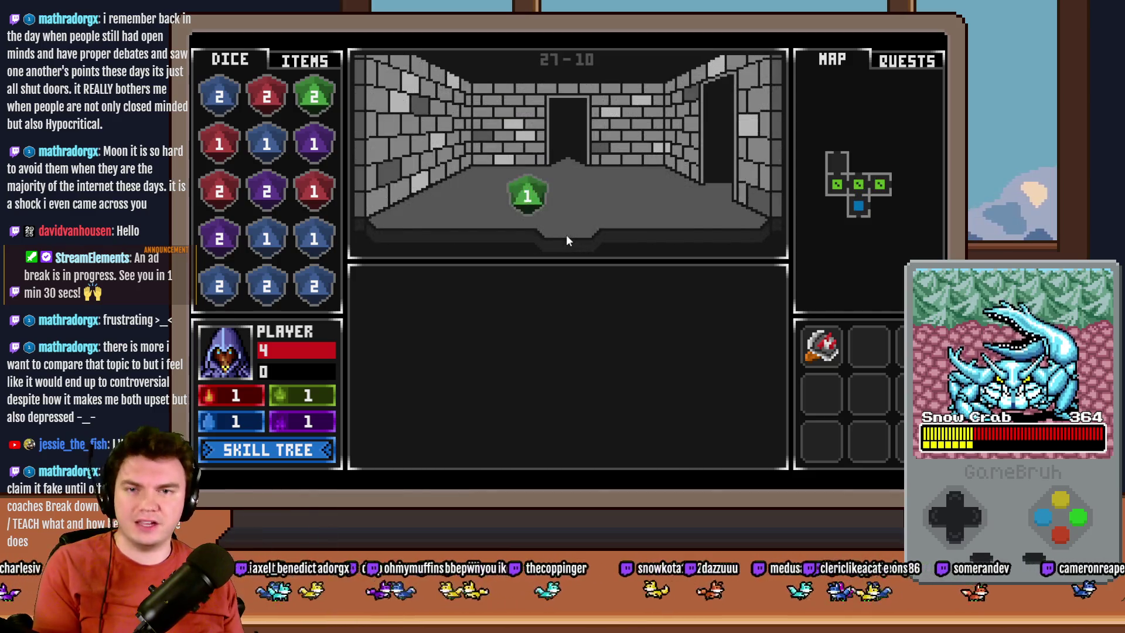
click(573, 238)
click(573, 236)
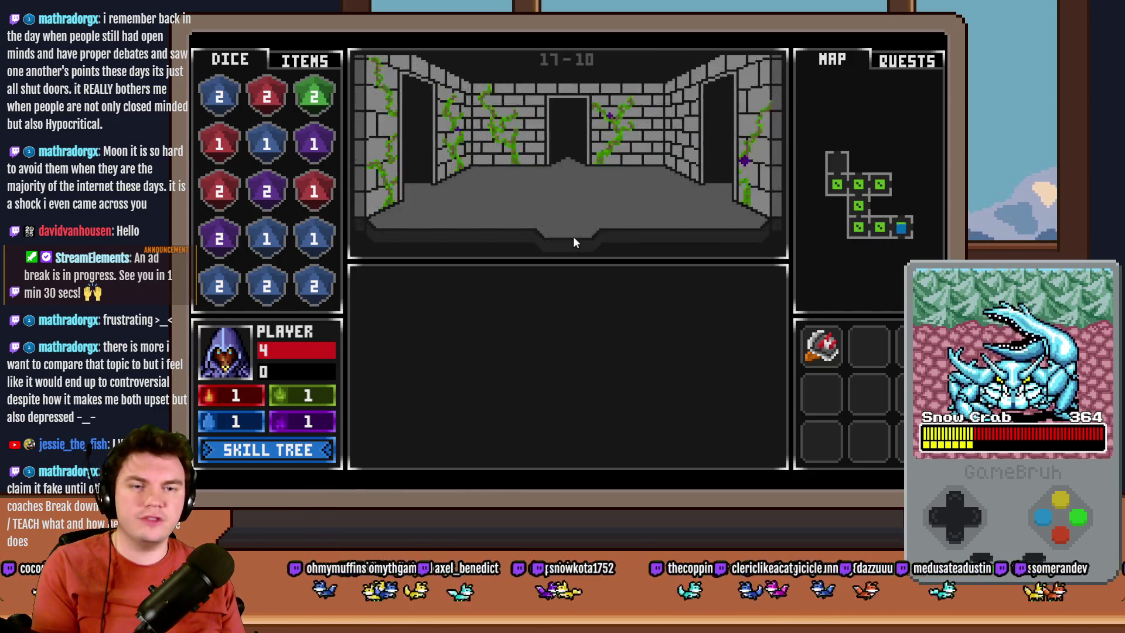
click(573, 236)
click(573, 237)
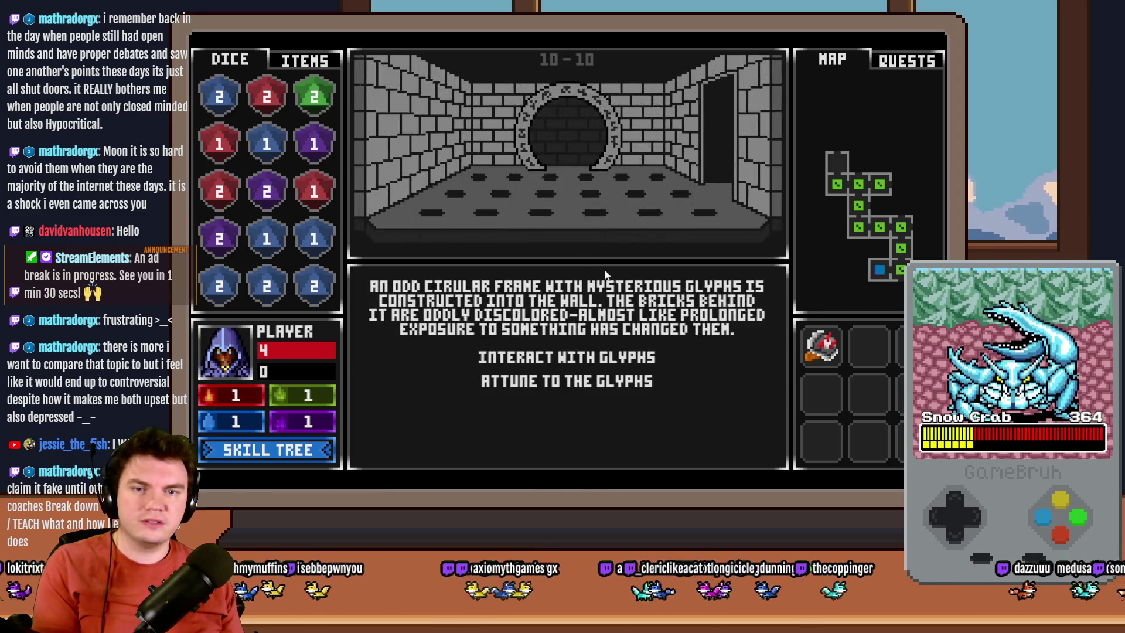
Step: Start the glyph puzzle and flip top- and bottom-row tiles rapidly to test the shorter mismatch delay
click(601, 357)
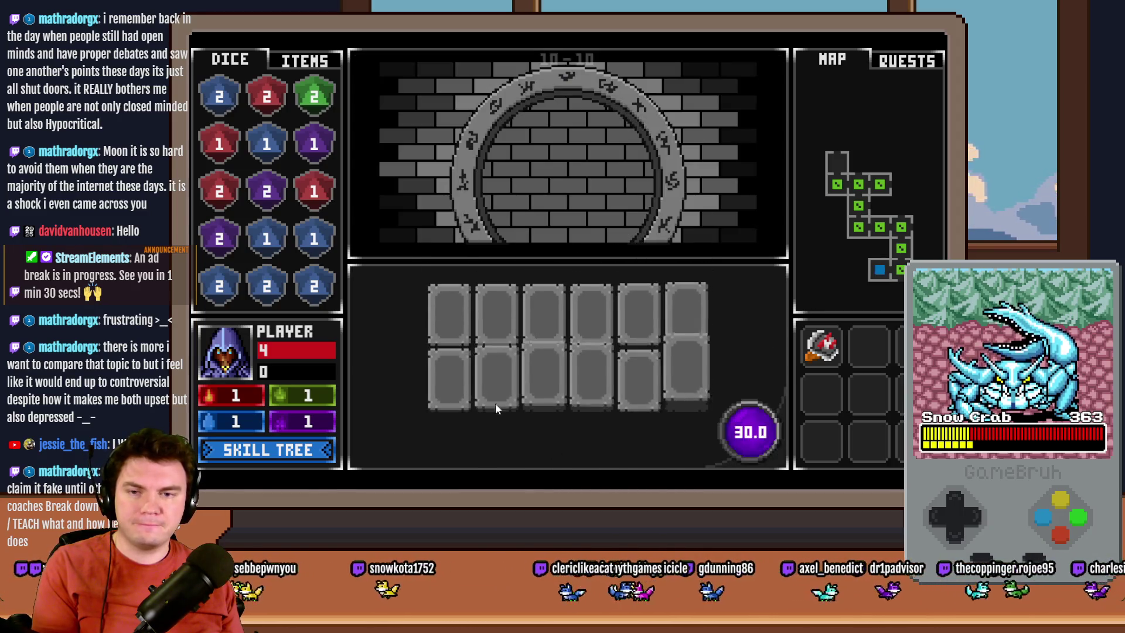
click(452, 328)
click(495, 334)
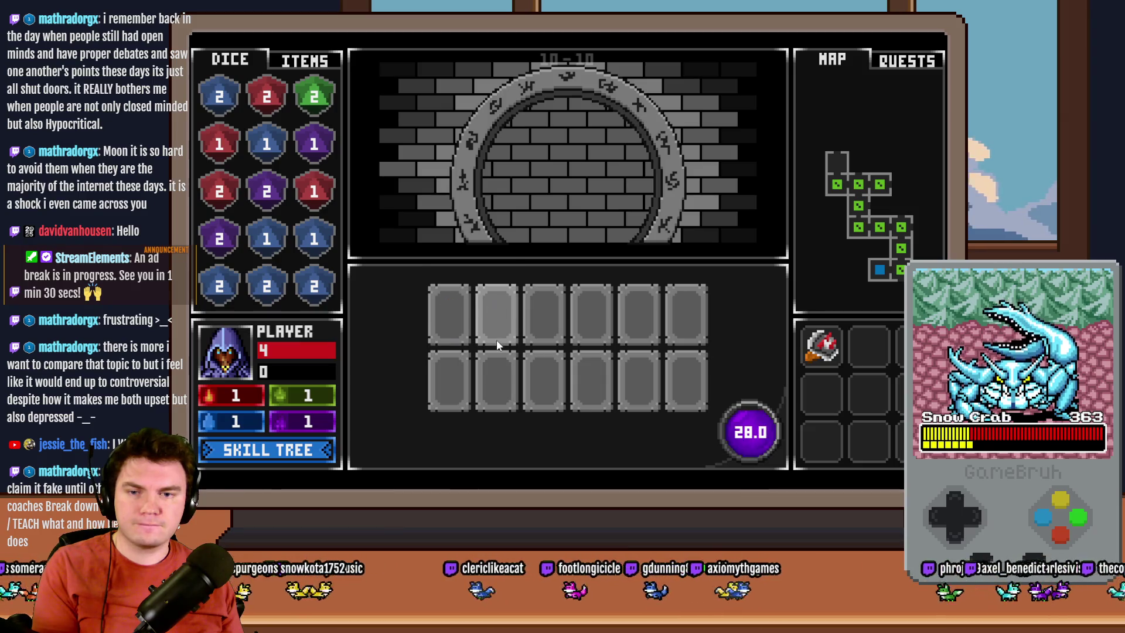
click(547, 334)
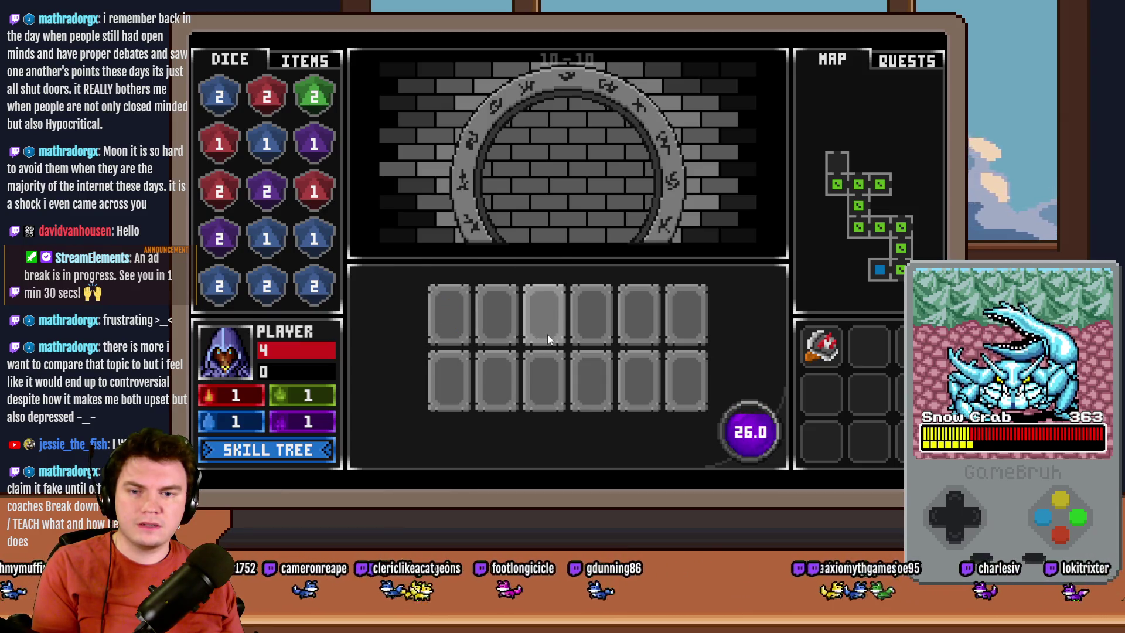
click(499, 346)
click(579, 348)
click(540, 321)
click(495, 318)
click(462, 319)
click(455, 381)
click(497, 380)
click(543, 381)
Step: Close the playtest and change page 5's 'Wait : 10 frames' in PortalPuzzleInteractions to 20 frames
key(alt+F4)
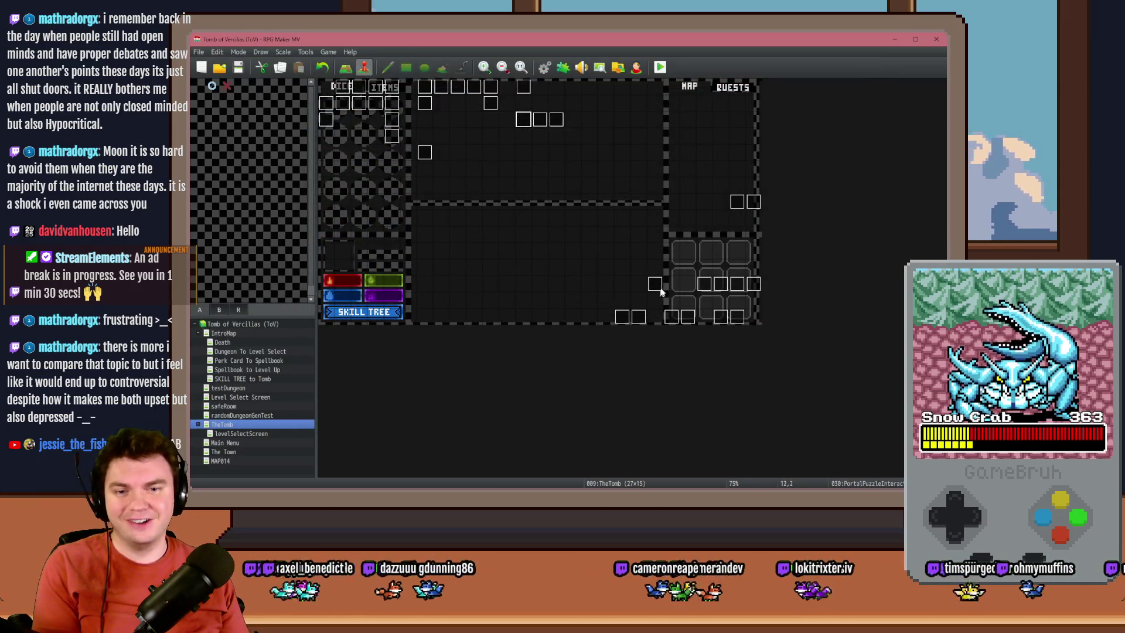
double_click(526, 122)
click(411, 142)
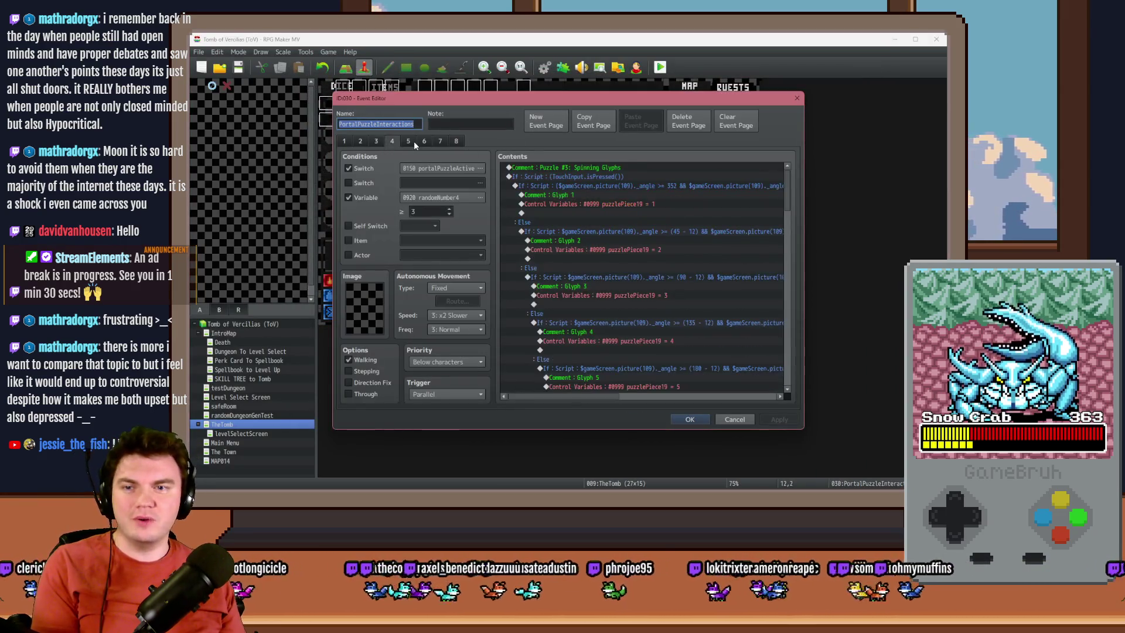
drag(784, 178, 785, 378)
double_click(592, 269)
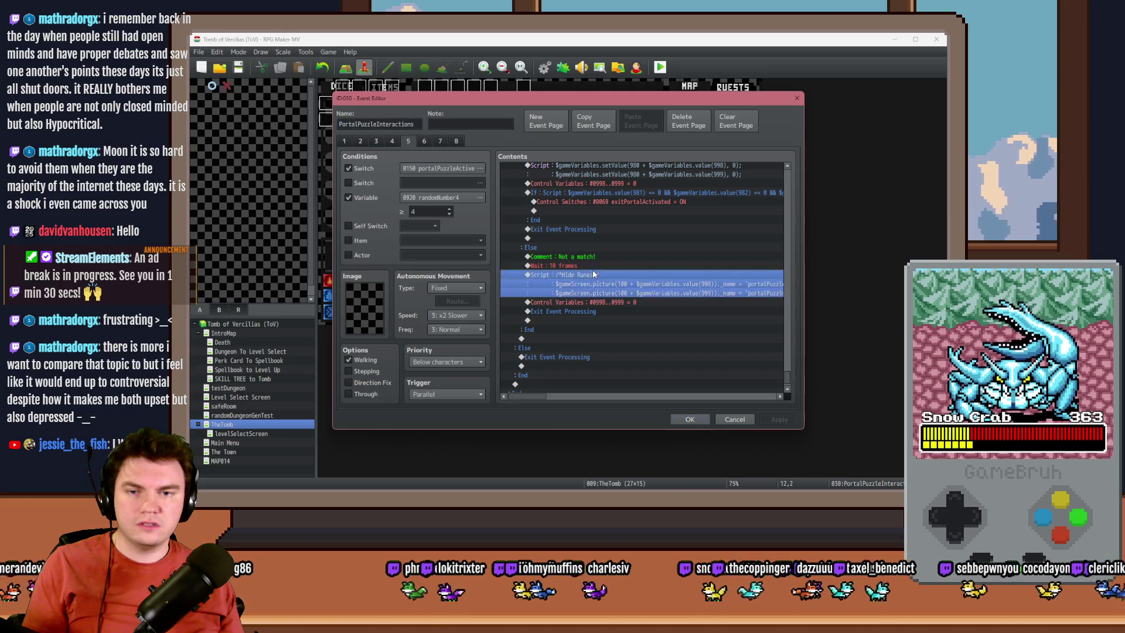
double_click(596, 264)
text(20)
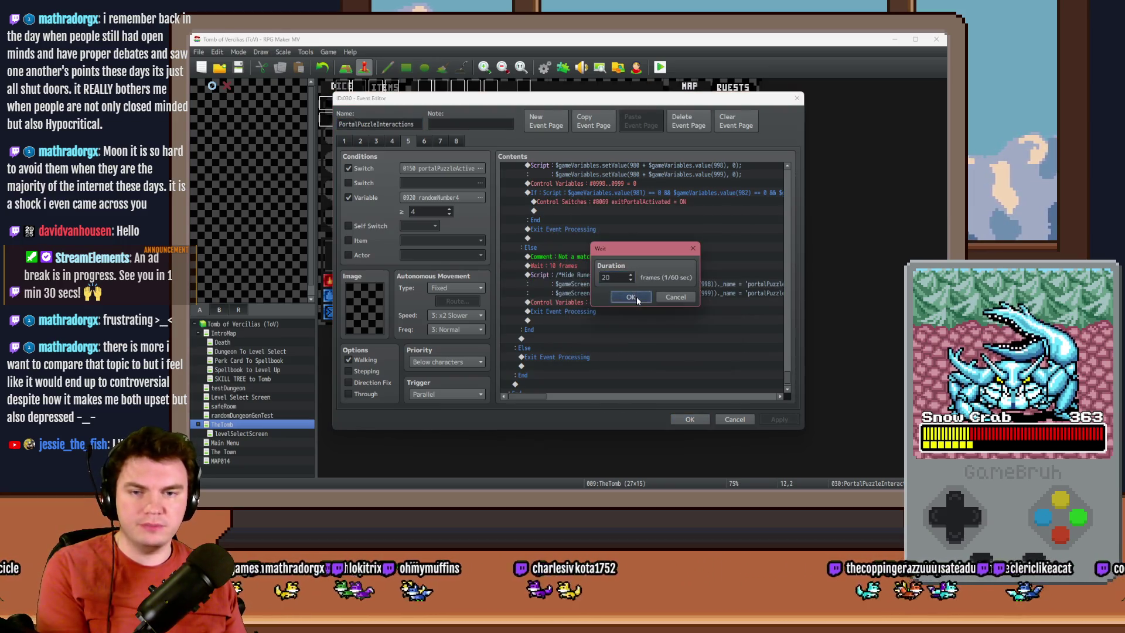
click(636, 296)
Step: Save the event changes and launch a new playtest
click(597, 323)
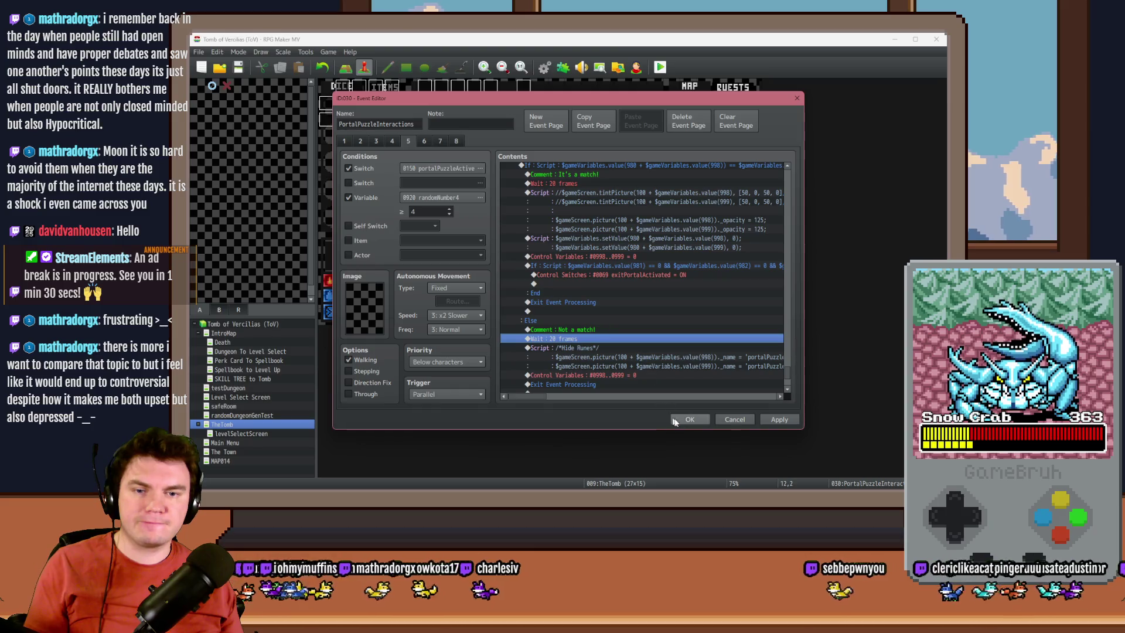
click(688, 420)
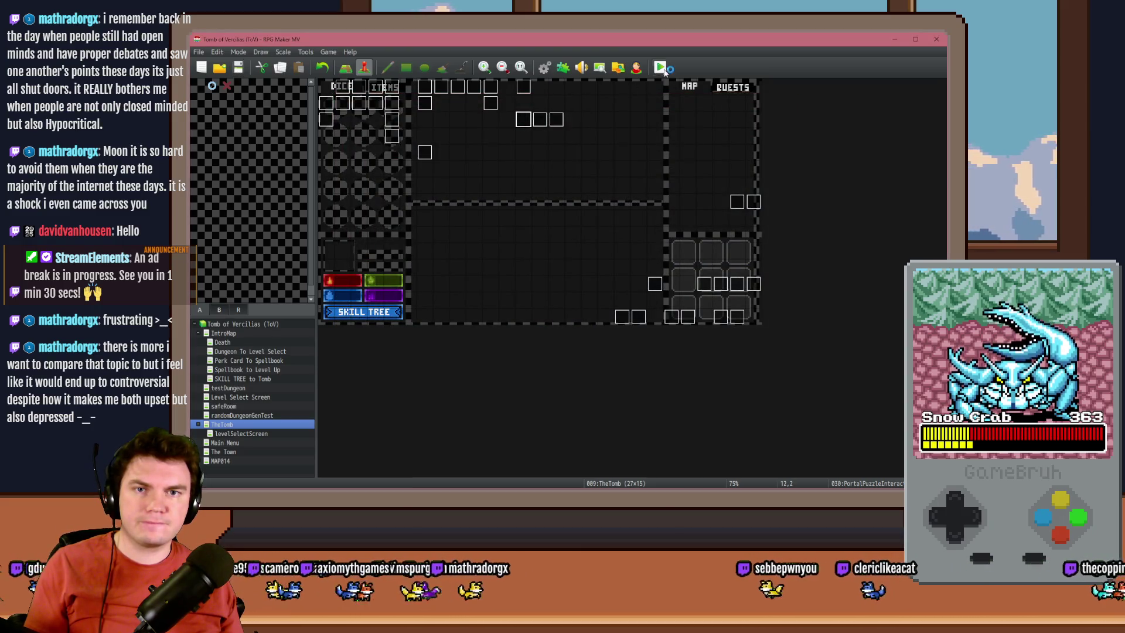
click(662, 68)
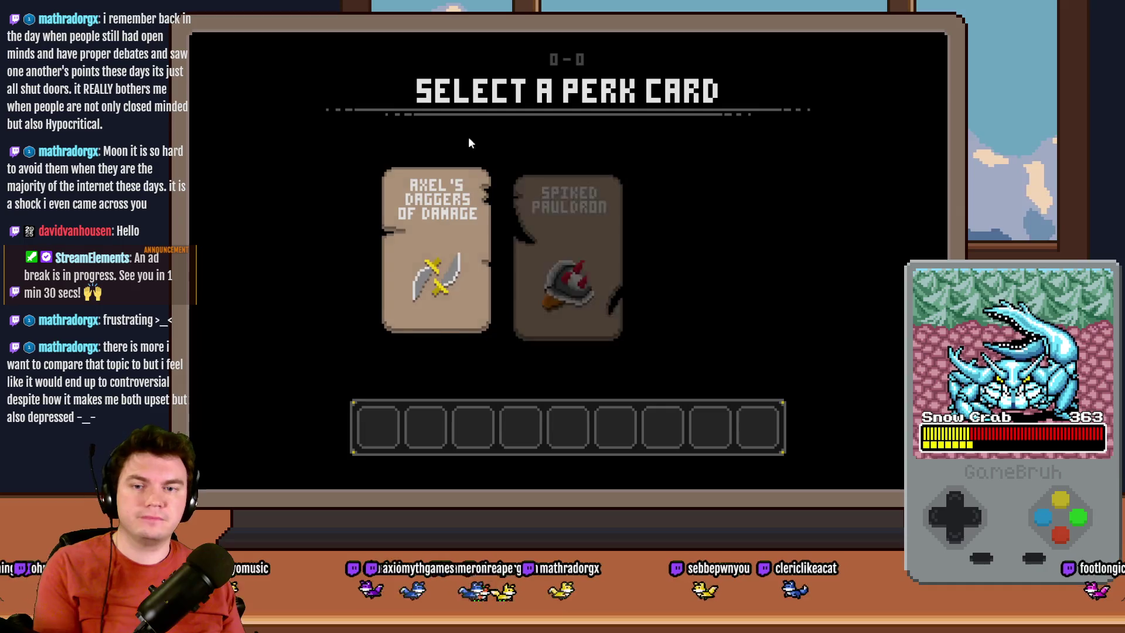
Step: Choose the Spiked Pauldron perk, walk to the glyph room, and begin the memory puzzle
click(589, 228)
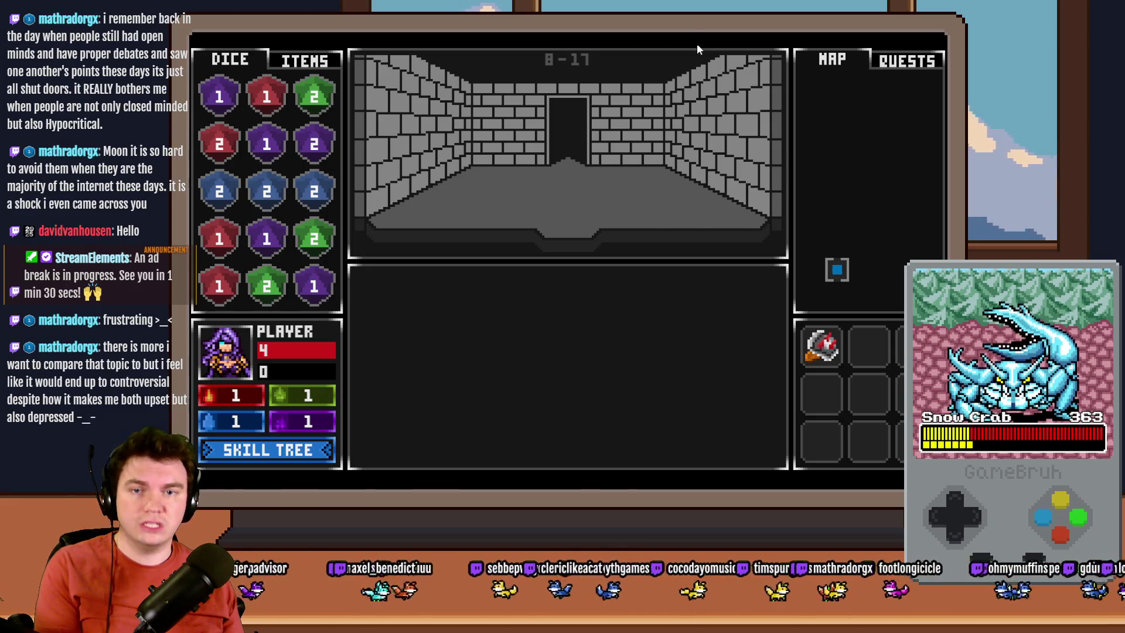
key(Up)
key(Up)
key(Up)
key(Up)
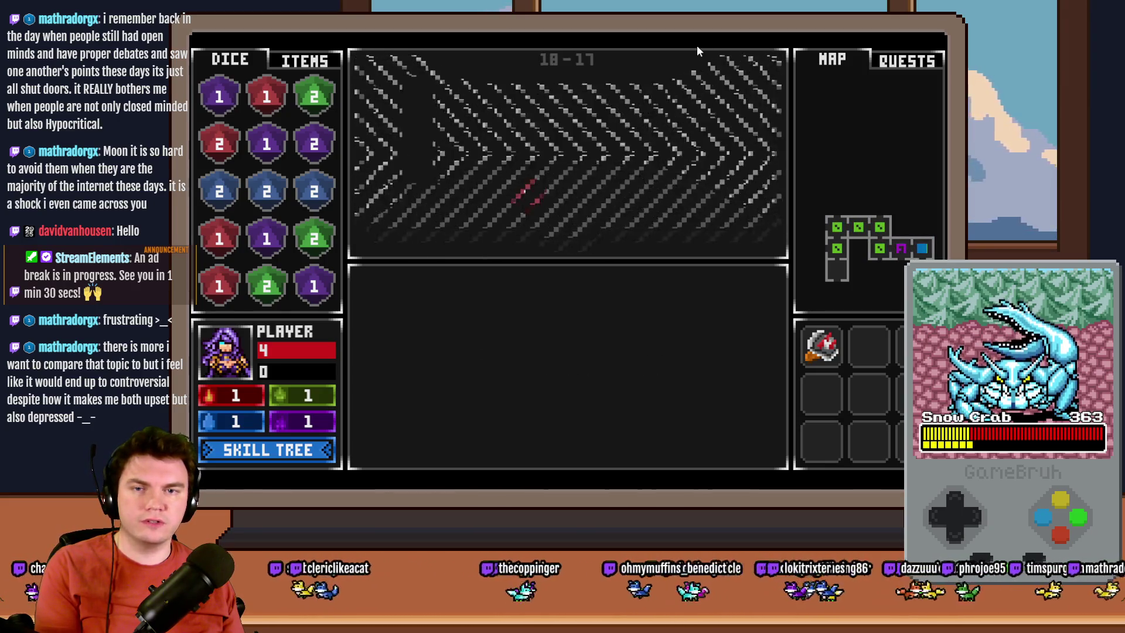
click(636, 356)
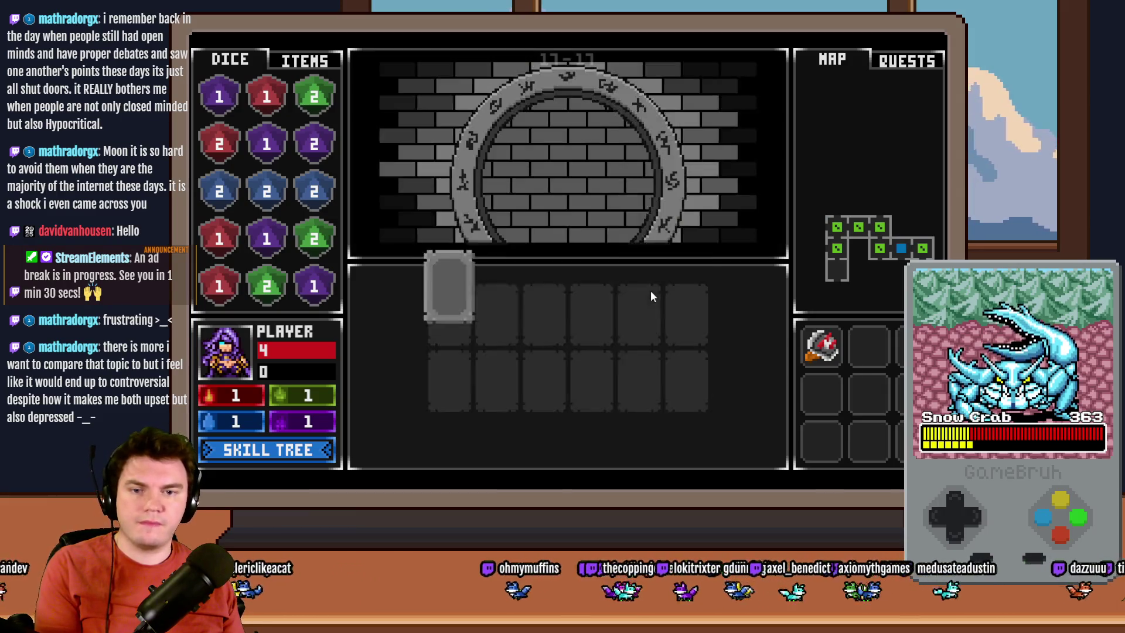
Step: Flip glyph cards to find pairs, matching the teal Y and red I glyphs
click(457, 337)
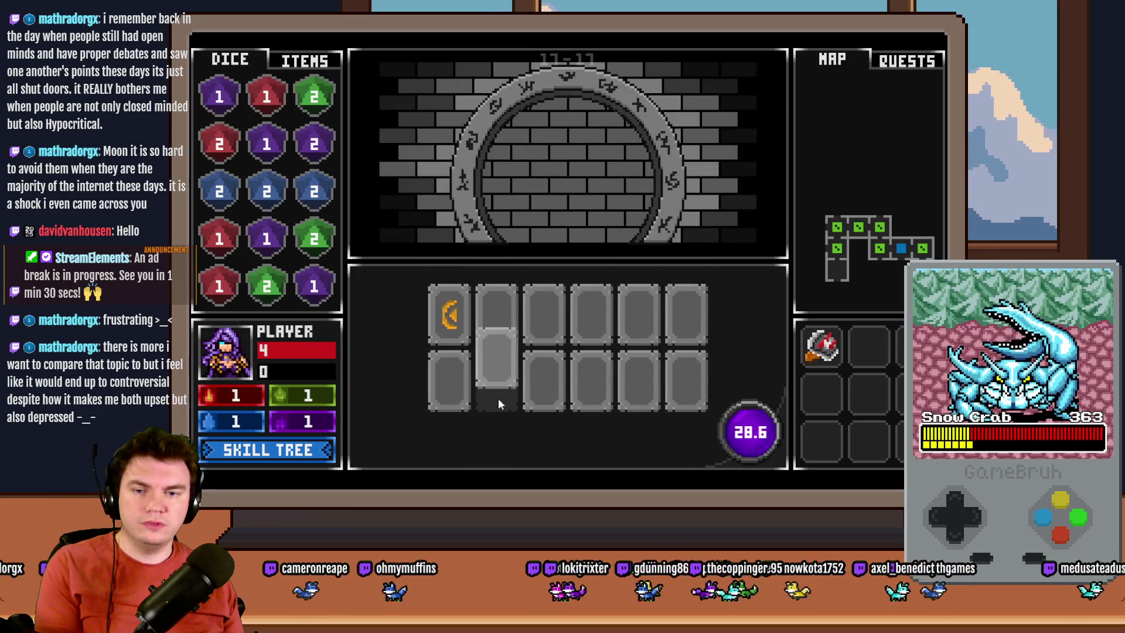
click(495, 322)
click(546, 331)
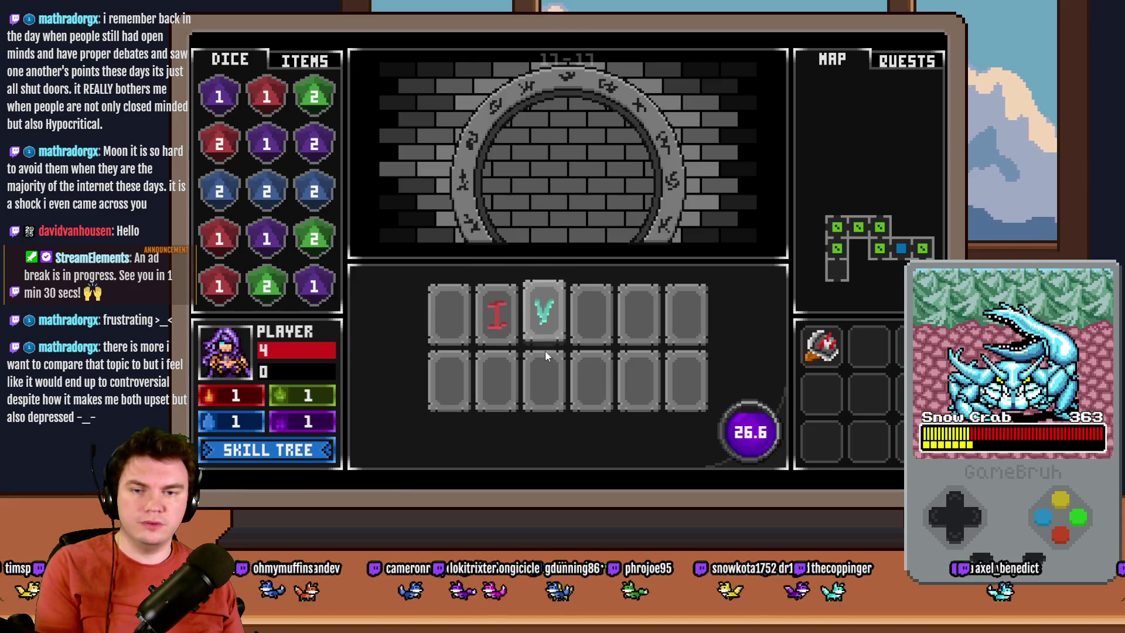
click(463, 396)
click(550, 387)
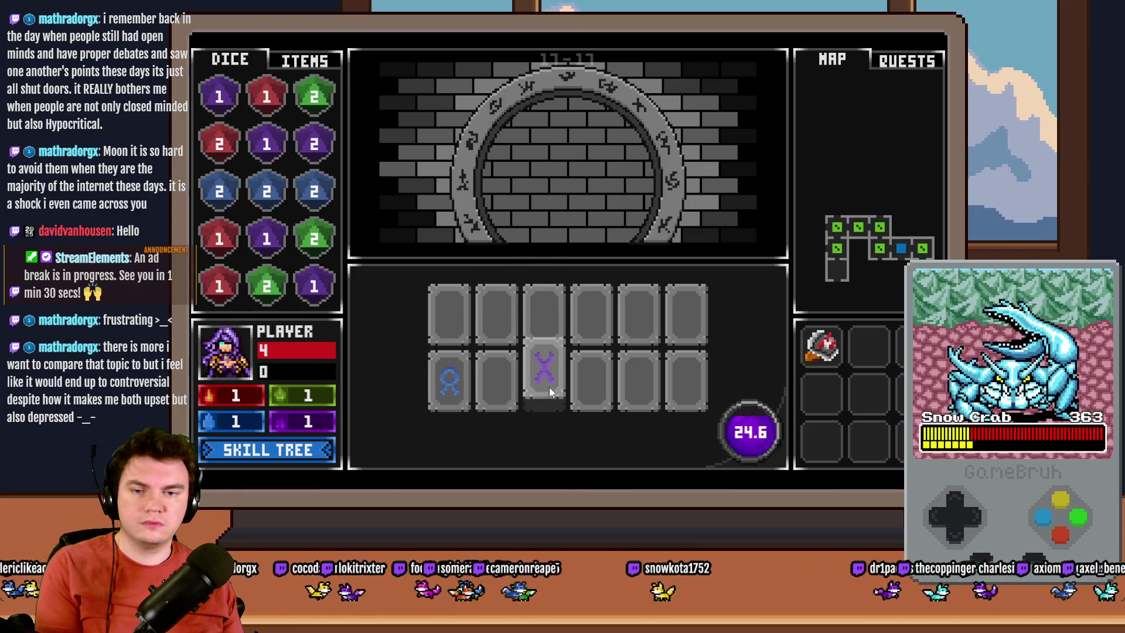
click(592, 388)
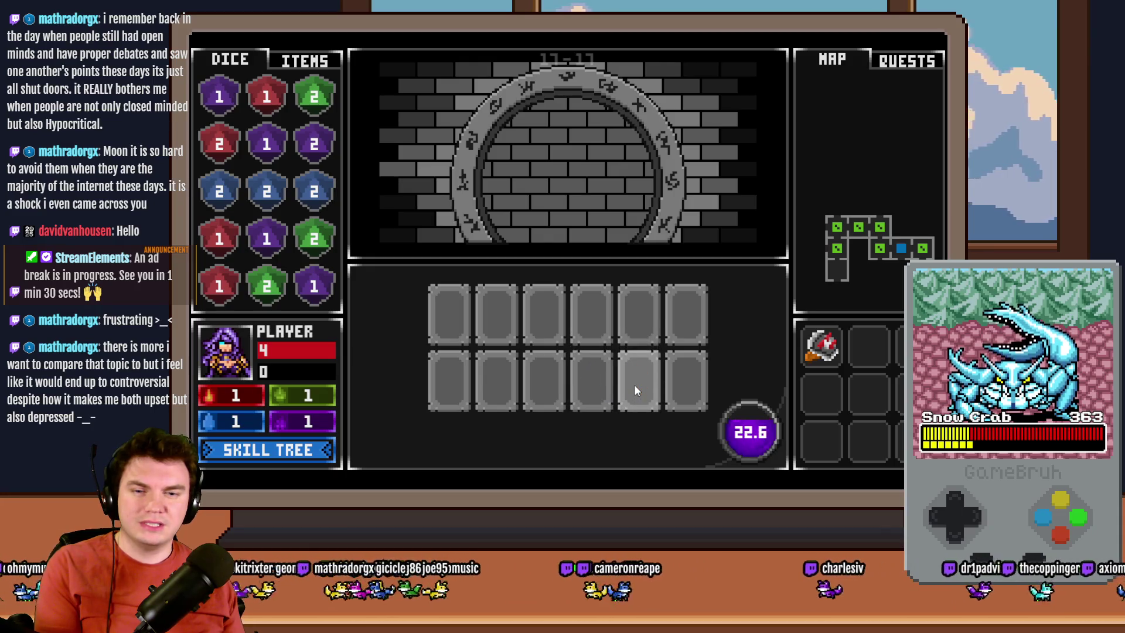
click(637, 319)
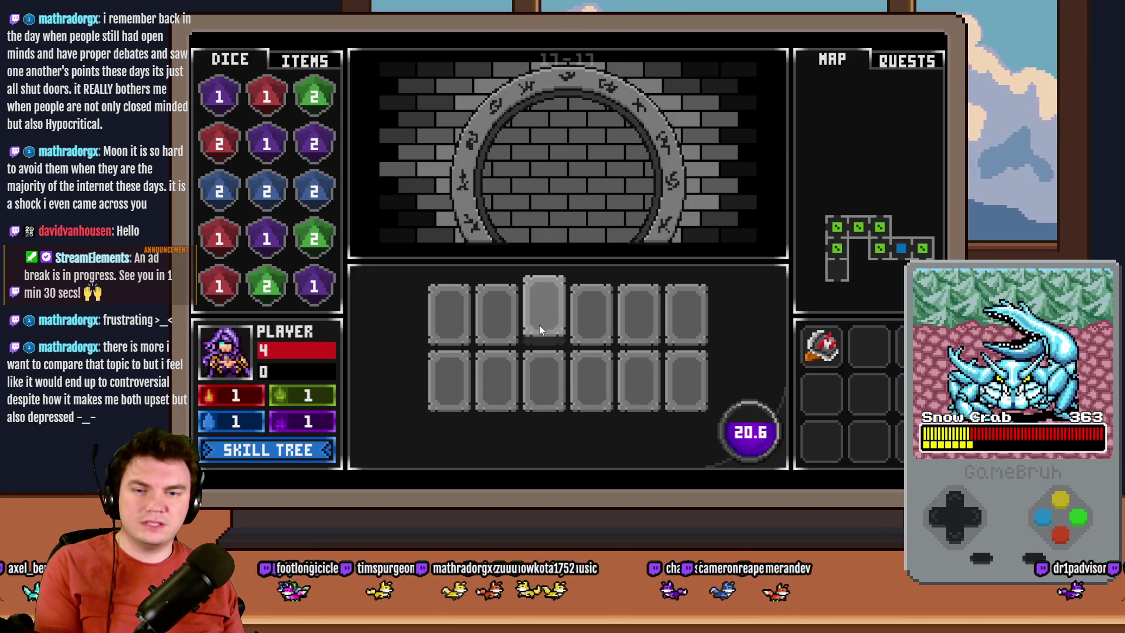
click(539, 324)
click(636, 321)
click(599, 328)
click(486, 315)
Step: Match the remaining purple X, orange C and blue glyph pairs to open the portal
click(540, 382)
click(592, 386)
click(643, 392)
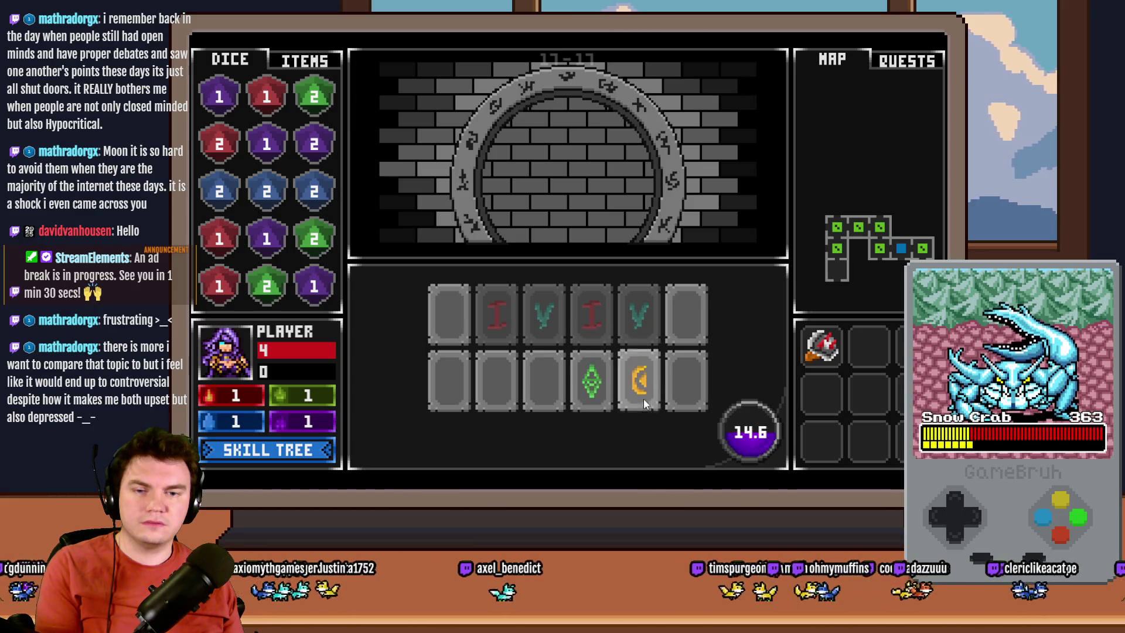
click(685, 328)
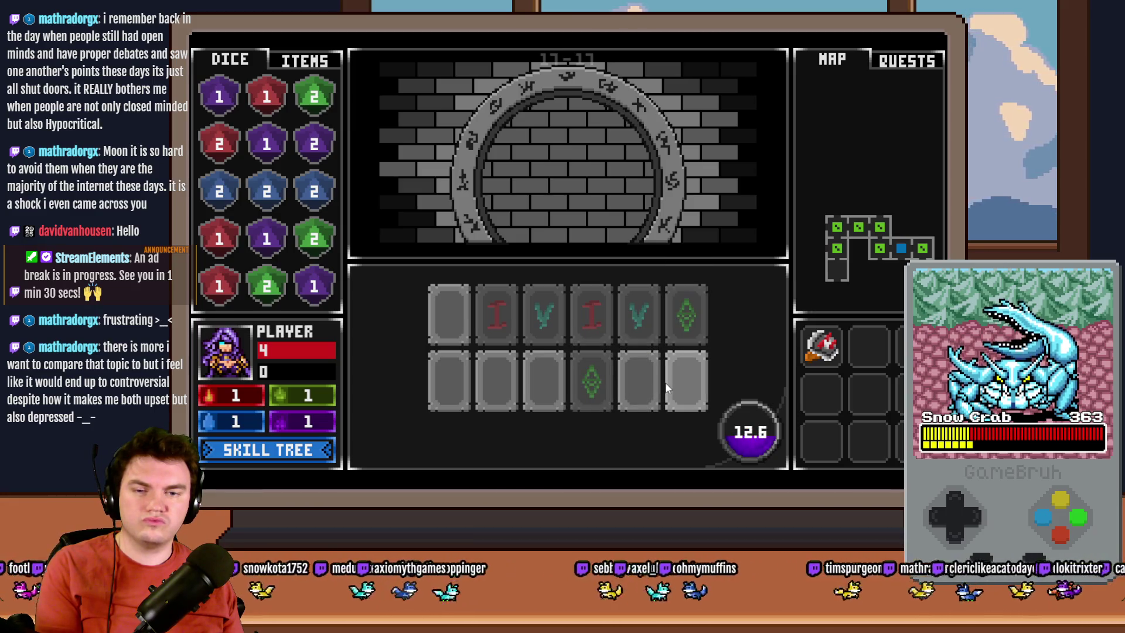
click(677, 379)
click(642, 391)
click(544, 387)
click(697, 386)
click(451, 339)
click(639, 391)
click(442, 331)
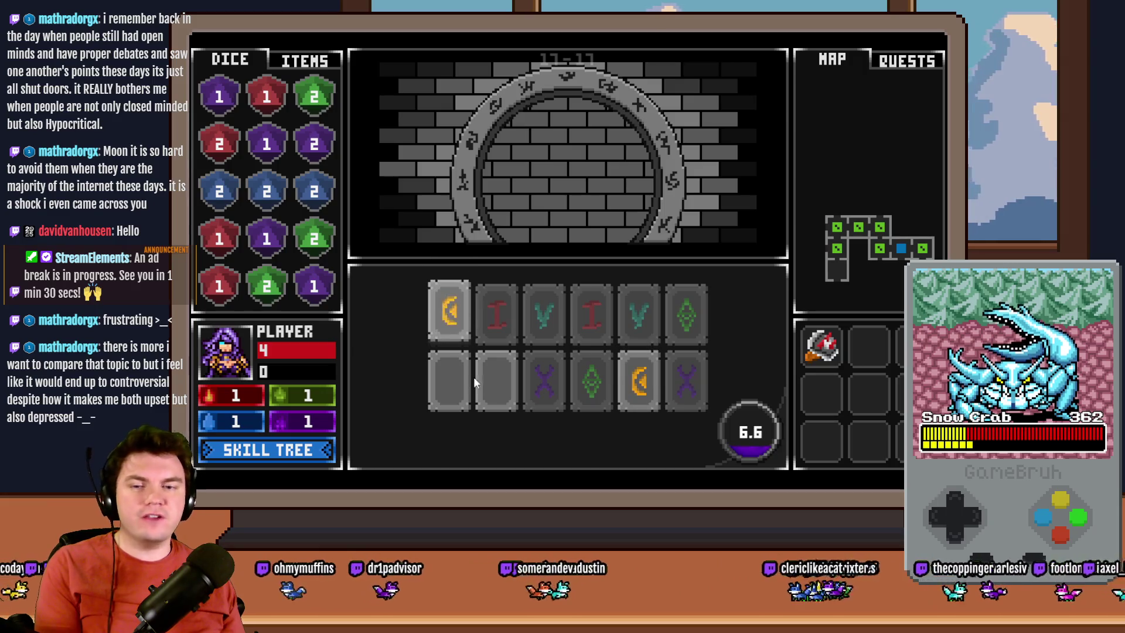
click(490, 381)
click(452, 384)
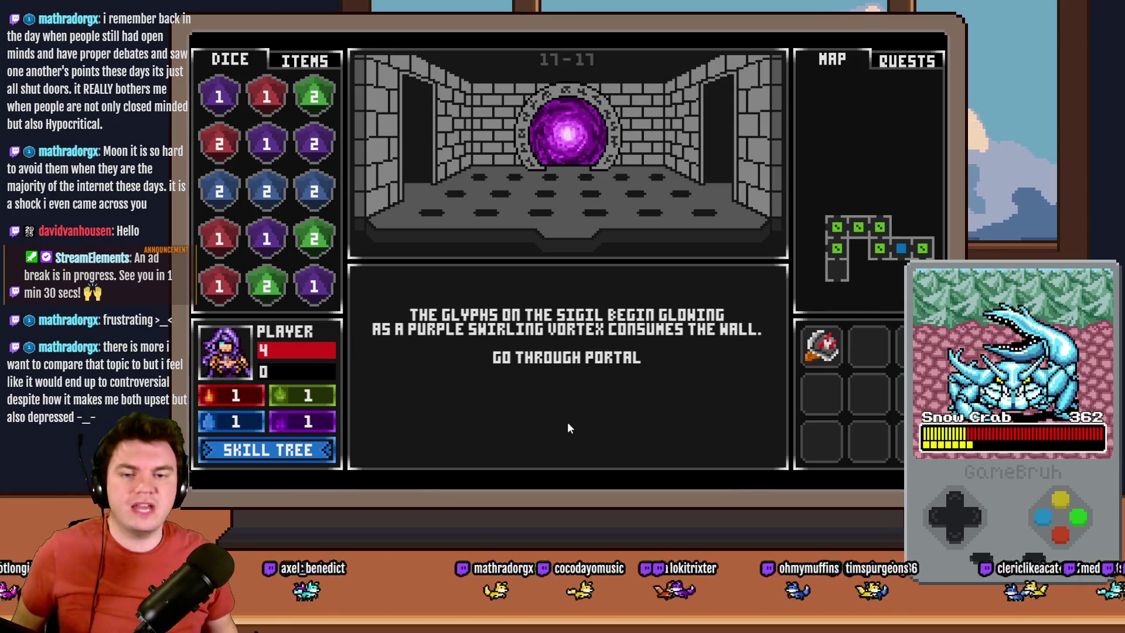
Step: Go through the purple portal, take the scroll perk, and put two red dice on the fire page
click(601, 364)
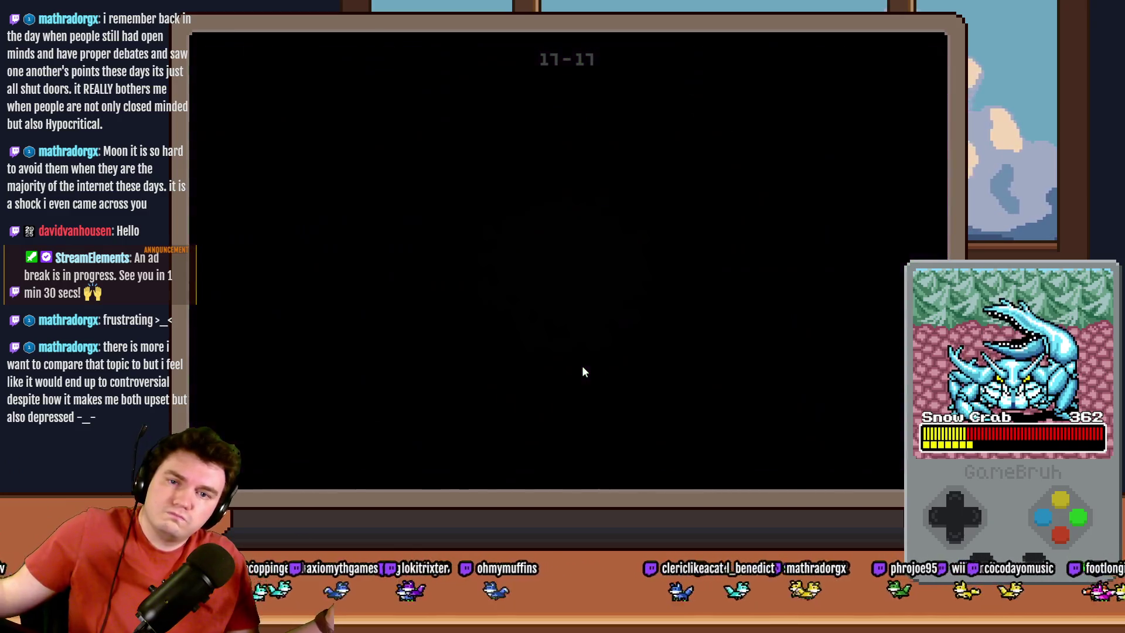
click(586, 280)
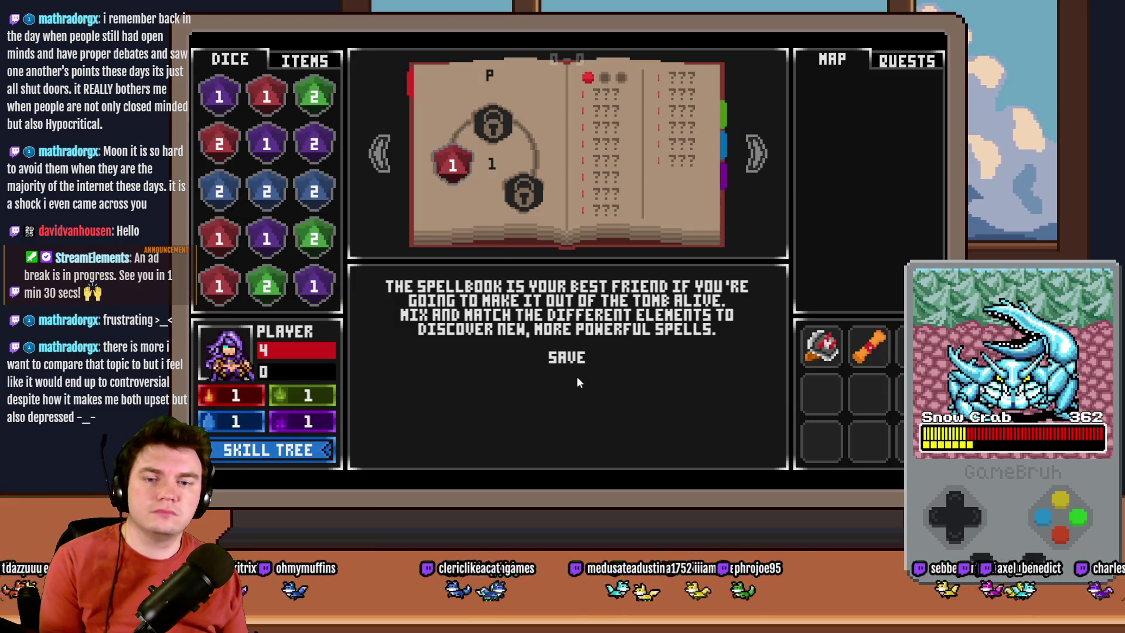
click(221, 146)
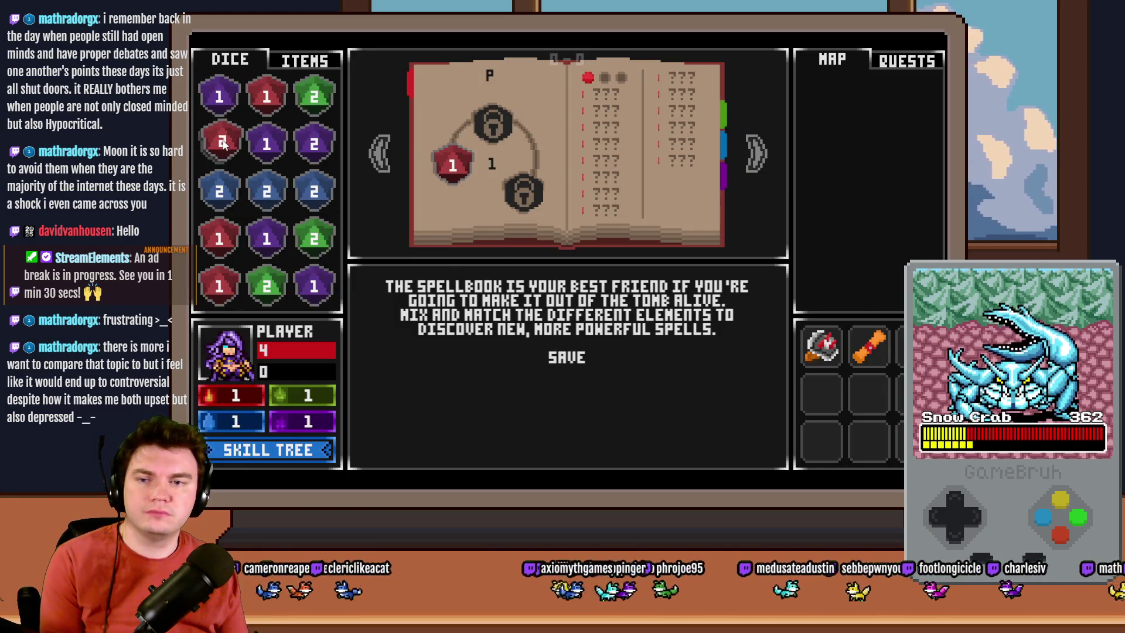
drag(224, 292, 436, 202)
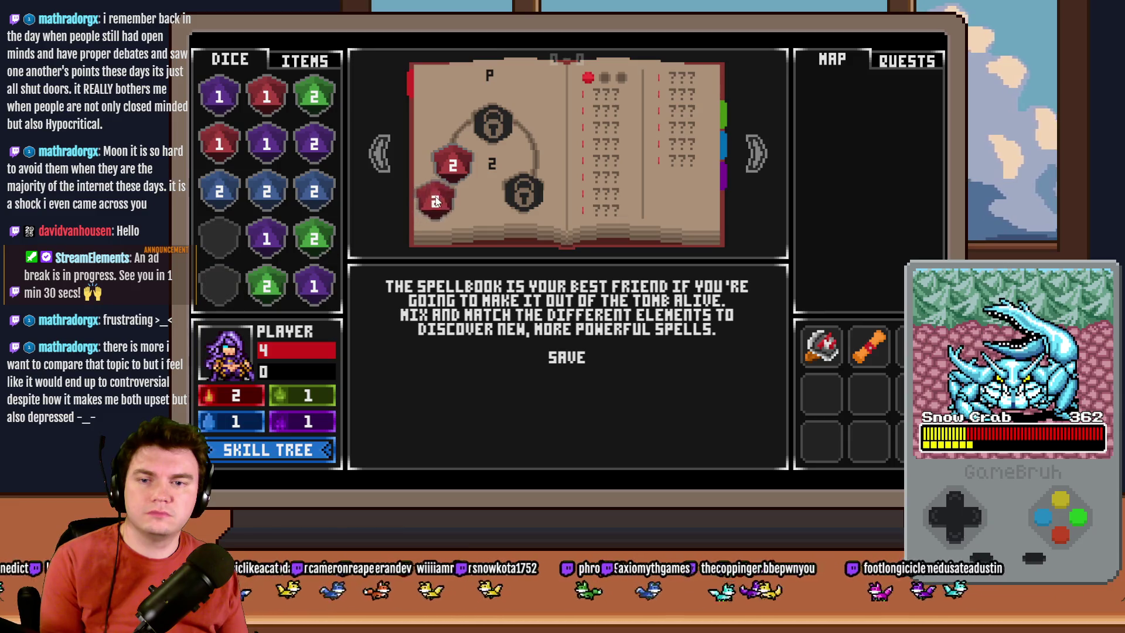
Step: Place dice on the green, blue and purple pages, merging purple dice, then save and walk on
click(745, 151)
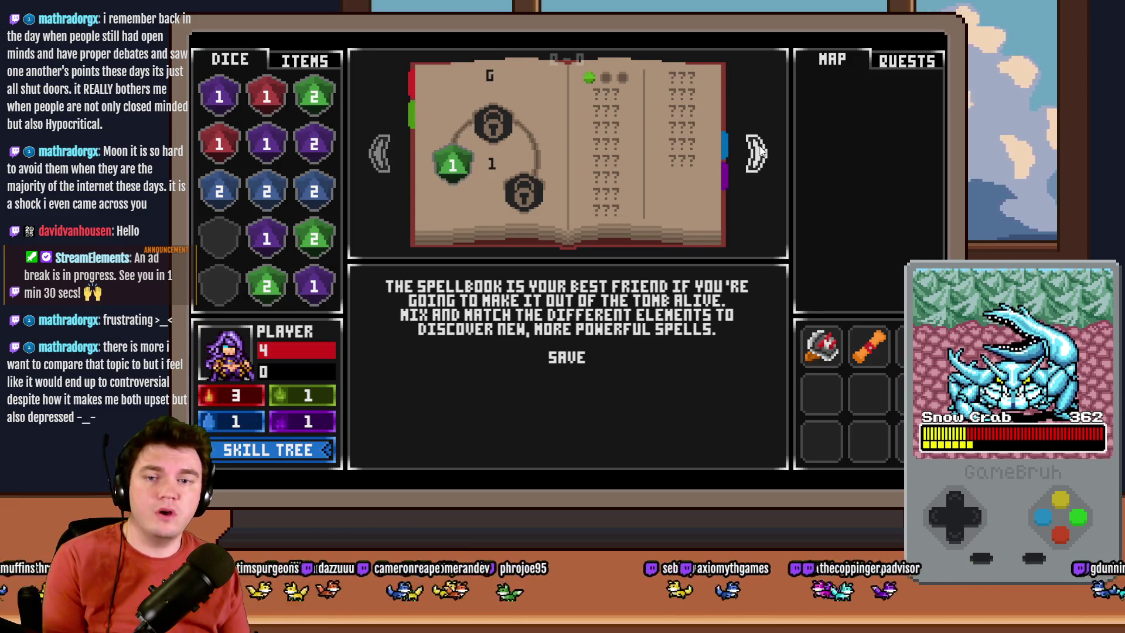
mouse_move(314, 232)
mouse_down()
mouse_move(336, 248)
mouse_move(448, 167)
mouse_up()
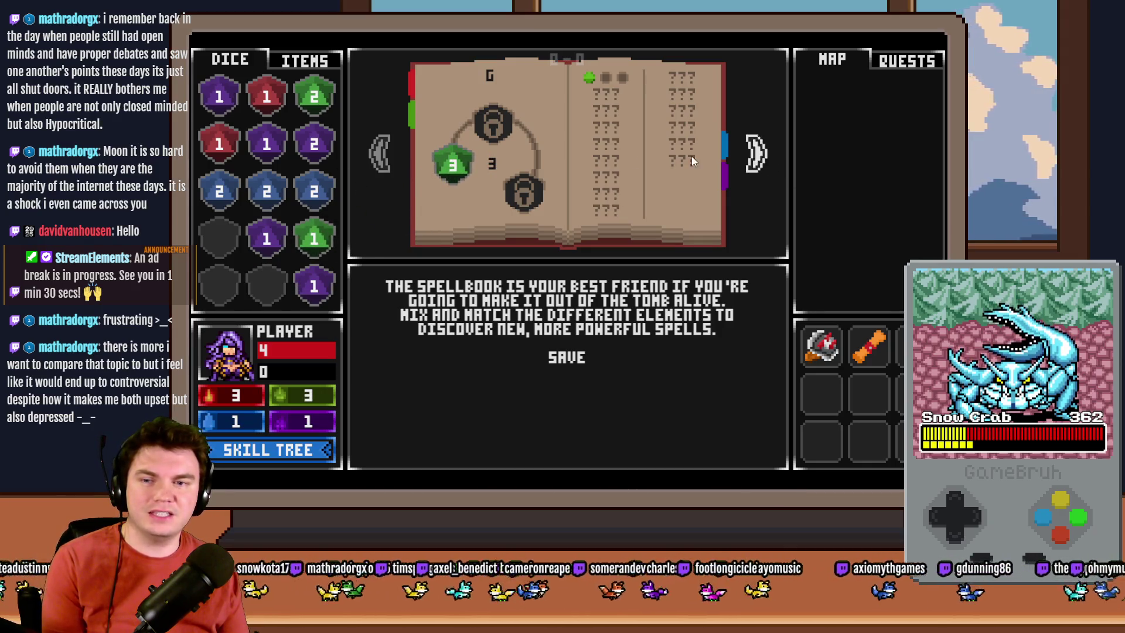
click(750, 153)
drag(314, 191, 448, 167)
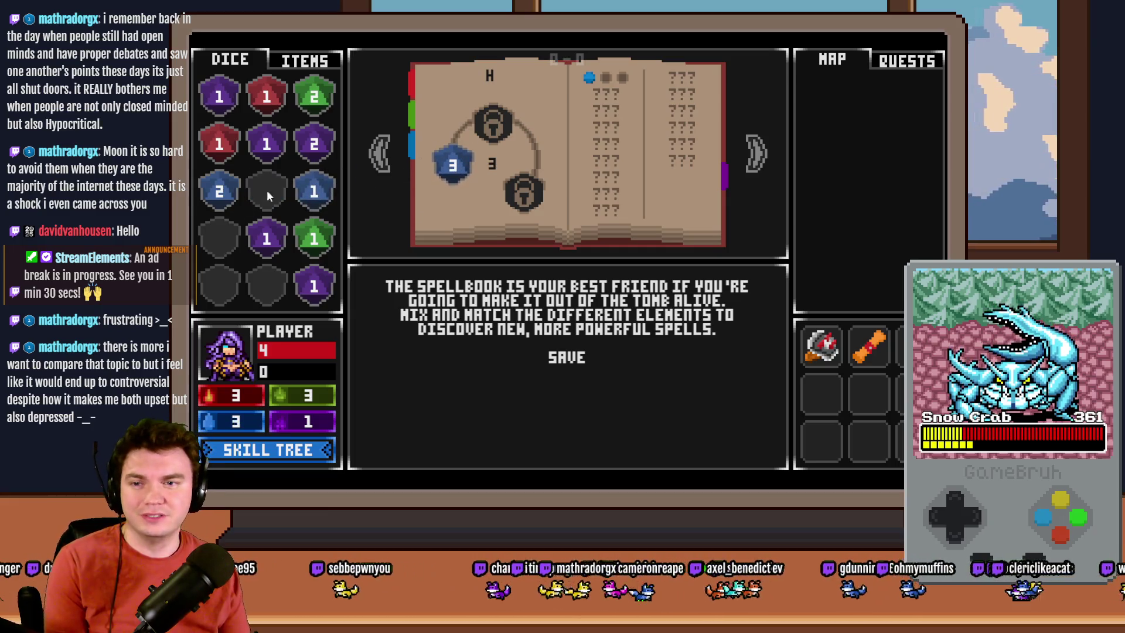
click(754, 168)
drag(324, 153, 452, 165)
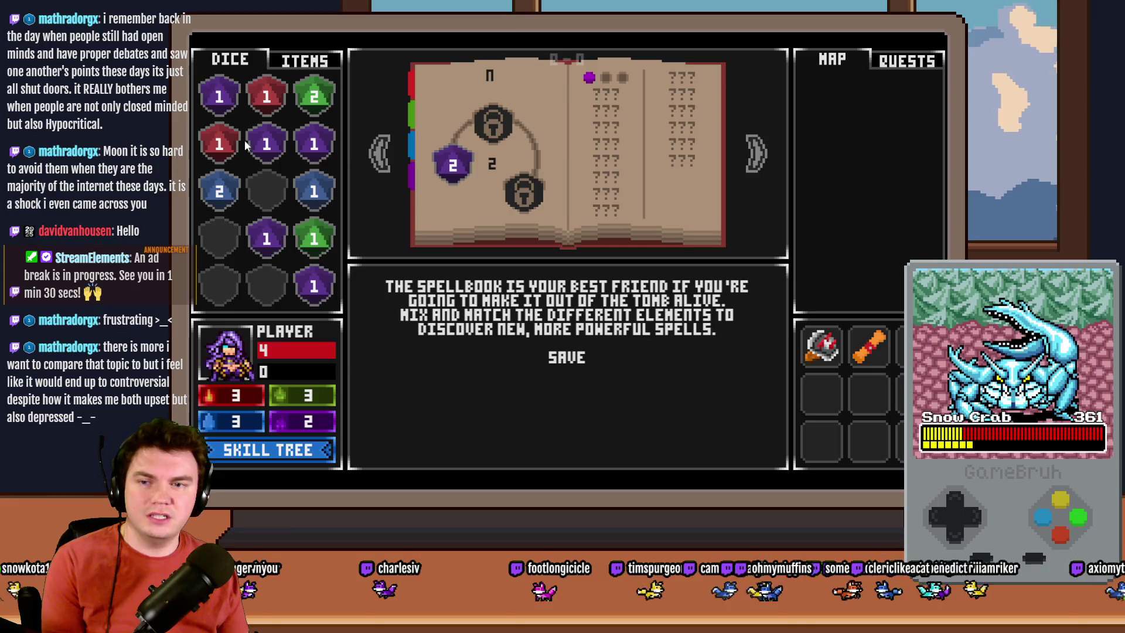
mouse_move(219, 96)
mouse_down()
mouse_move(267, 143)
mouse_move(454, 175)
mouse_up()
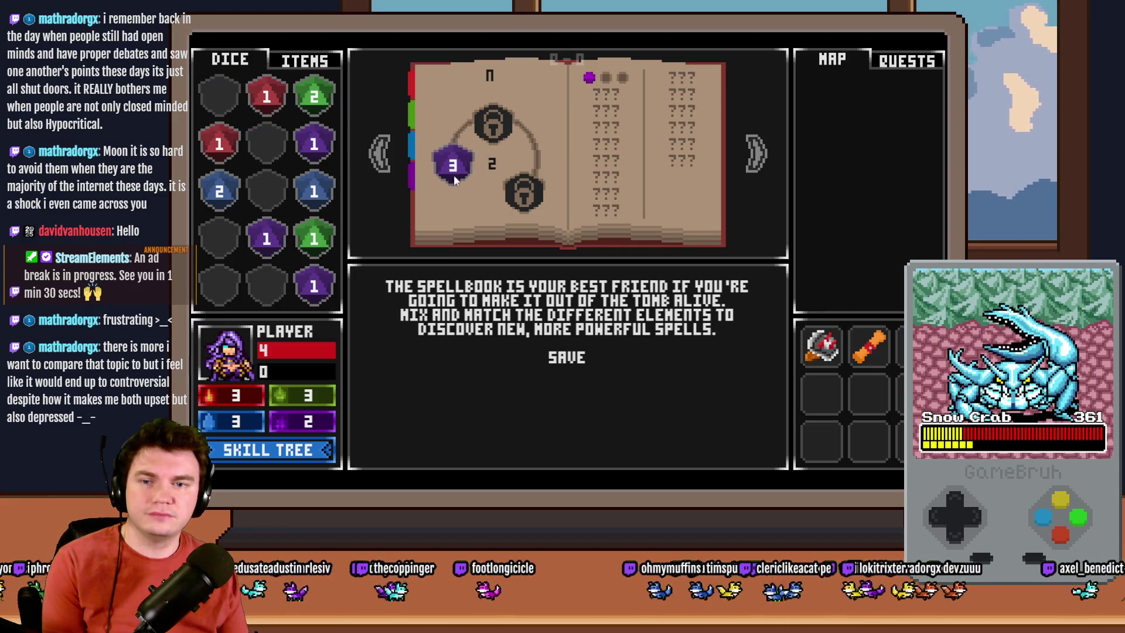
mouse_move(274, 241)
mouse_down()
mouse_move(314, 288)
mouse_move(267, 143)
mouse_up()
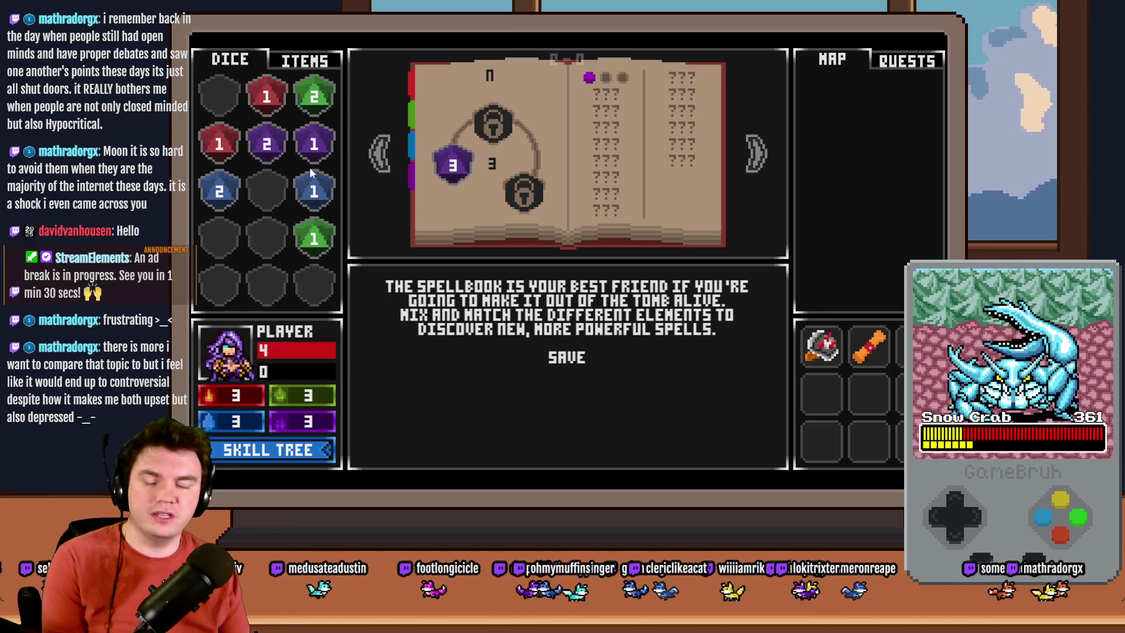
click(585, 357)
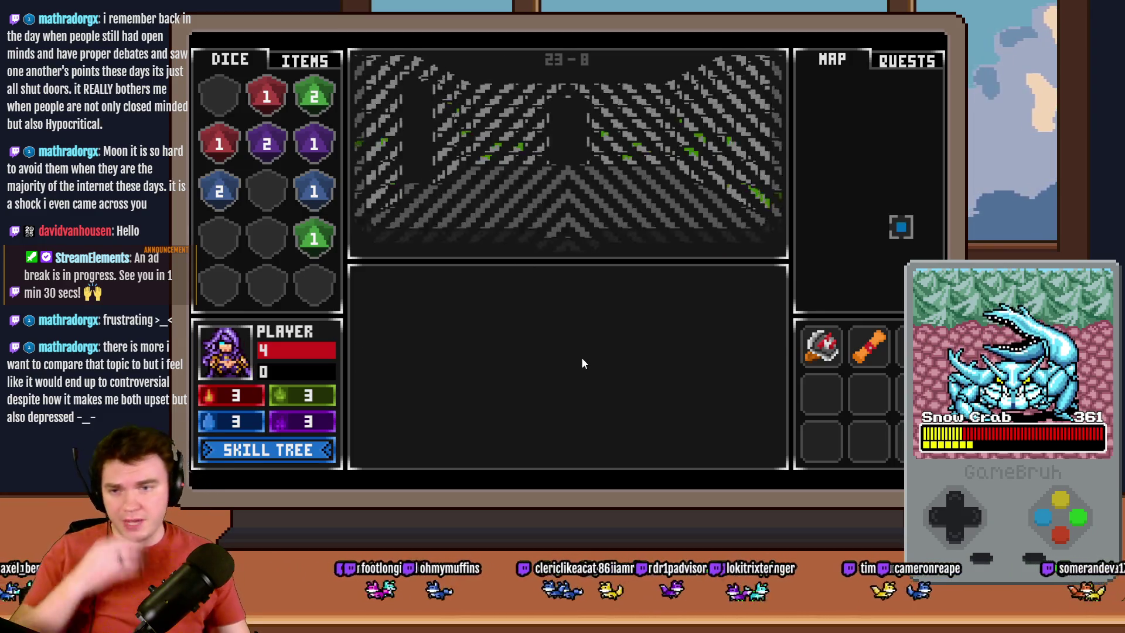
key(Up)
key(Up)
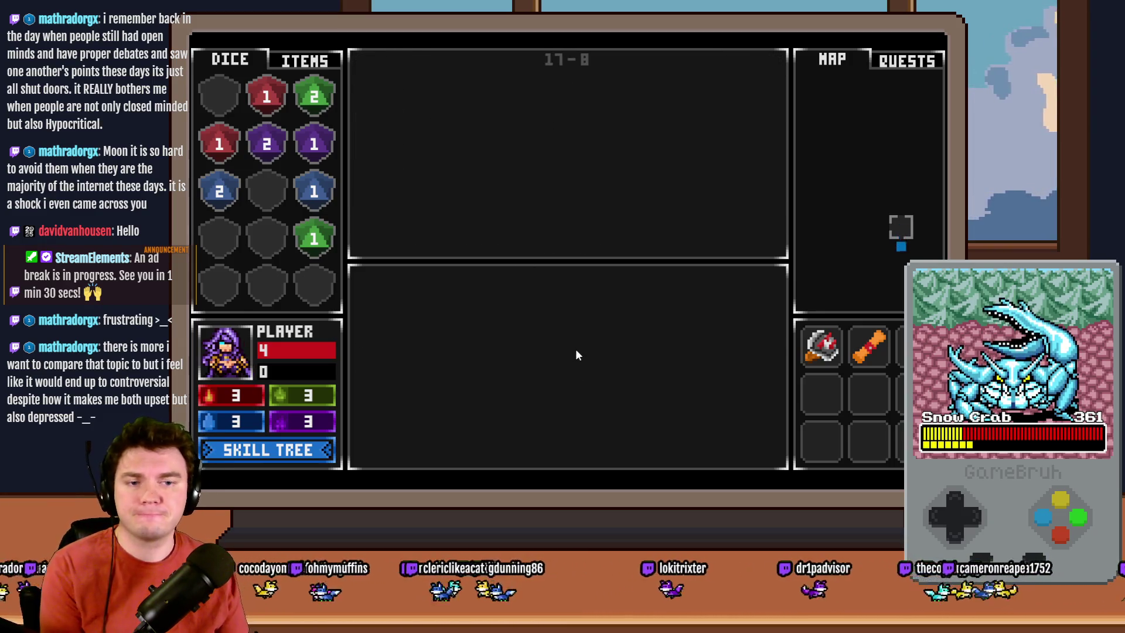
Step: Walk to the glyph room, start the puzzle, and match the purple X and teal V pairs
key(Up)
key(Left)
key(Left)
key(Left)
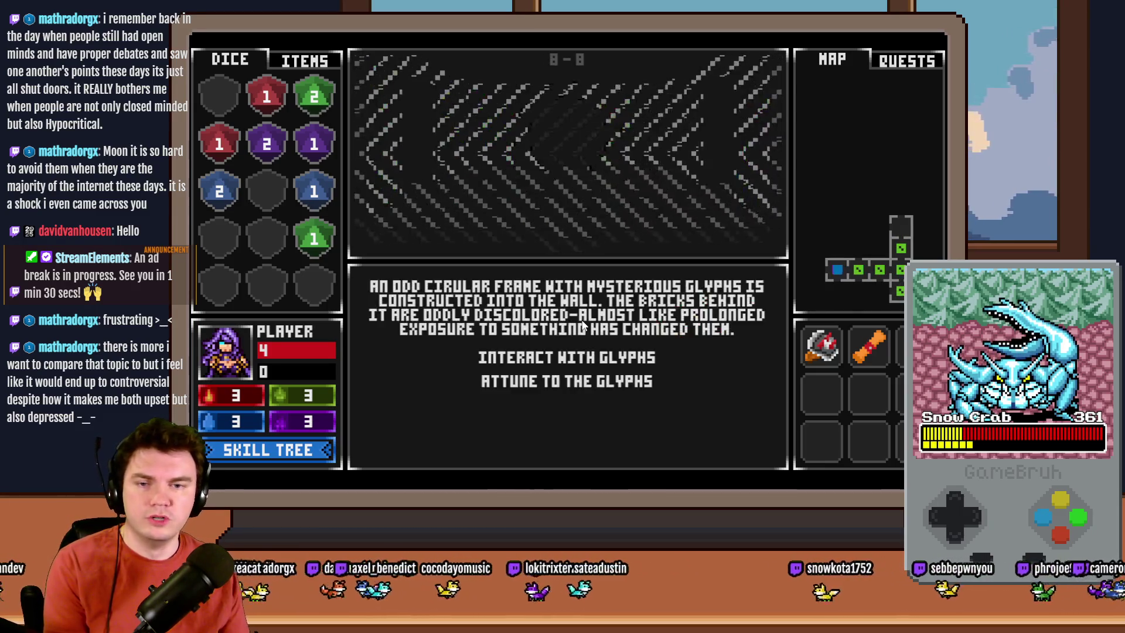
click(600, 364)
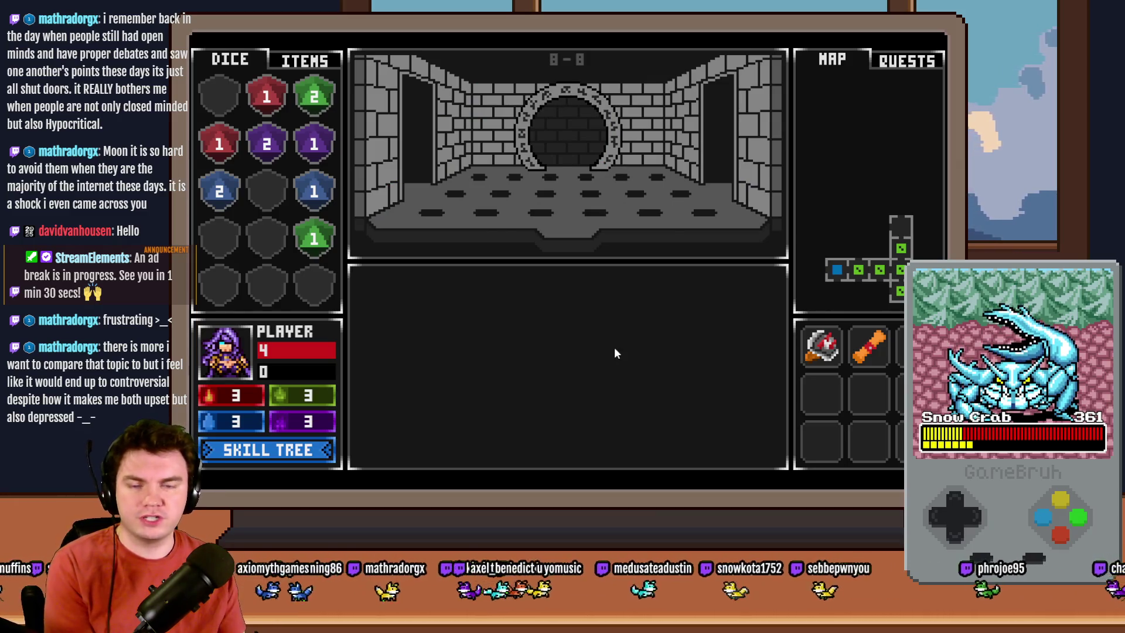
click(545, 336)
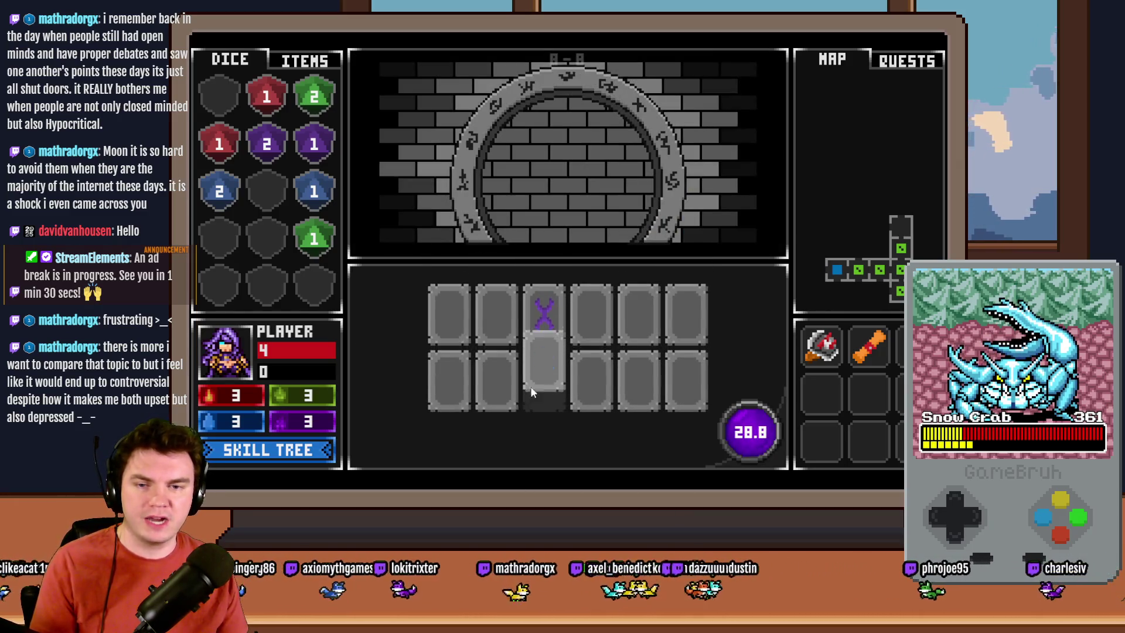
click(497, 389)
click(542, 329)
click(494, 325)
click(578, 378)
Step: Match the red I, yellow moon, green diamond and blue pairs, then close the playtest window
click(639, 379)
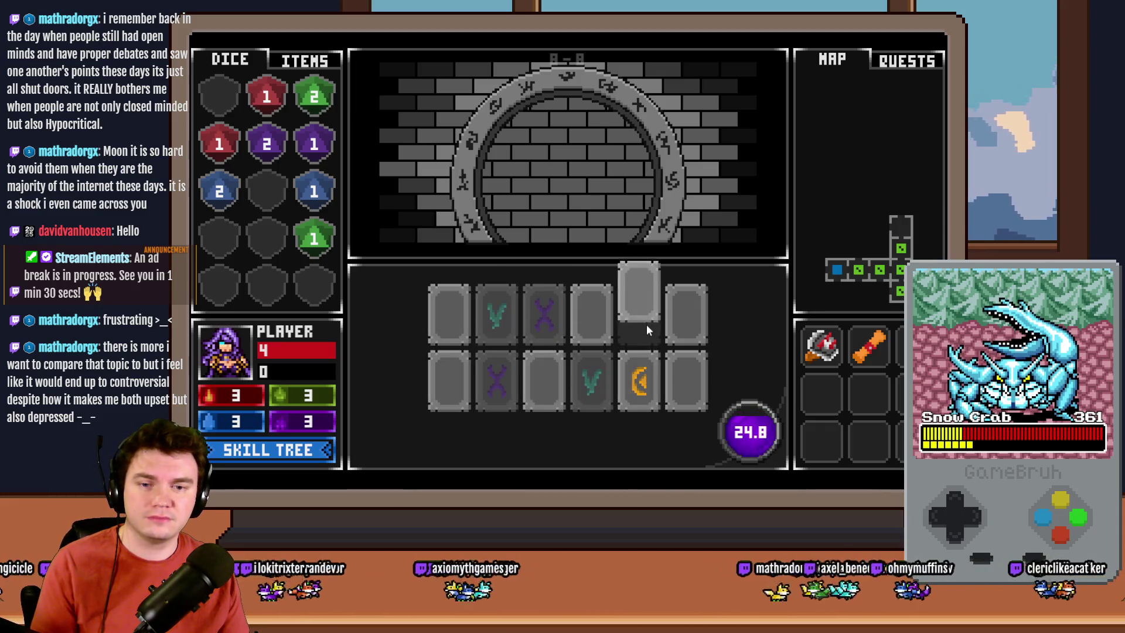
click(664, 331)
click(636, 334)
click(601, 321)
click(684, 378)
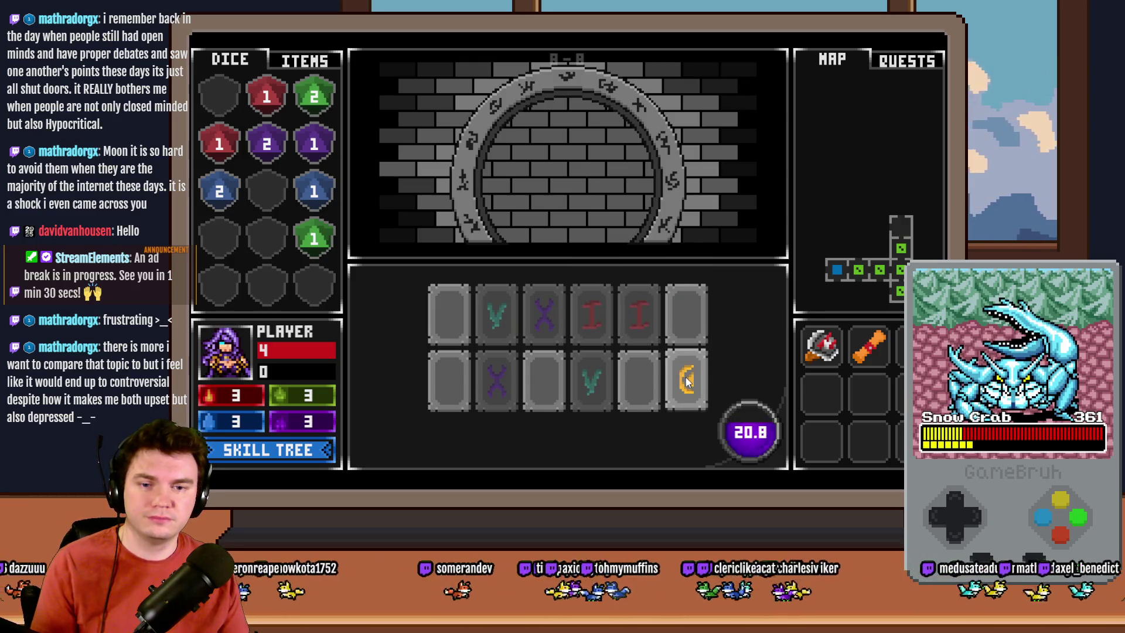
click(653, 382)
click(544, 380)
click(686, 325)
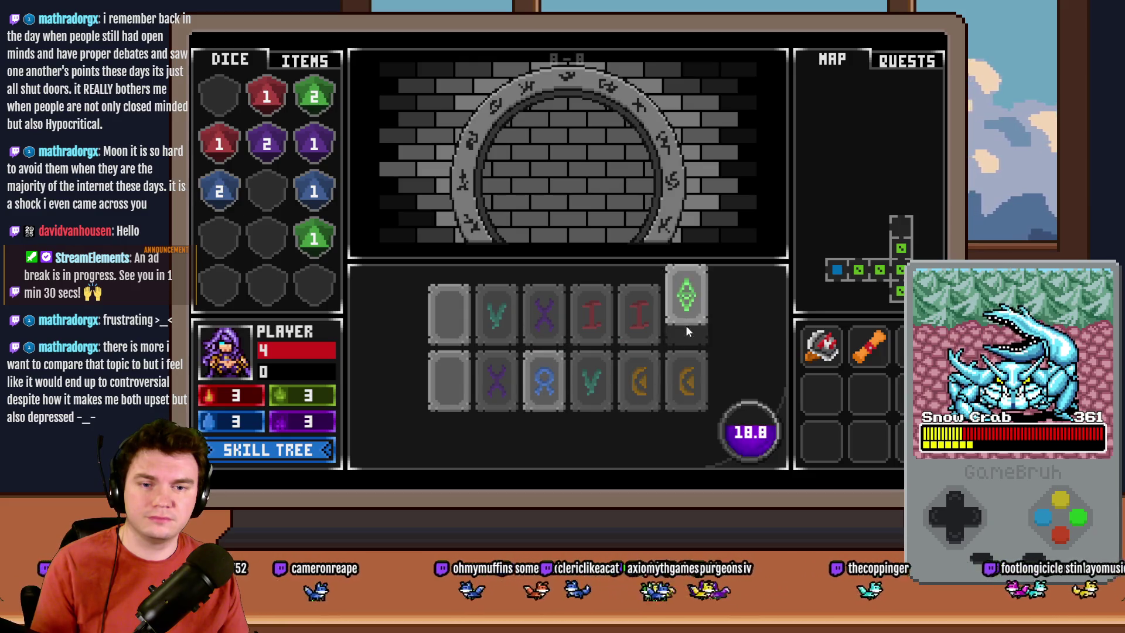
click(435, 329)
click(683, 322)
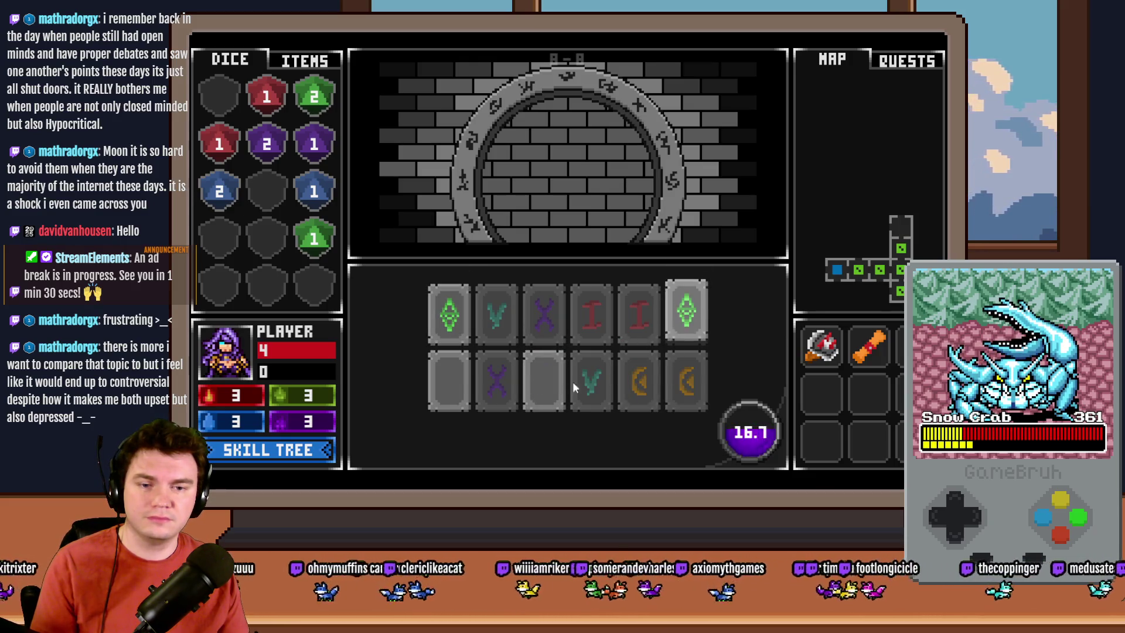
click(547, 381)
click(453, 375)
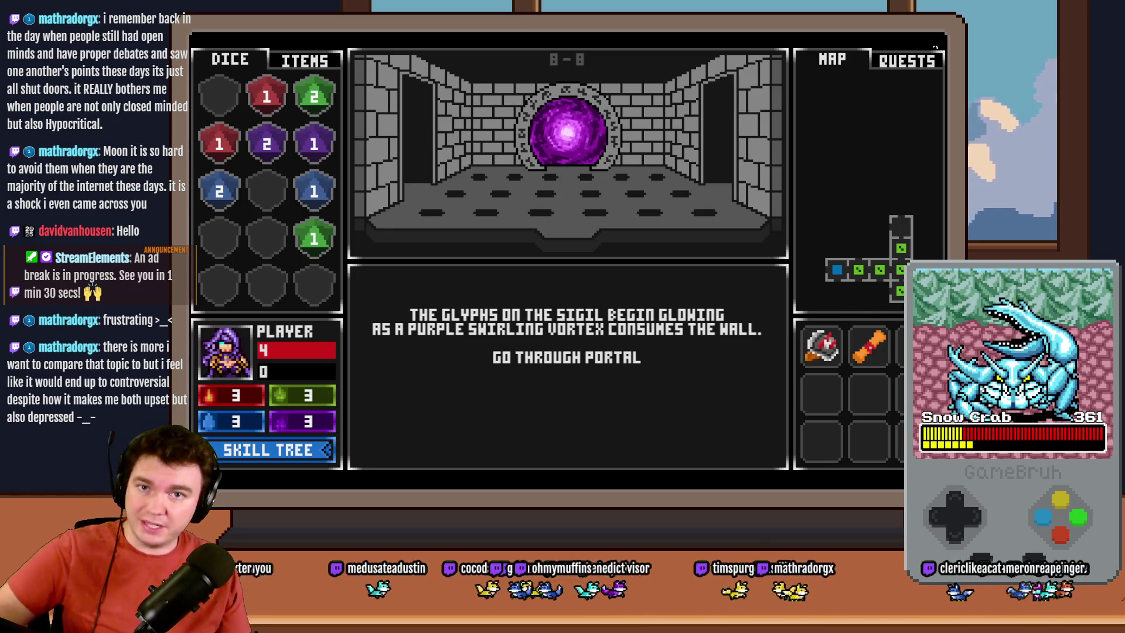
click(935, 47)
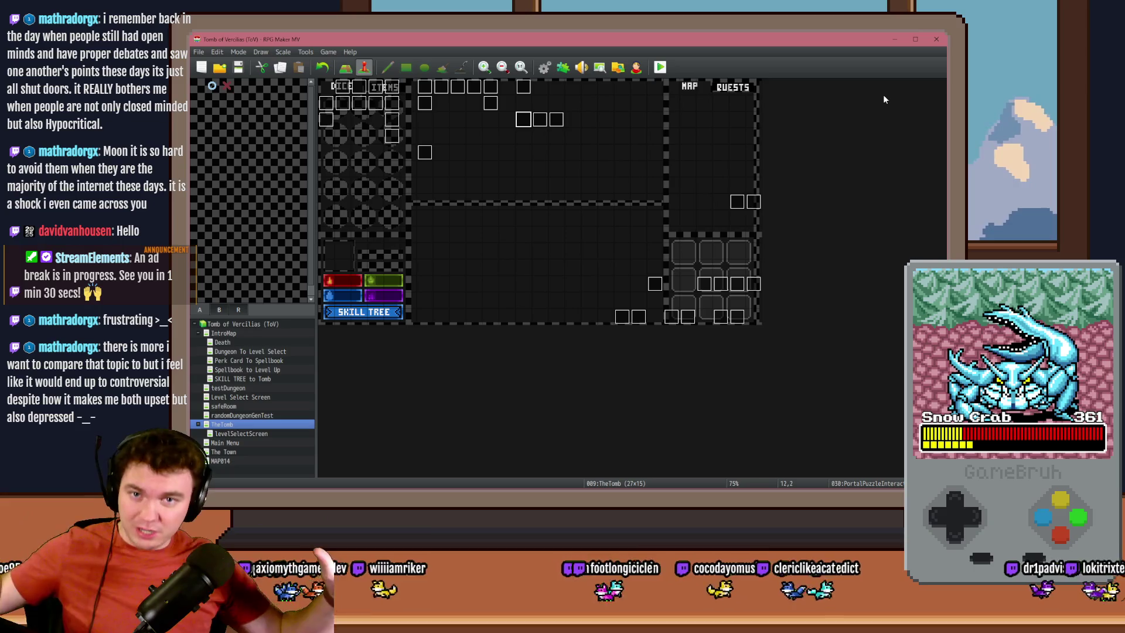
Step: Switch to Photoshop, fit the whole portal puzzle mockup in view with Ctrl+0, then return to RPG Maker MV
key(alt+Tab)
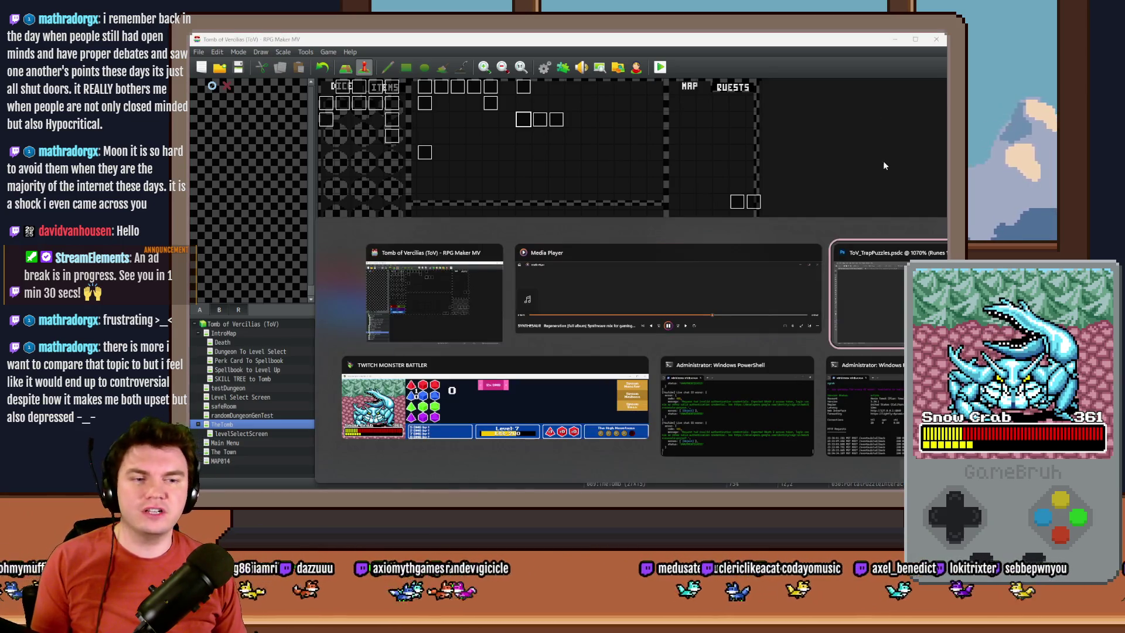
key(ctrl+0)
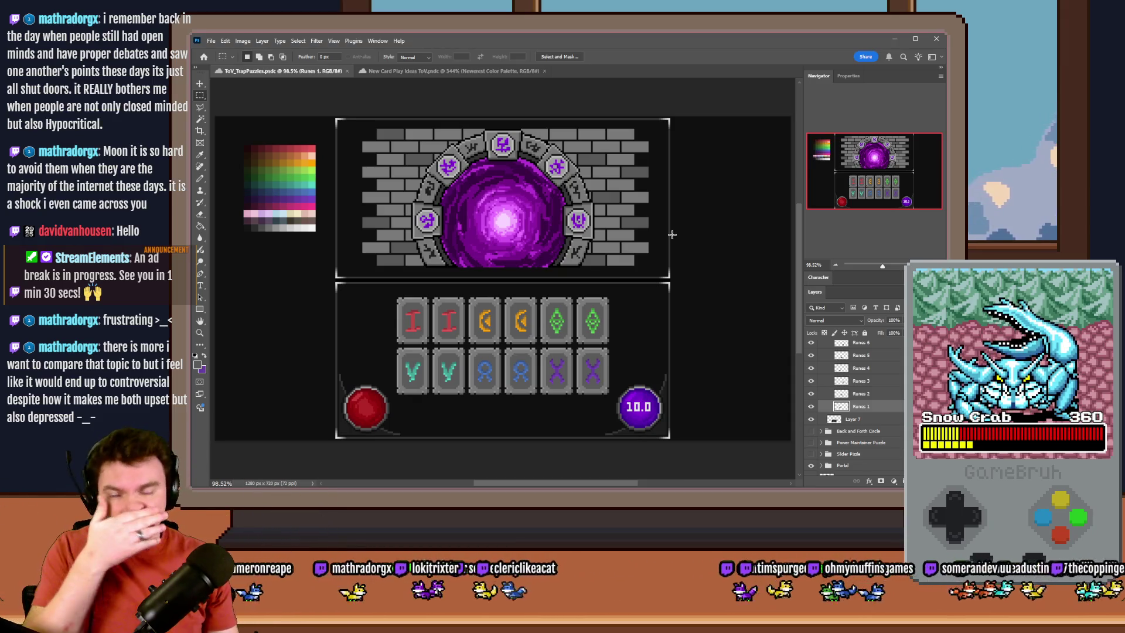
key(alt+Tab)
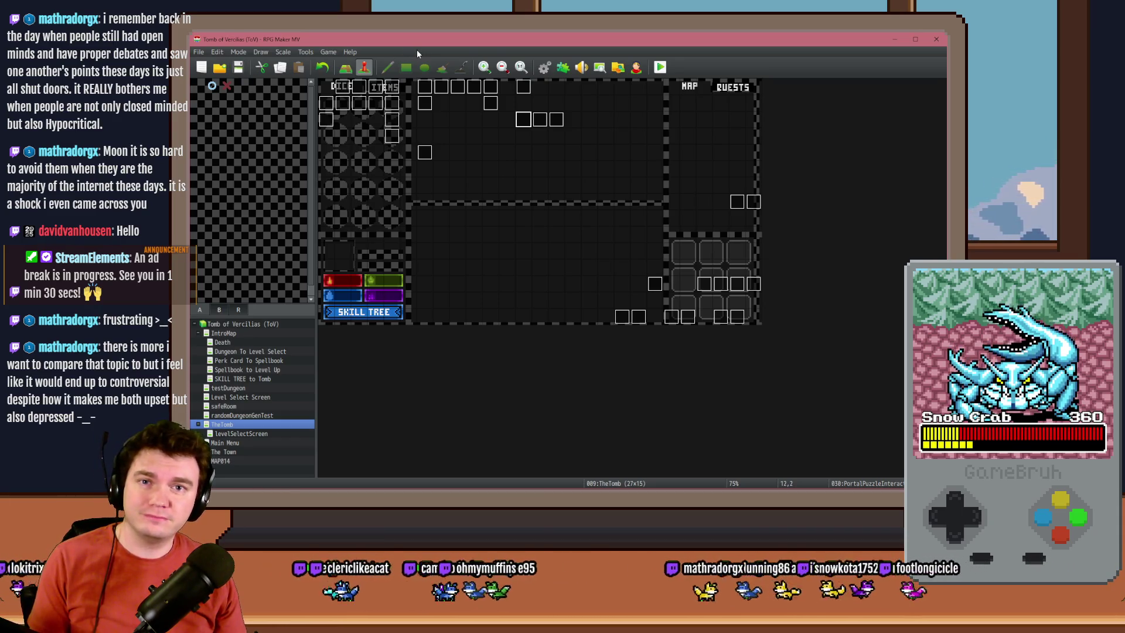
Step: Launch a new playtest, start the glyph puzzle, and match the red I and blue pairs
click(660, 67)
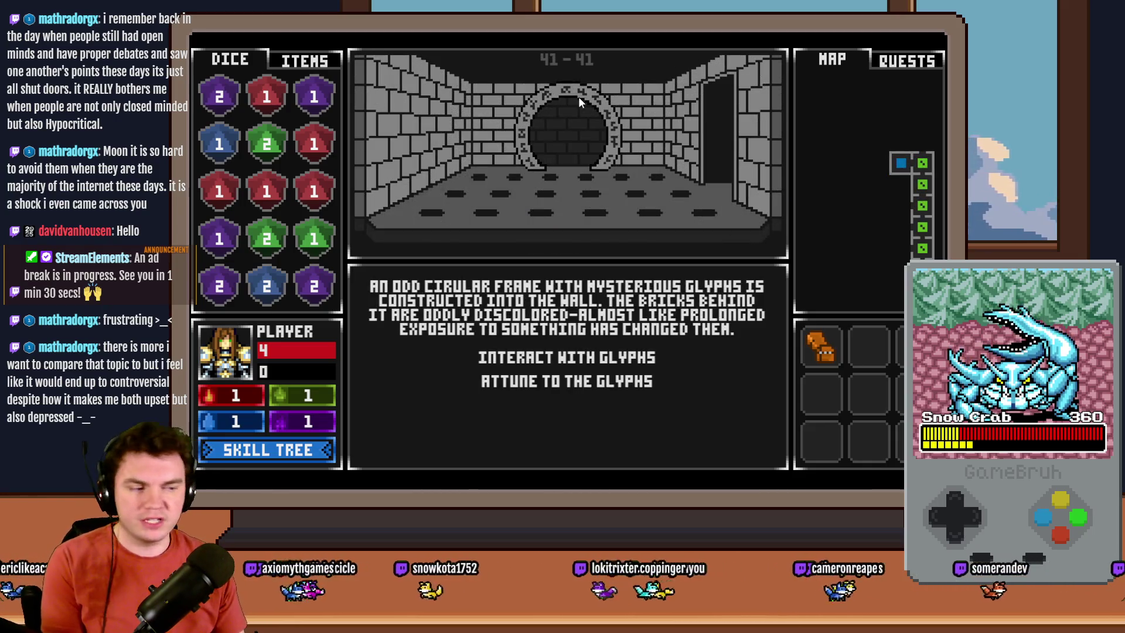
click(594, 360)
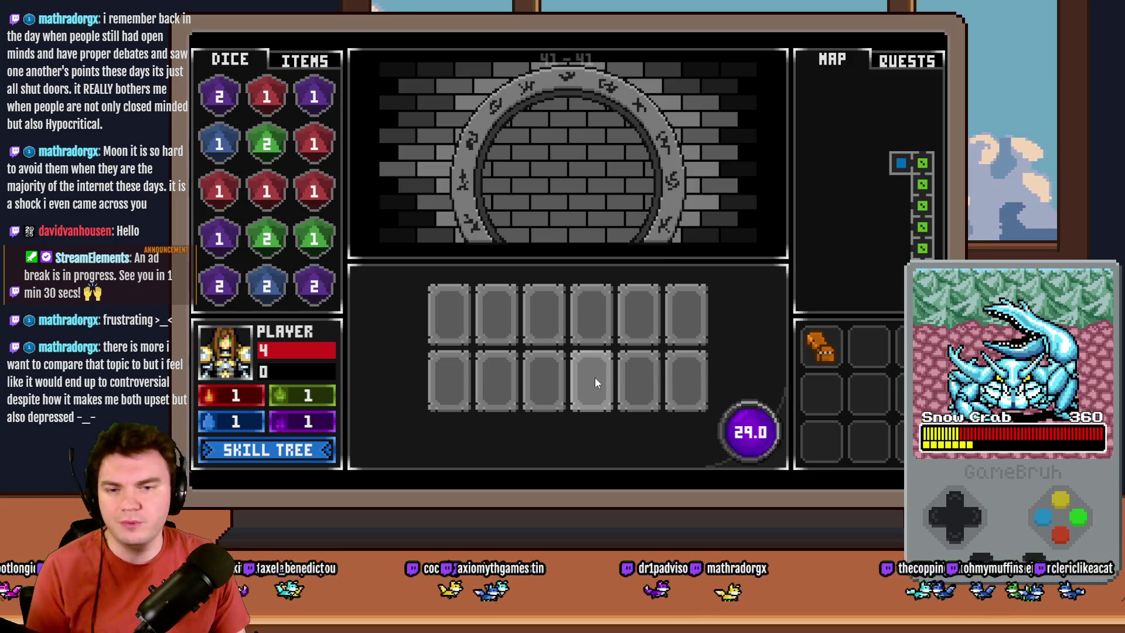
click(596, 378)
click(545, 386)
click(485, 395)
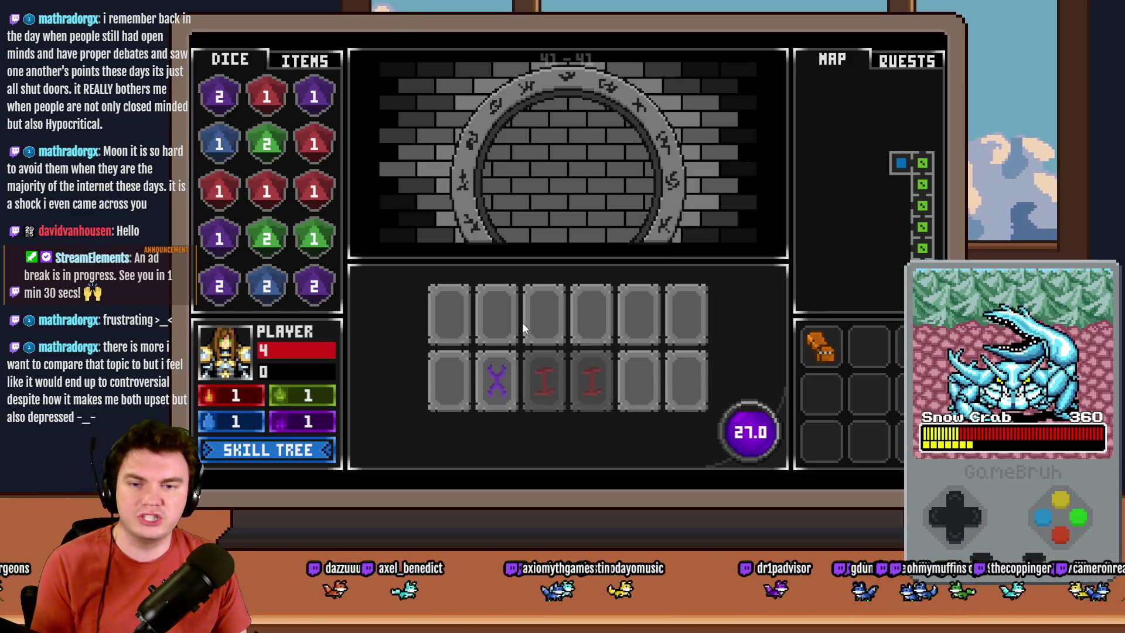
click(501, 323)
click(551, 315)
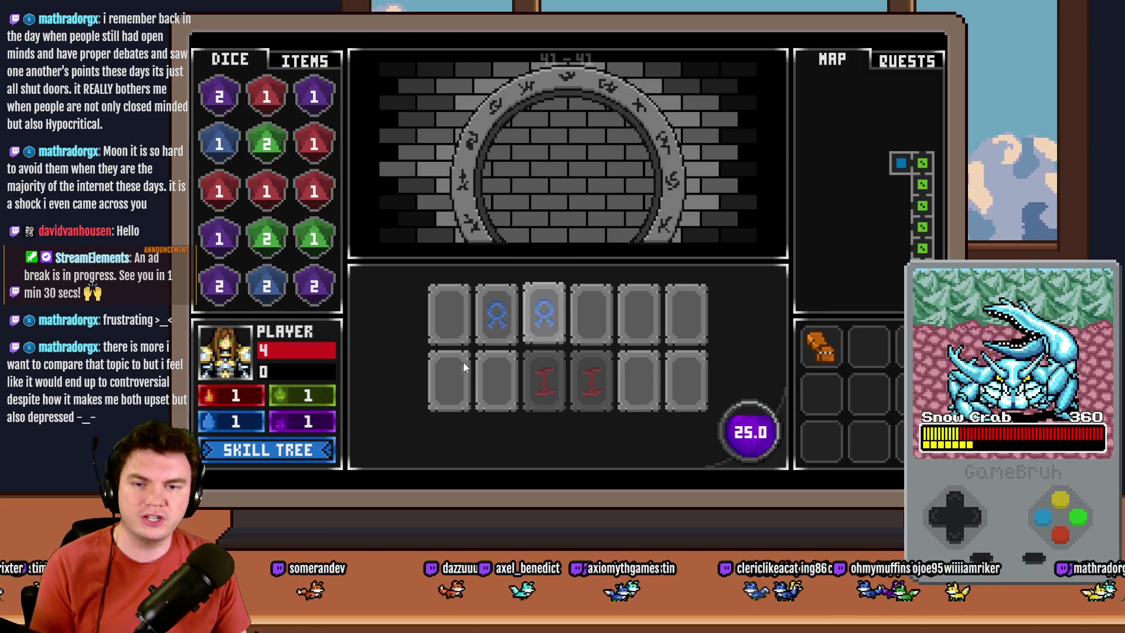
click(457, 377)
Step: Match the purple X, green, orange and final teal V glyph pairs
click(451, 322)
click(490, 369)
click(450, 310)
click(602, 323)
click(648, 333)
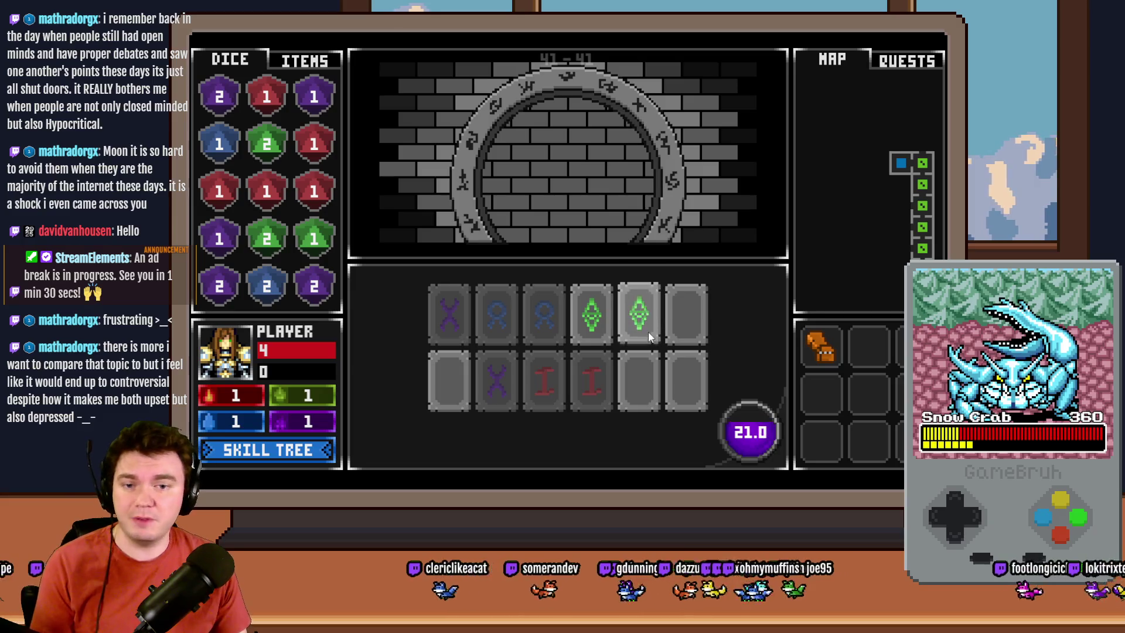
click(680, 320)
click(639, 381)
click(685, 386)
click(447, 375)
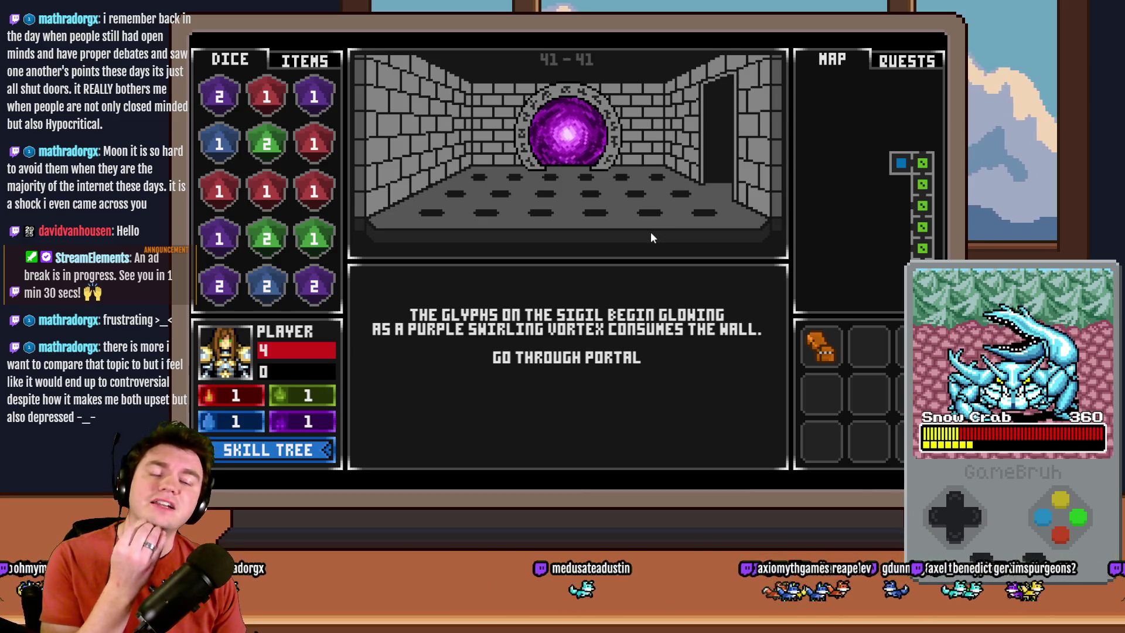
Step: Go through the portal, take Fairlii's Fantastic Scroll, and stack the green dice into a green 3
click(616, 360)
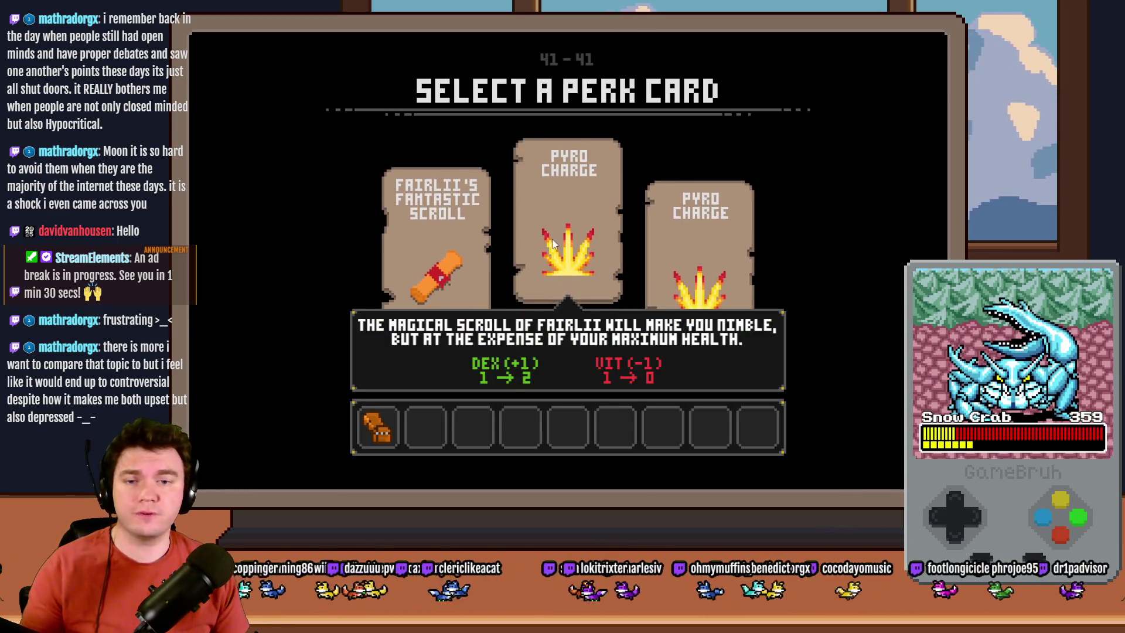
click(464, 234)
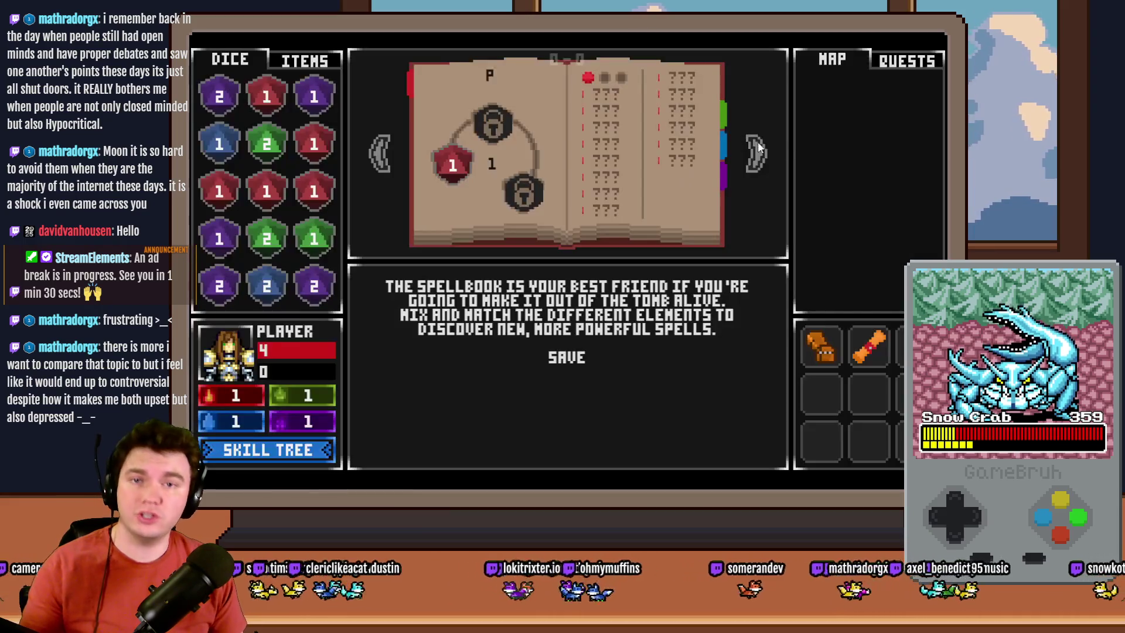
click(756, 153)
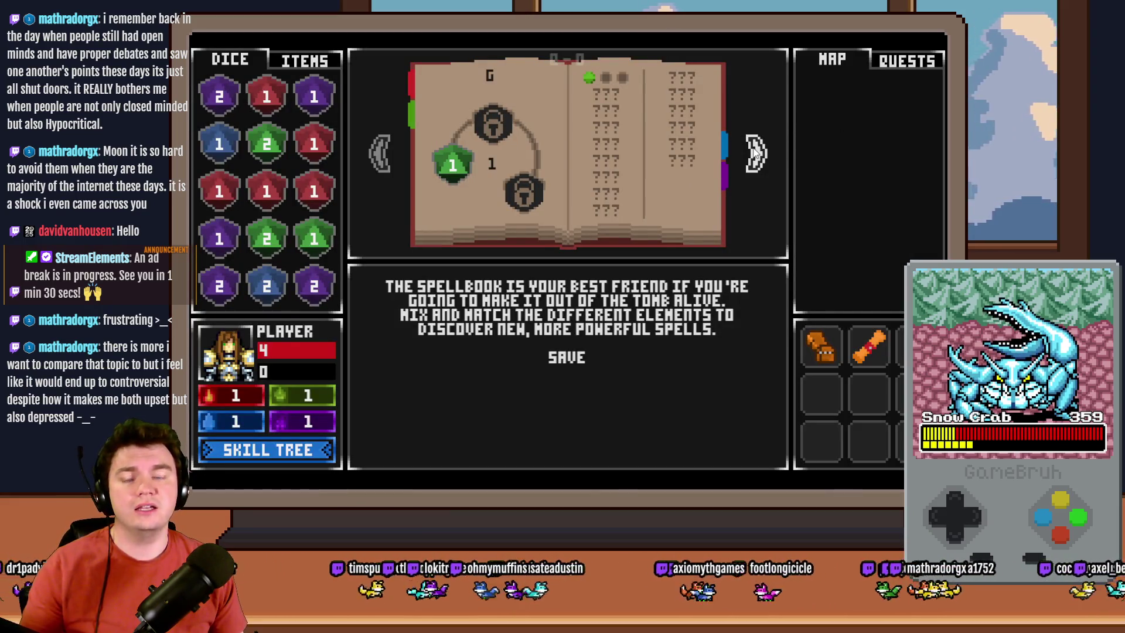
drag(275, 237, 267, 147)
drag(257, 199, 314, 191)
Step: Merge the red dice into a red 3 and place it on the red spellbook page
drag(314, 144, 314, 190)
drag(218, 191, 315, 190)
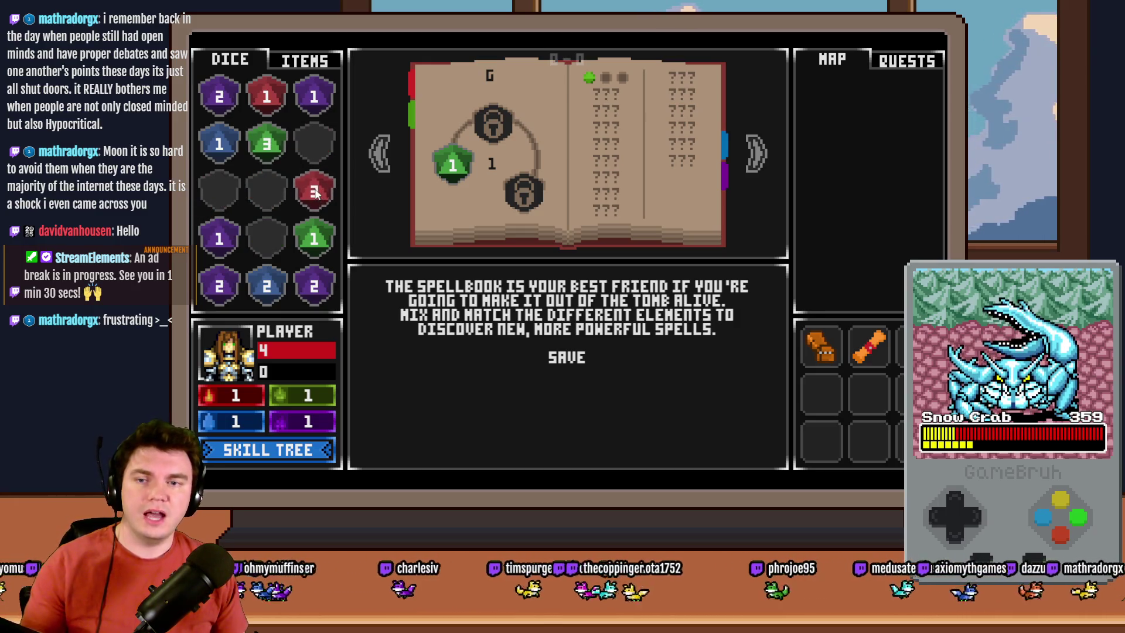
click(379, 154)
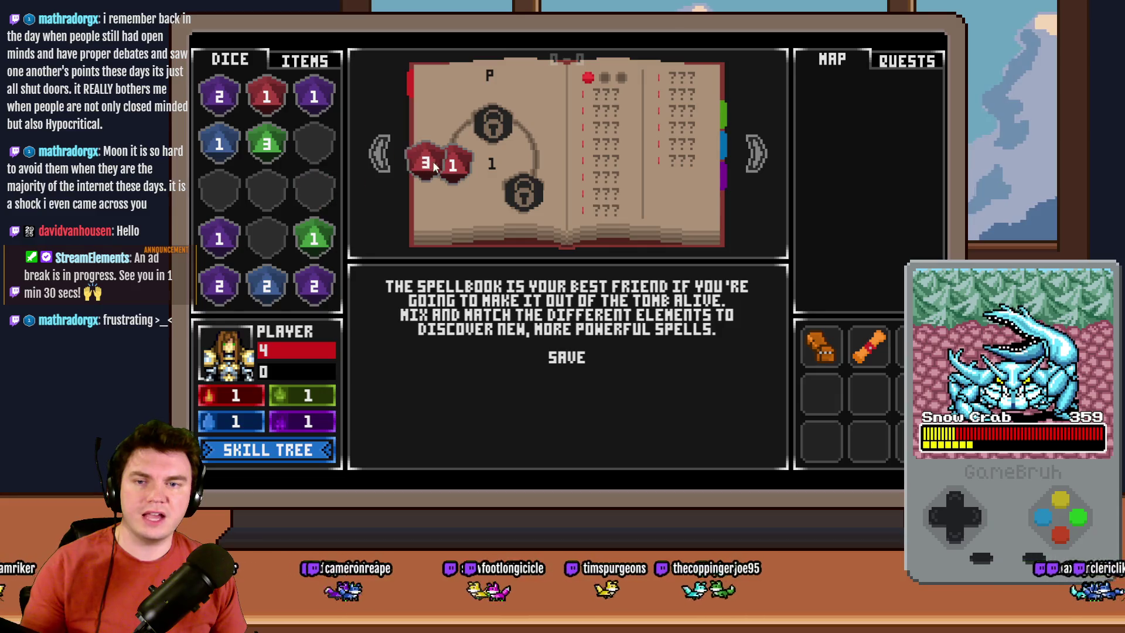
drag(314, 190, 453, 165)
Step: Save the spellbook and walk forward through four more dungeon rooms
click(567, 358)
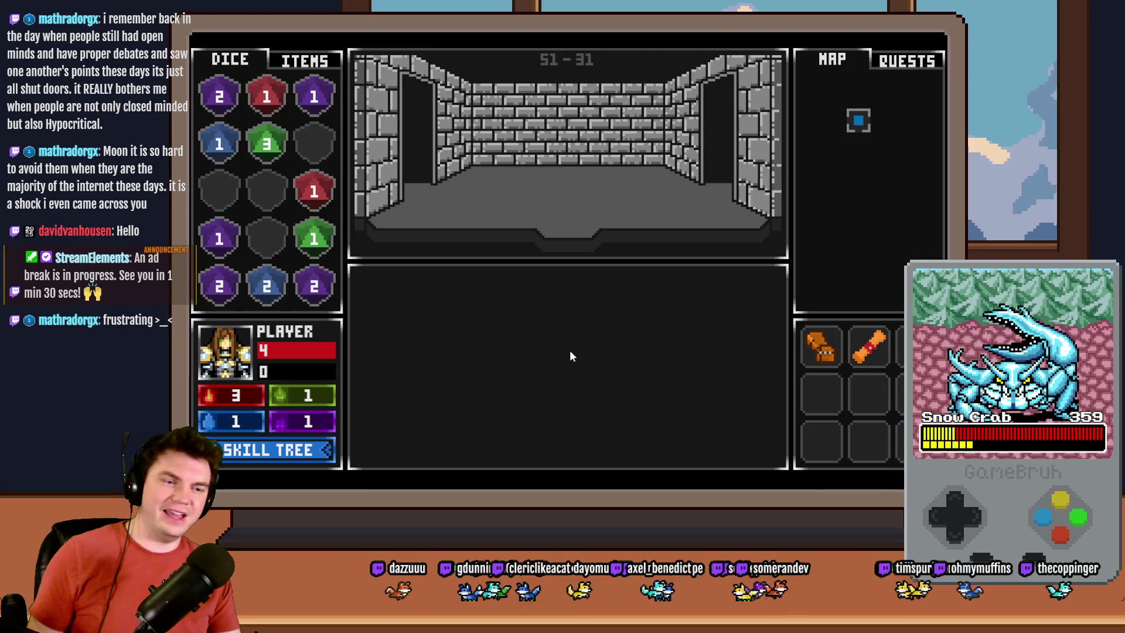
key(Up)
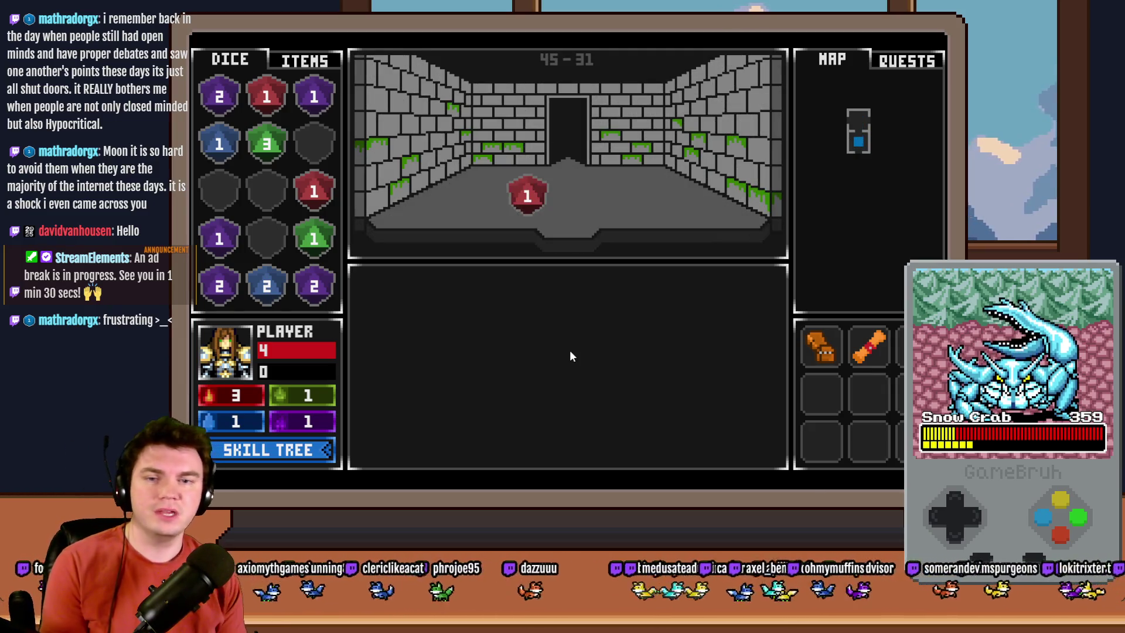
key(Up)
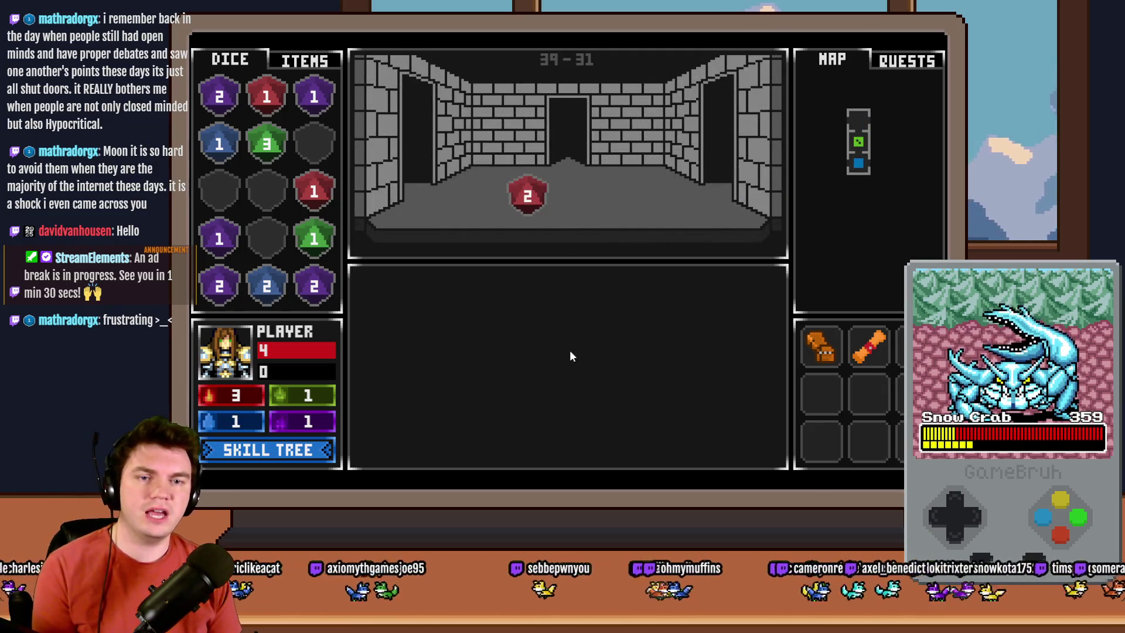
key(Up)
key(Up)
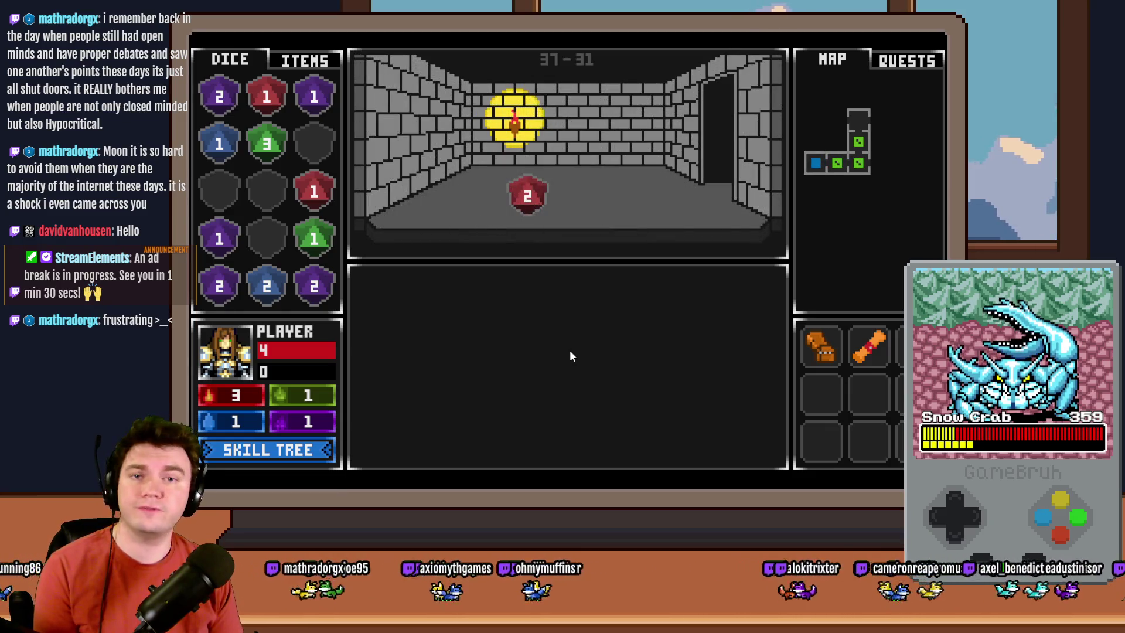
key(Up)
key(Up)
key(Up)
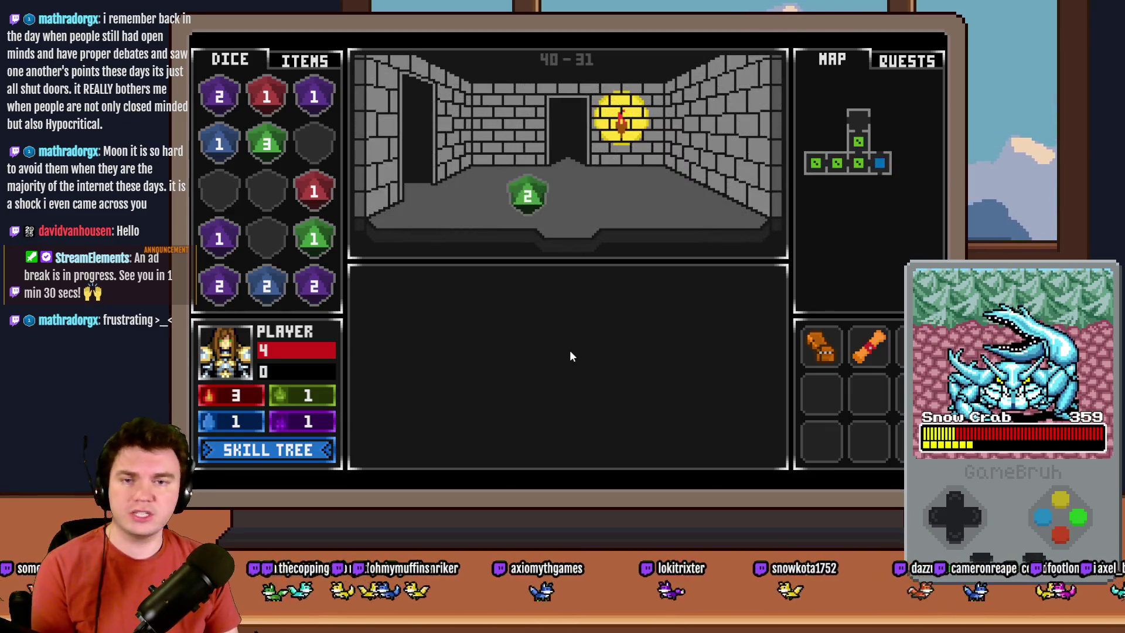